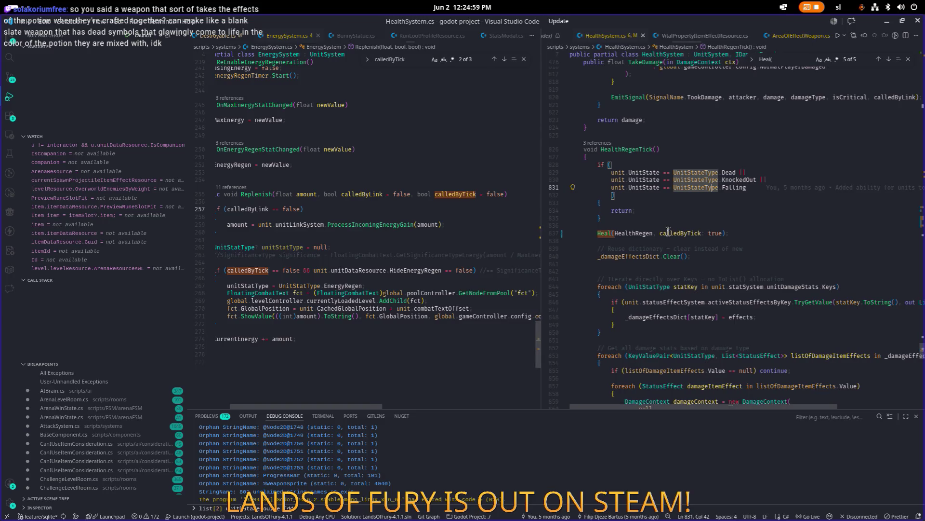
Finish reviewing the EnergySystem Replenish code around lines 841 and 264, then switch to Steam.
click(610, 263)
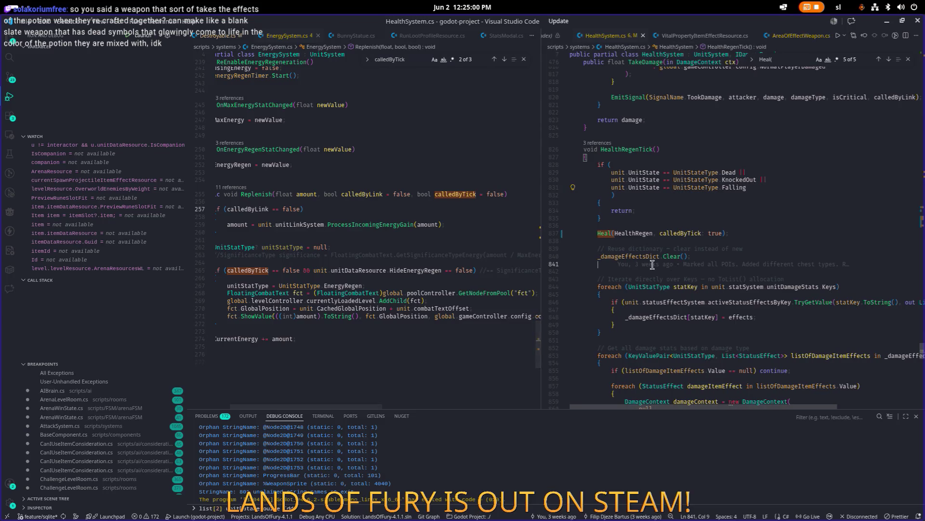
click(369, 263)
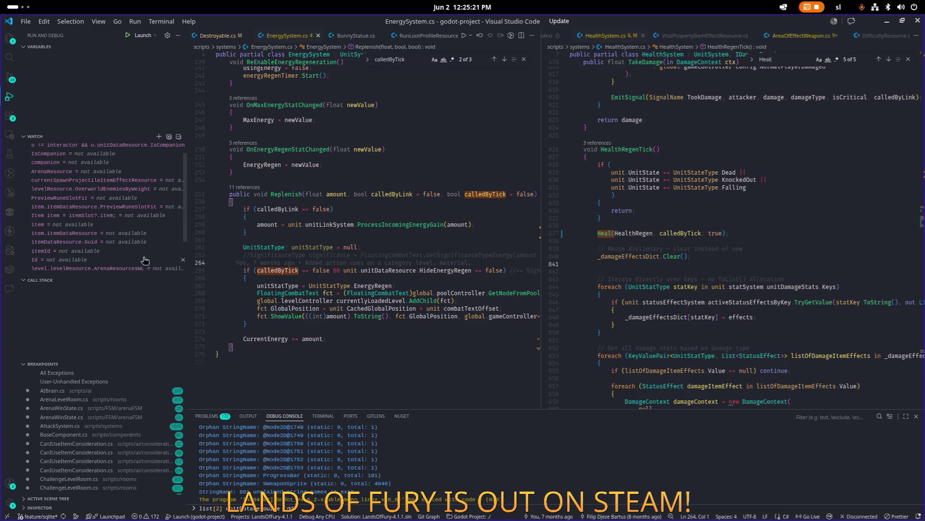
mouse_move(225, 265)
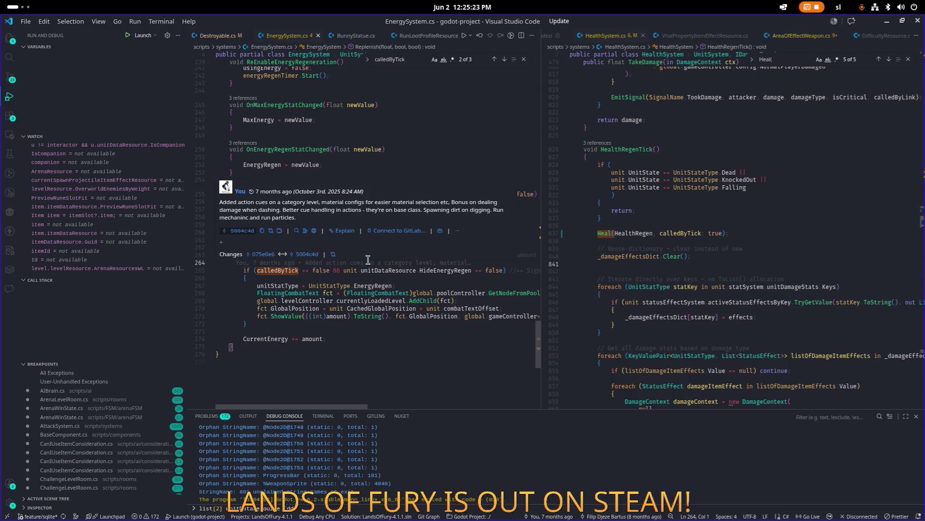
click(744, 186)
key(alt+Tab)
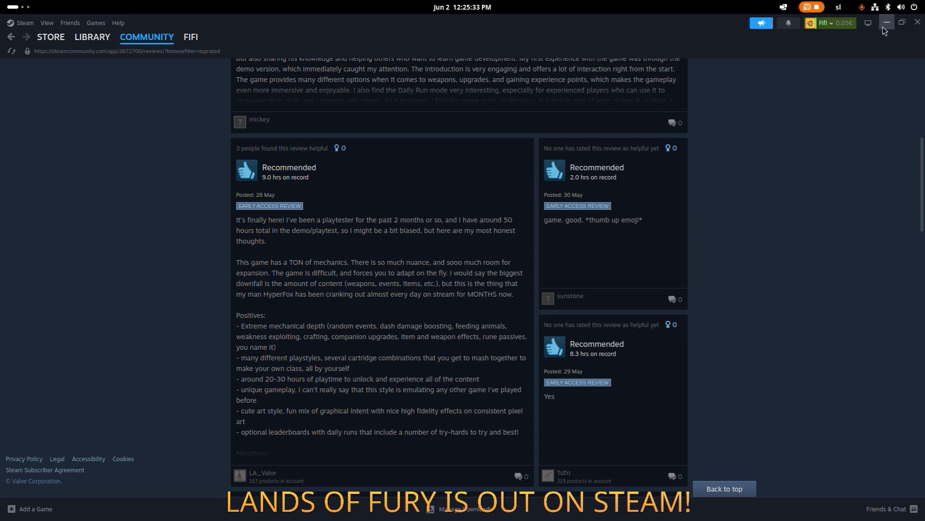
Open the app switcher from Steam, cancel it, and reopen it to reach Aseprite.
key(alt+Tab)
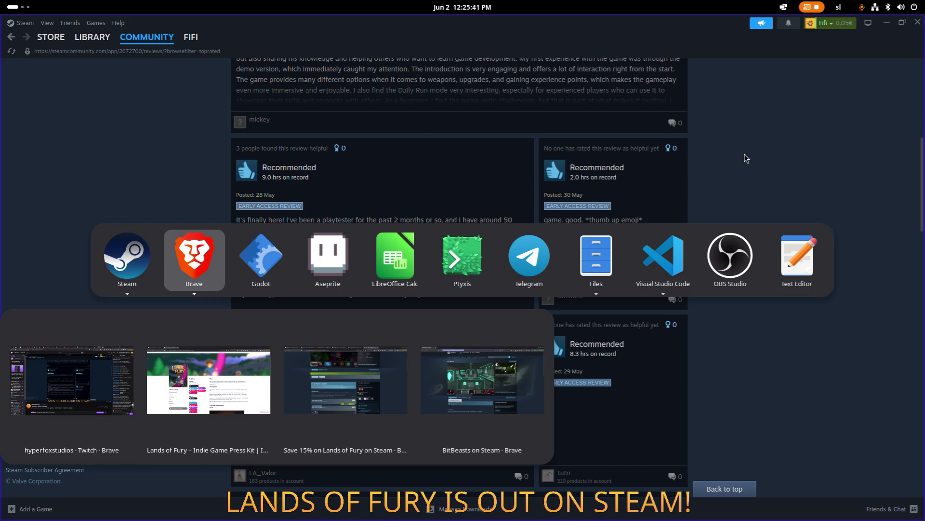
key(Escape)
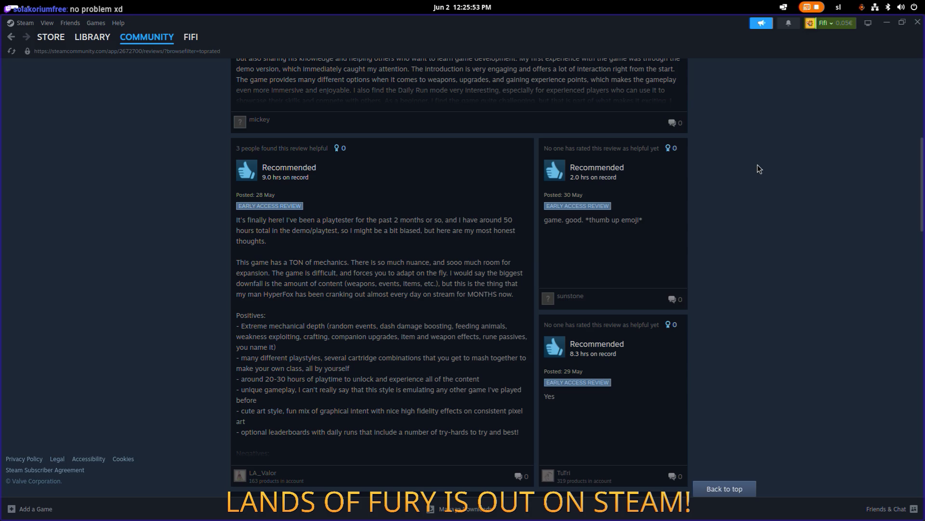
key(alt+Tab)
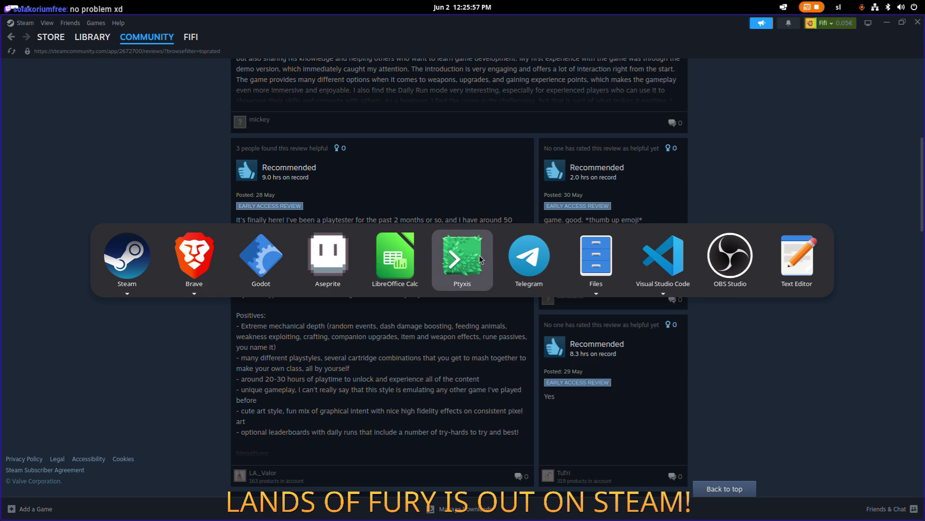
Bring Aseprite forward and marquee-select the large double-bladed axe sprite in Items.png.
click(328, 255)
scroll(409, 197, down, 4)
scroll(366, 140, up, 5)
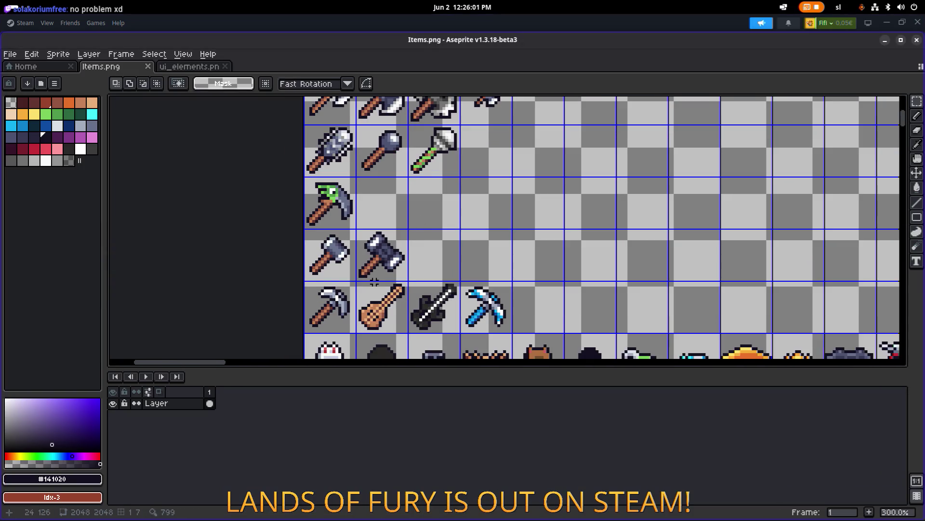
scroll(388, 215, up, 3)
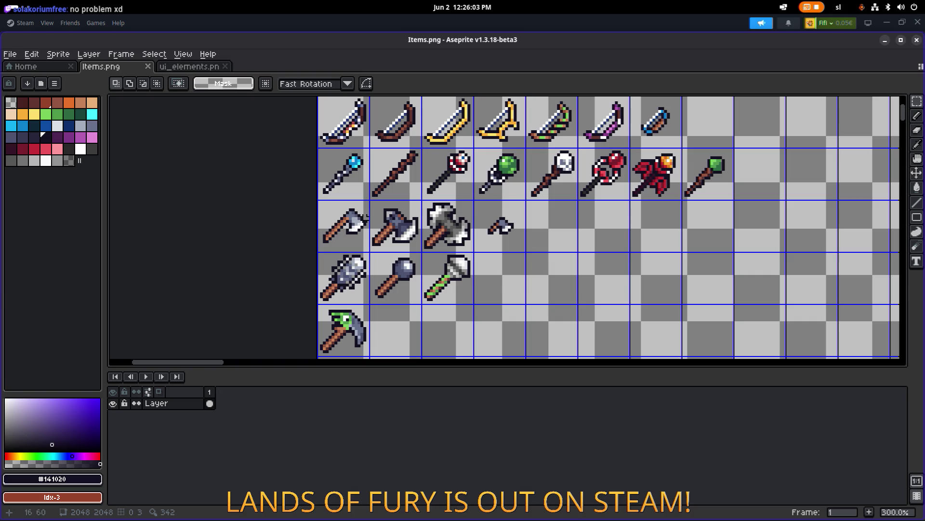
scroll(419, 212, up, 2)
scroll(451, 209, down, 1)
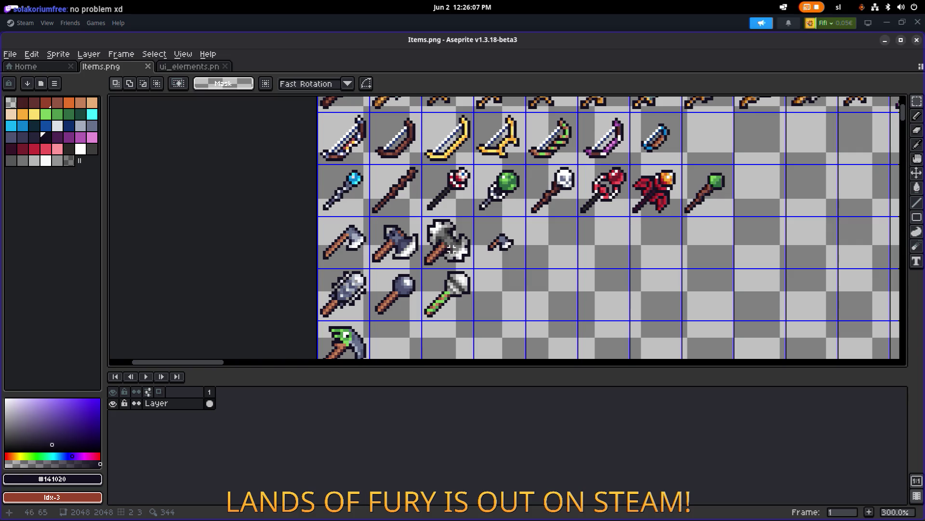
drag(443, 248, 470, 265)
scroll(486, 246, down, 5)
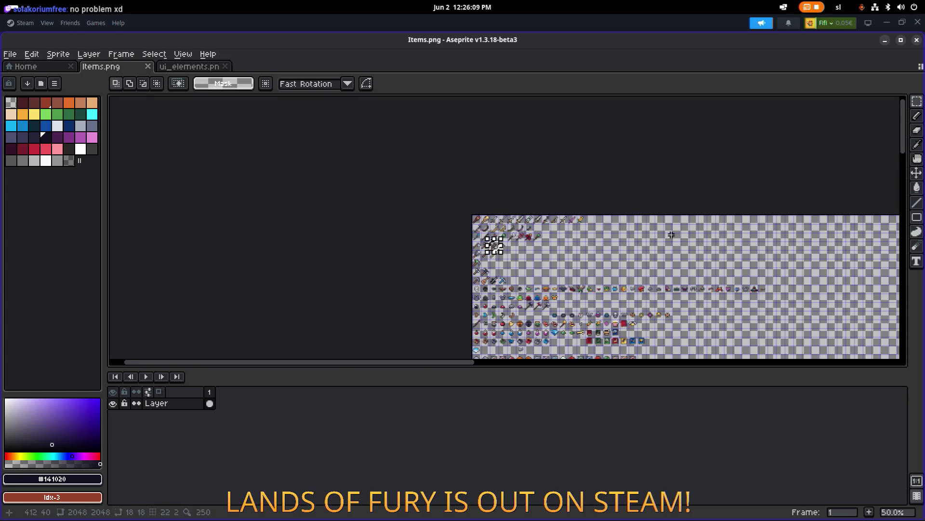
scroll(208, 175, up, 4)
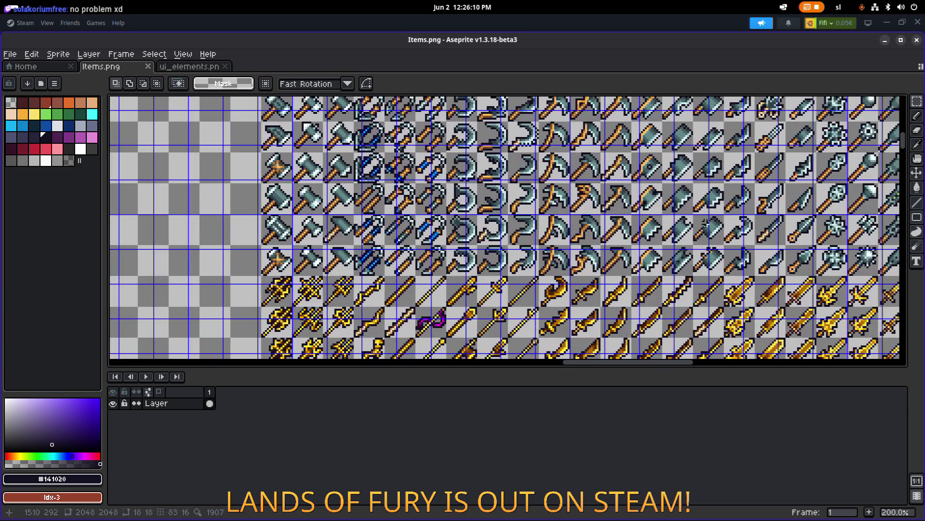
Pan and zoom across Items.png to inspect the golden weapons, tools and hats.
mouse_move(788, 342)
mouse_down()
mouse_move(460, 206)
mouse_move(477, 179)
mouse_move(448, 172)
mouse_up()
scroll(448, 172, down, 2)
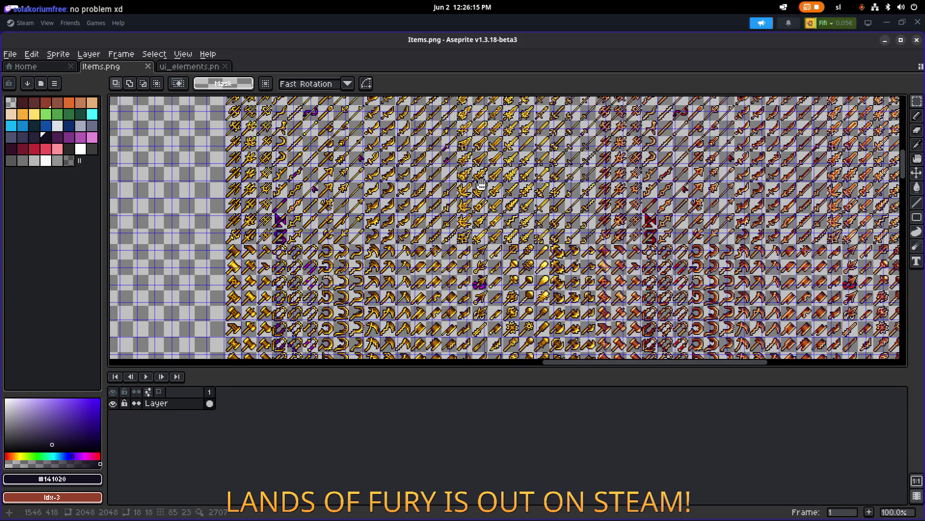
scroll(449, 173, down, 2)
scroll(351, 220, up, 2)
scroll(354, 208, up, 1)
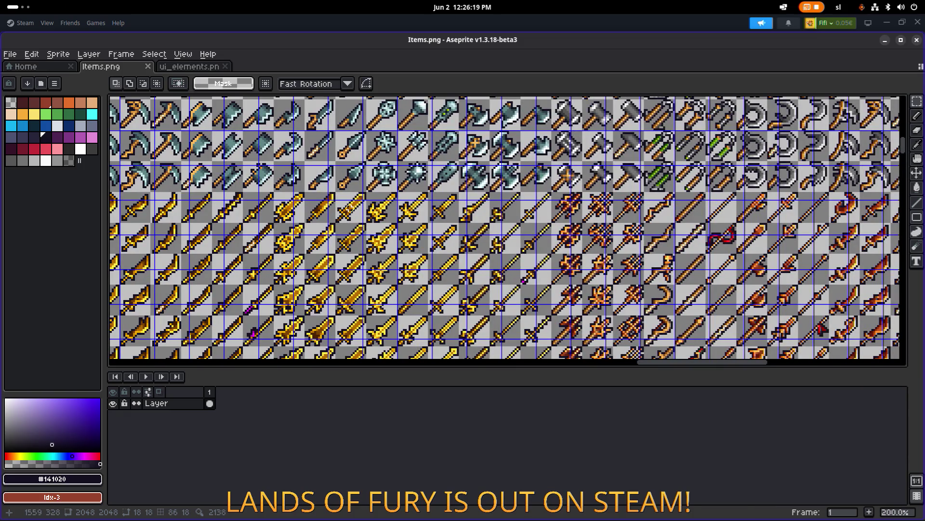
scroll(332, 210, down, 1)
scroll(604, 221, up, 1)
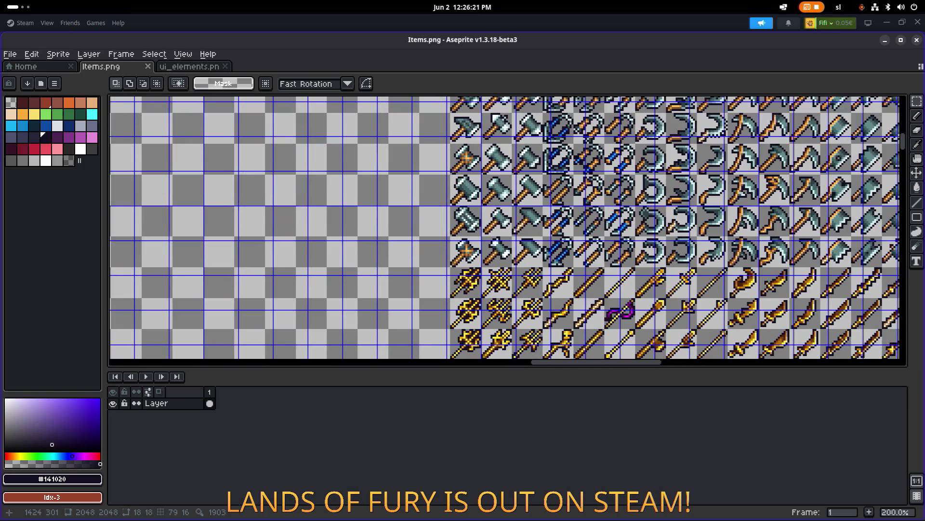
drag(604, 222, 454, 219)
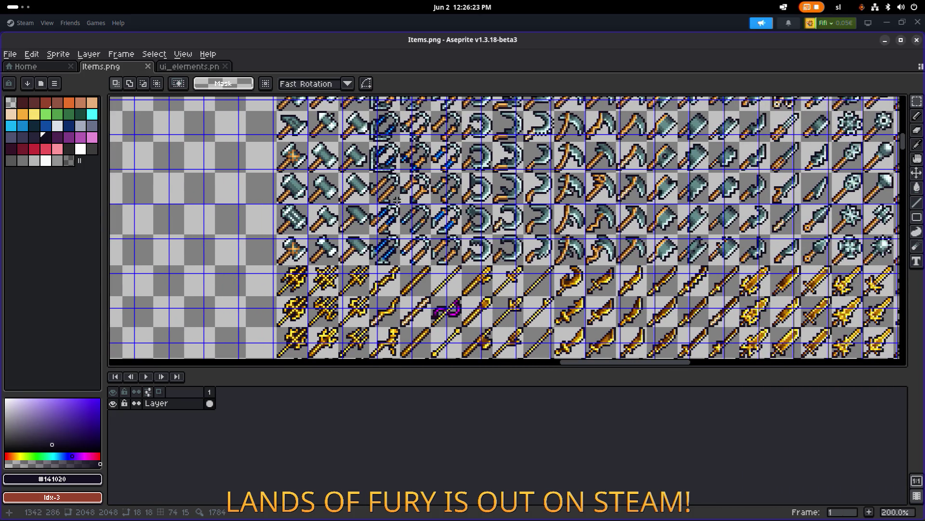
scroll(383, 200, down, 3)
scroll(217, 151, up, 4)
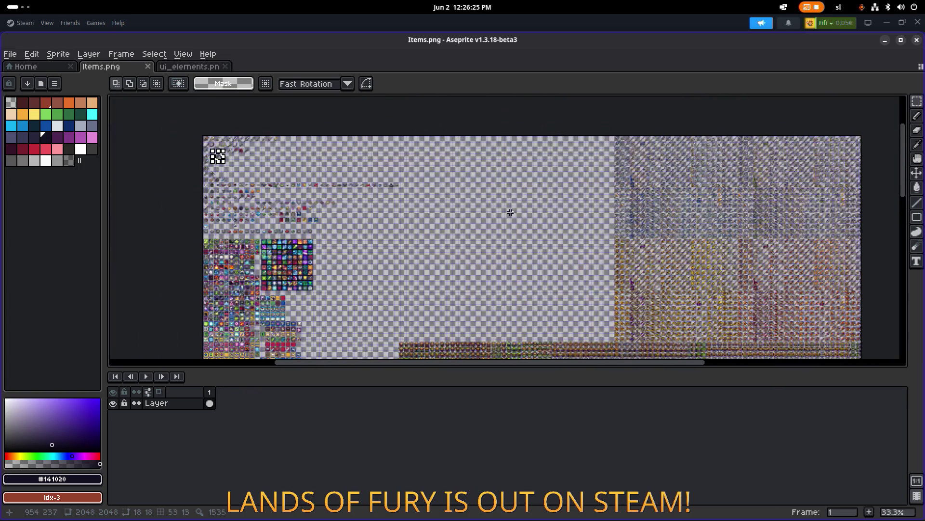
mouse_move(267, 195)
mouse_down()
mouse_move(470, 237)
mouse_move(464, 222)
mouse_up()
scroll(470, 237, down, 1)
scroll(427, 220, up, 2)
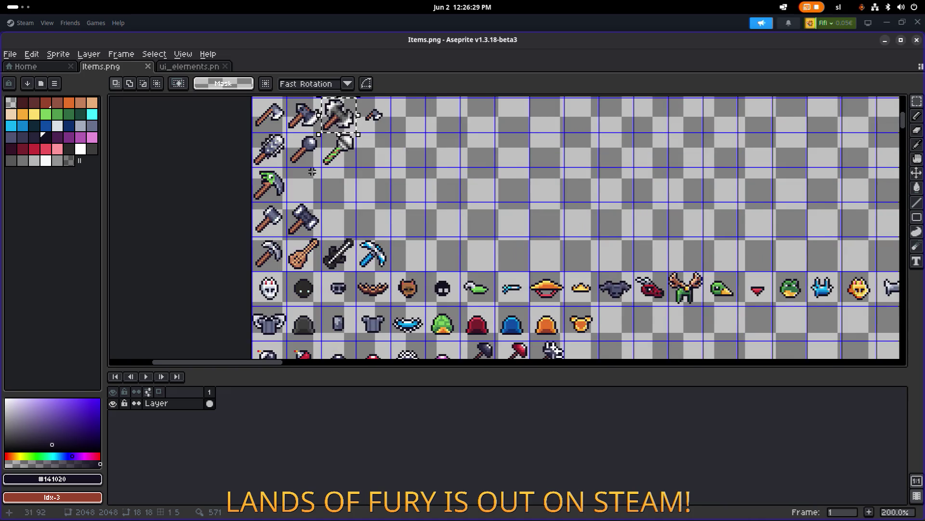
scroll(313, 172, down, 2)
scroll(318, 176, up, 3)
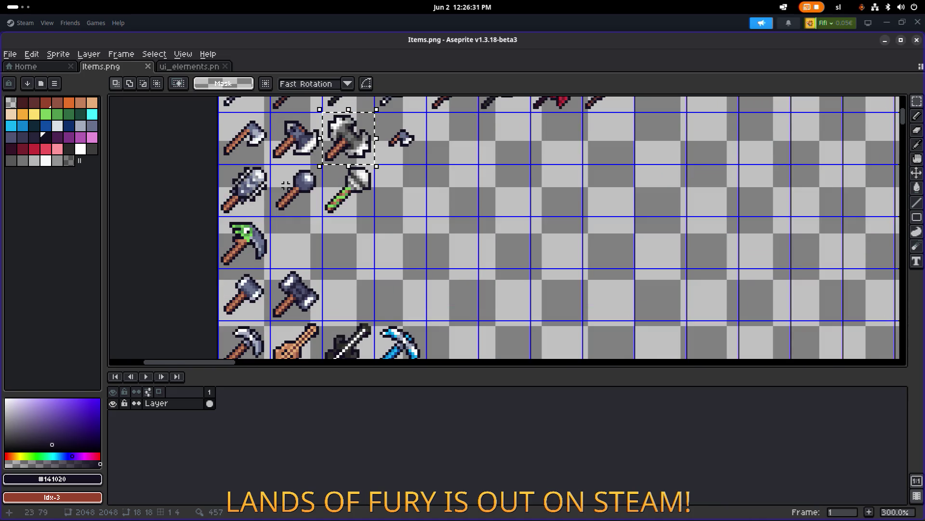
scroll(285, 185, up, 5)
scroll(301, 200, down, 2)
scroll(361, 165, up, 2)
scroll(350, 121, up, 3)
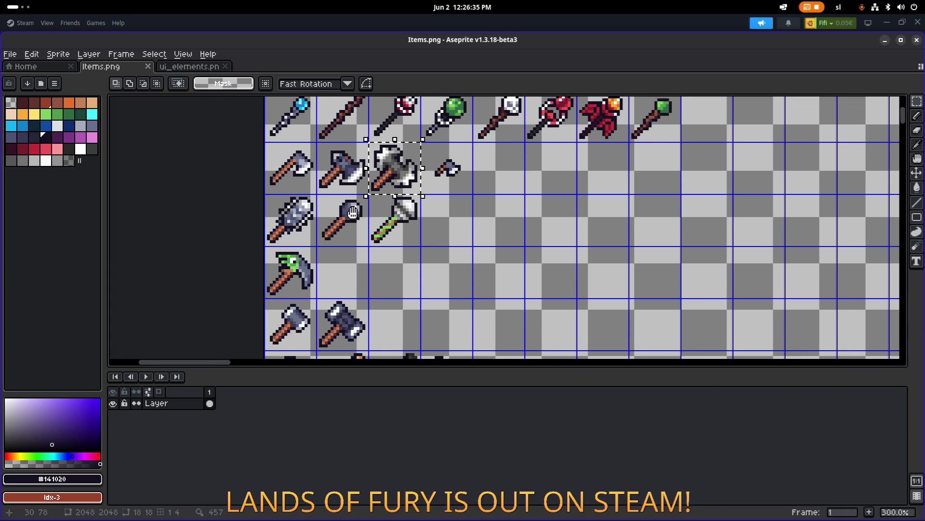
scroll(348, 191, up, 2)
scroll(348, 191, down, 1)
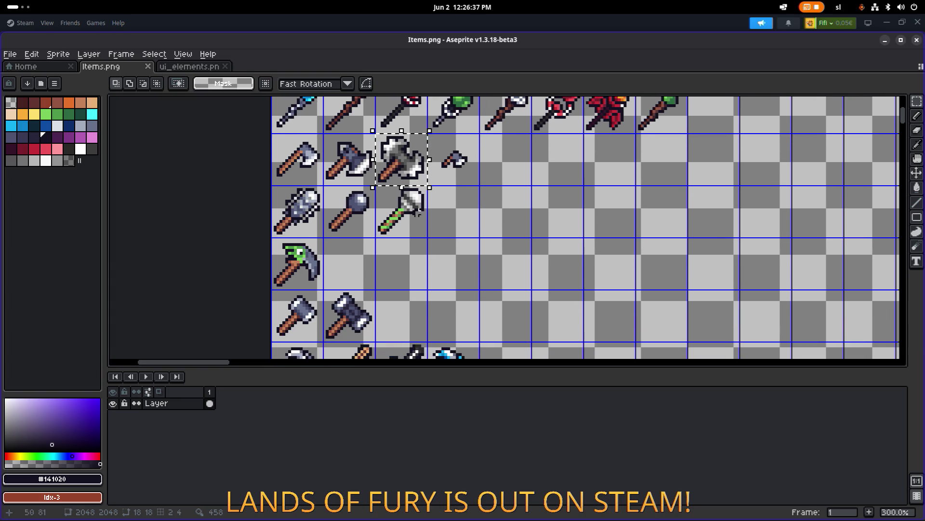
scroll(292, 140, up, 4)
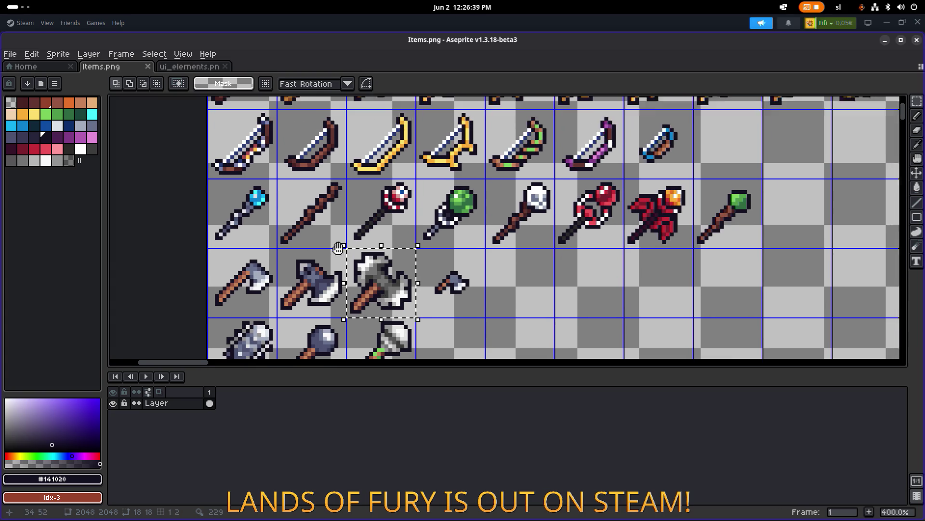
scroll(346, 168, up, 1)
scroll(345, 168, up, 2)
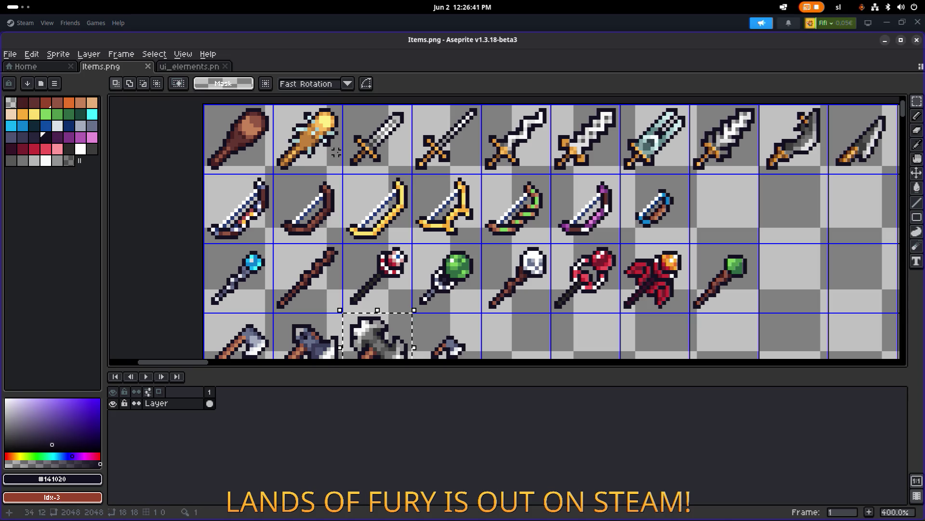
scroll(576, 179, right, 4)
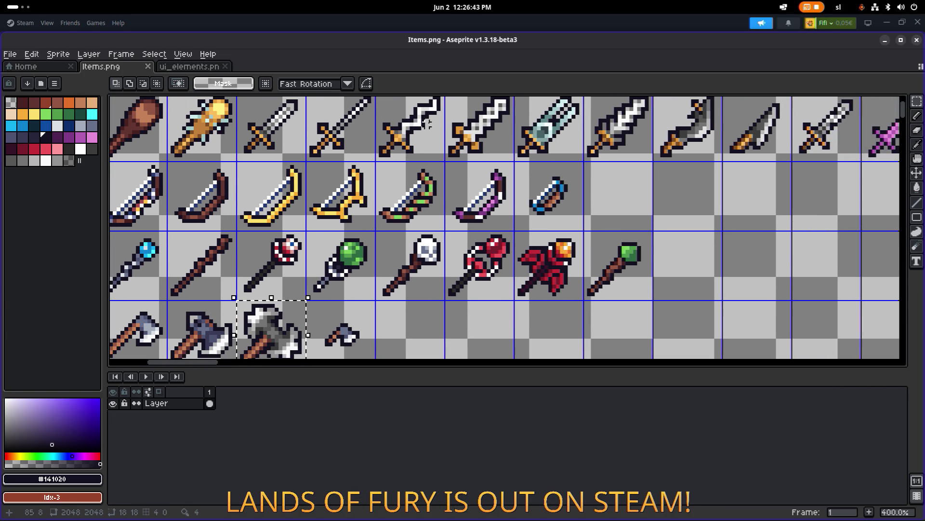
scroll(367, 157, right, 3)
scroll(366, 157, up, 1)
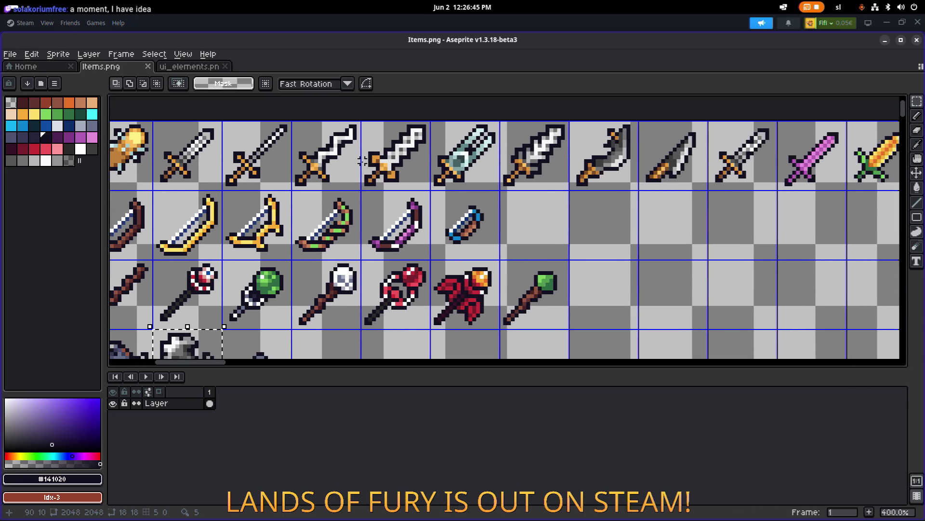
Deselect the axe and sample the sword's pale yellow #fbdf6b as the foreground colour.
click(347, 102)
scroll(387, 173, left, 2)
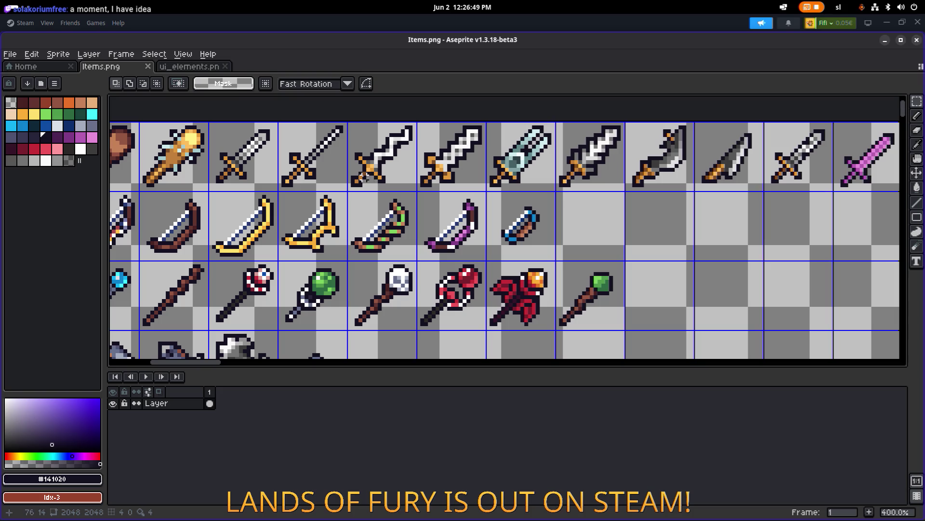
scroll(387, 173, up, 2)
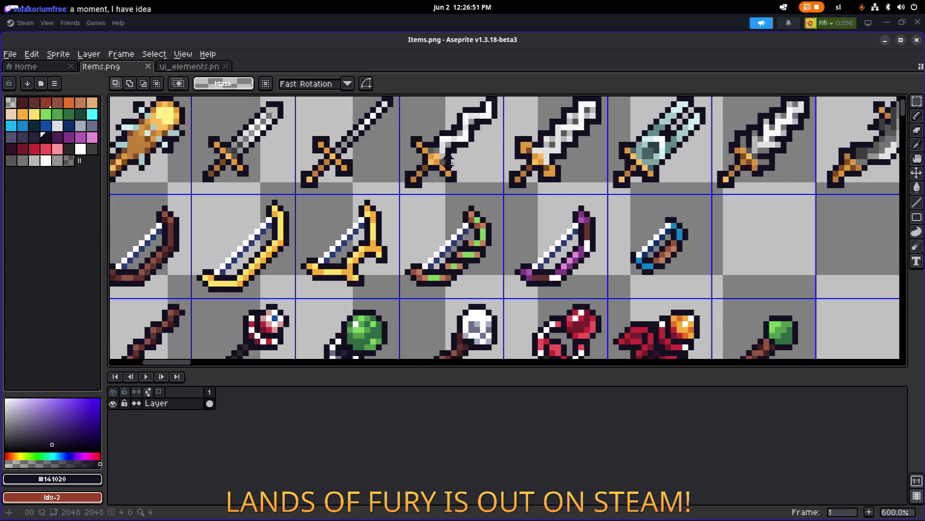
scroll(436, 161, up, 1)
alt+click(477, 137)
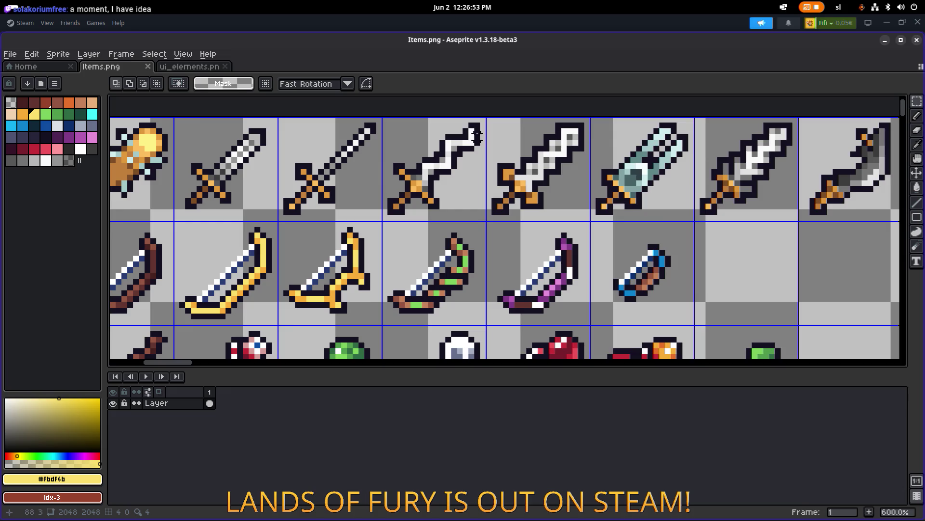
Paint two yellow pixels on the lightning sword with the pencil.
scroll(477, 136, up, 3)
key(b)
click(482, 125)
click(438, 147)
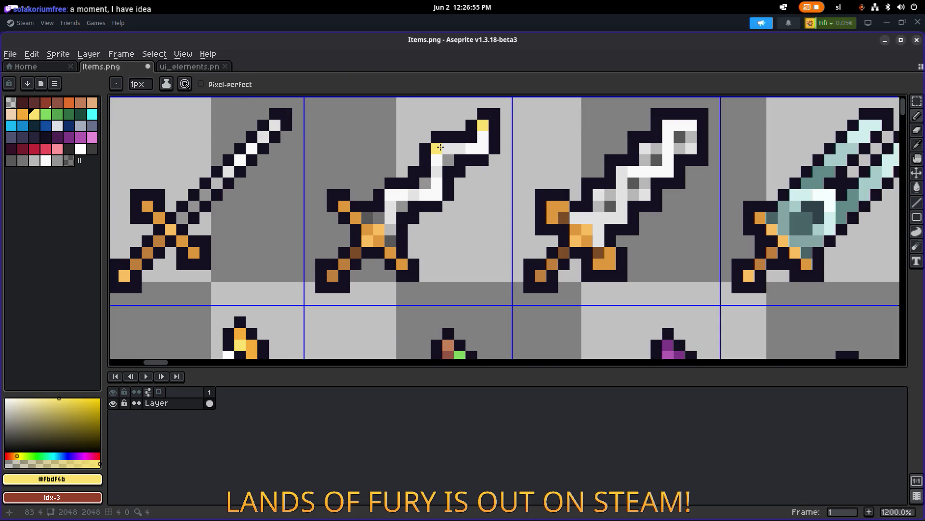
Zoom around the item sheet and undo the last yellow pencil stroke on the sword.
scroll(472, 176, down, 5)
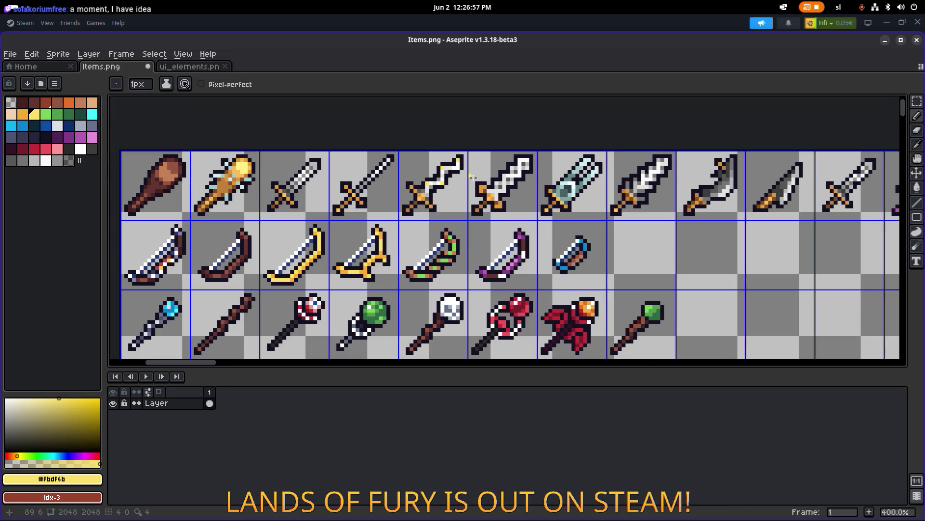
scroll(504, 180, down, 1)
scroll(442, 156, up, 7)
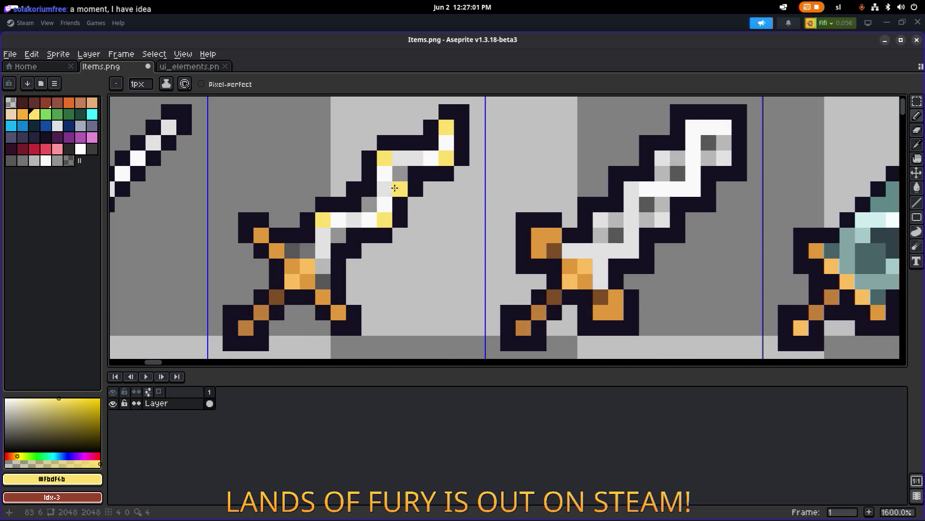
scroll(374, 220, down, 6)
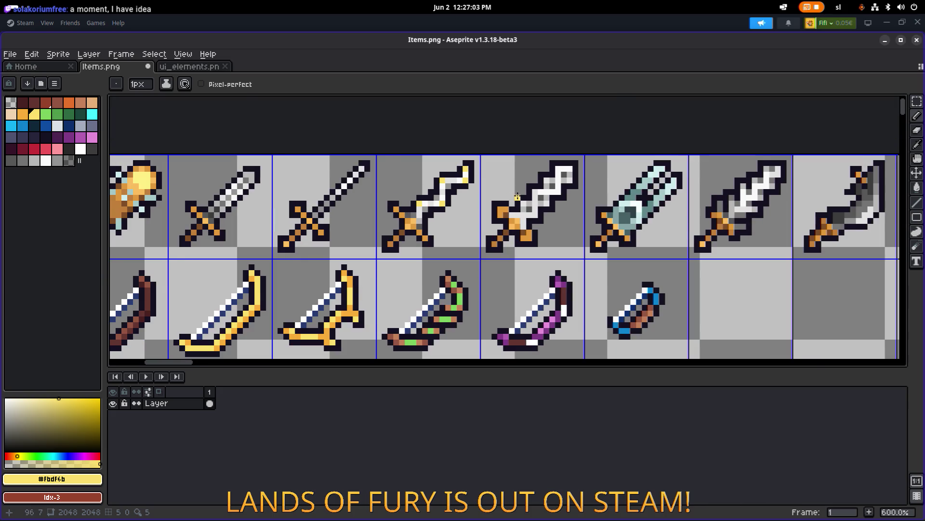
scroll(490, 192, up, 5)
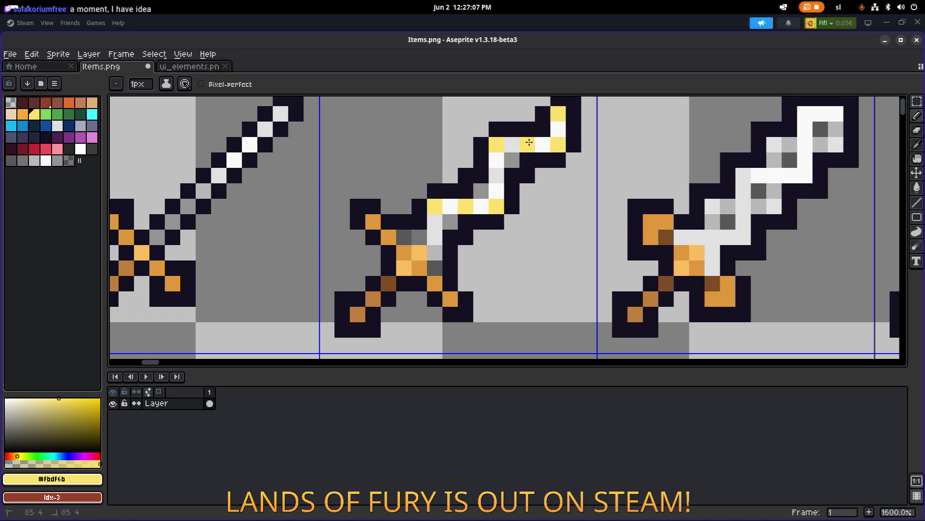
scroll(530, 145, down, 5)
scroll(562, 163, up, 3)
scroll(561, 163, up, 3)
scroll(562, 163, down, 5)
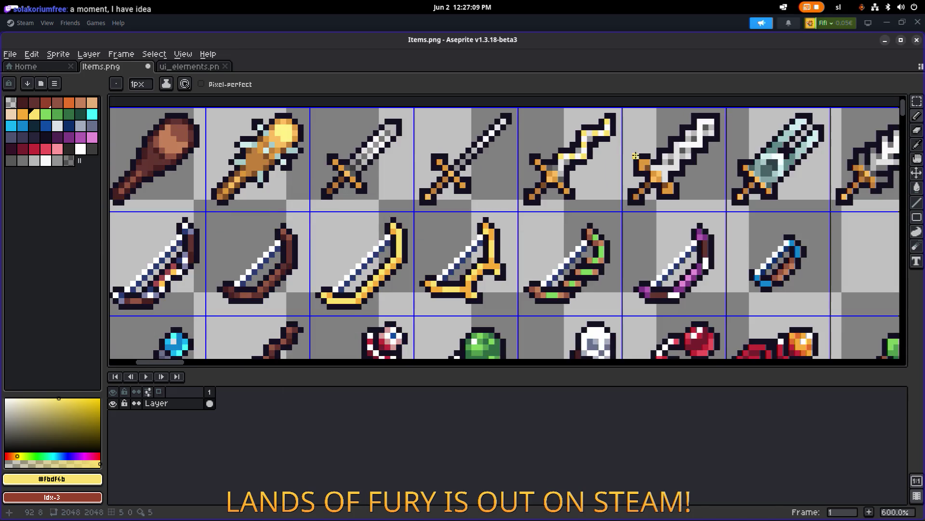
drag(553, 154, 627, 161)
scroll(628, 160, down, 1)
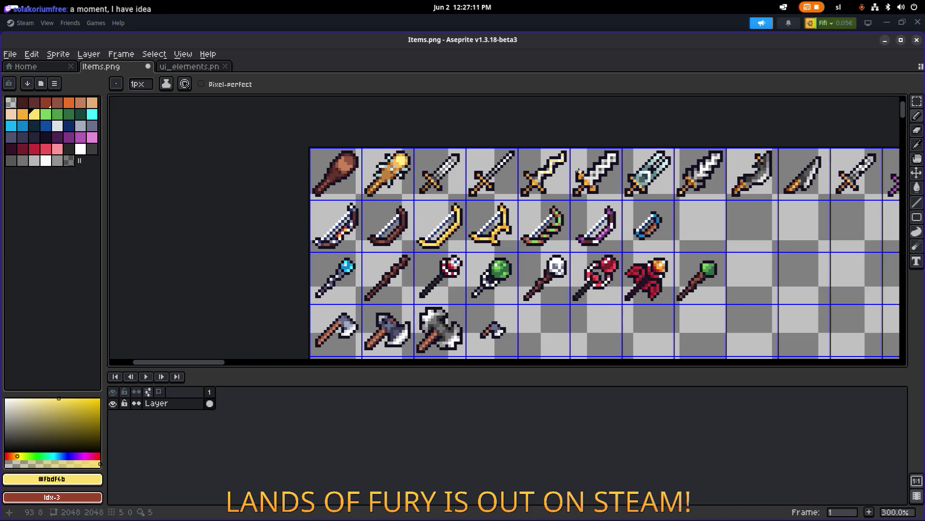
scroll(580, 172, up, 6)
scroll(470, 182, down, 4)
scroll(637, 172, down, 1)
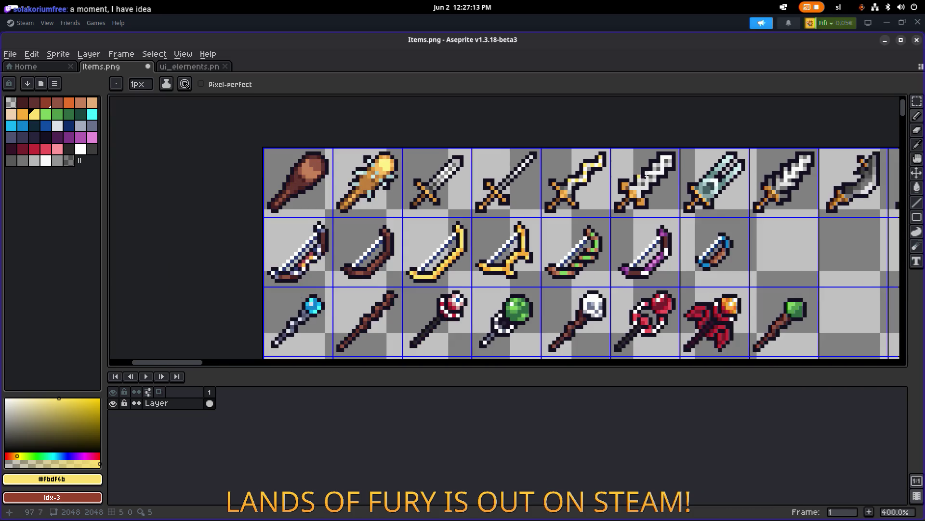
scroll(637, 171, up, 1)
scroll(579, 178, down, 3)
scroll(575, 177, up, 4)
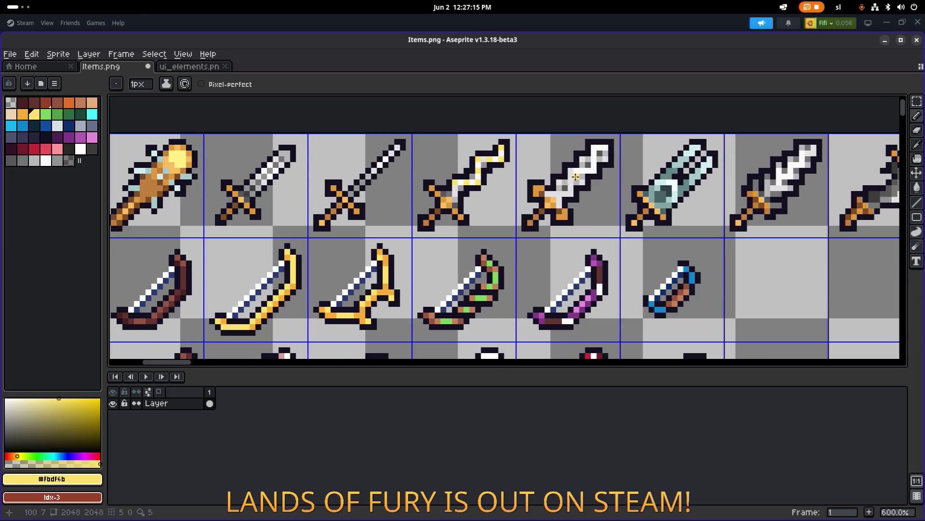
key(ctrl+z)
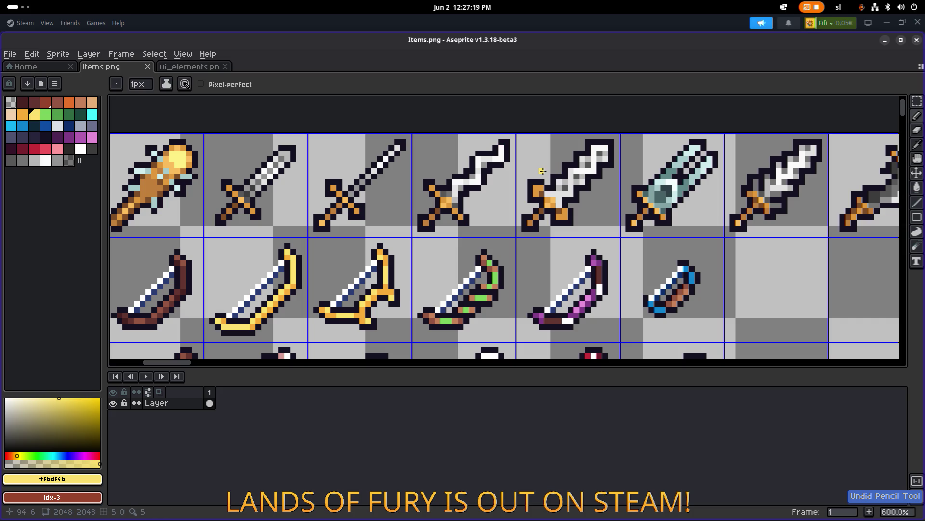
Look over the lower weapon rows, then minimize Aseprite to reveal the Steam reviews.
scroll(573, 174, down, 2)
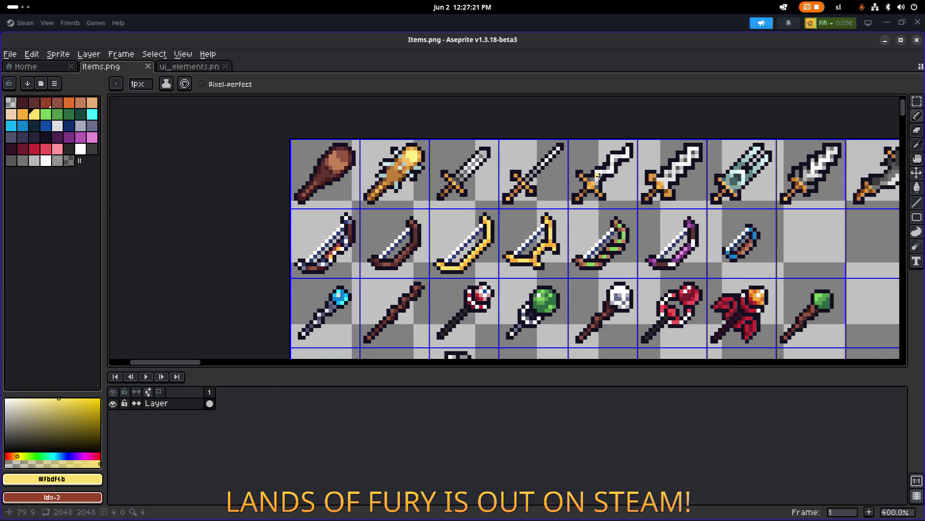
scroll(598, 175, right, 3)
scroll(482, 192, down, 1)
scroll(439, 211, down, 1)
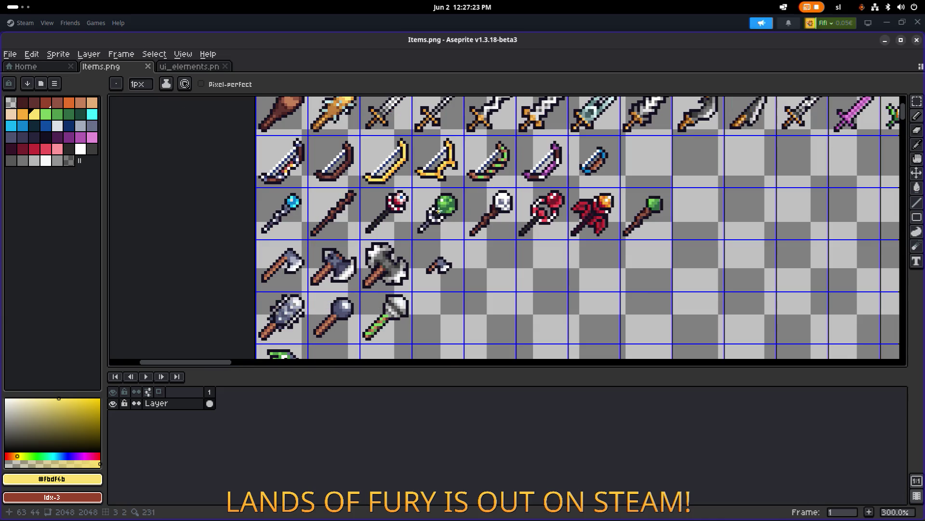
drag(439, 211, 466, 194)
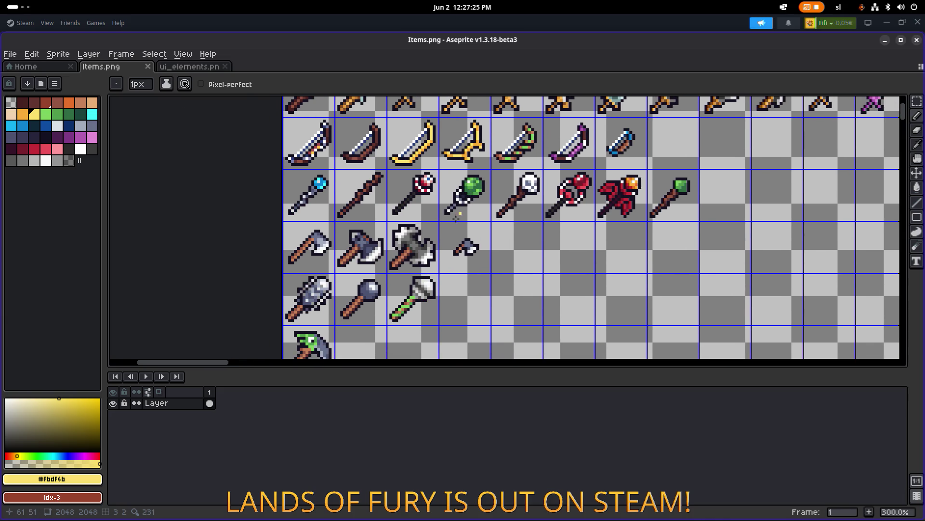
scroll(485, 198, down, 1)
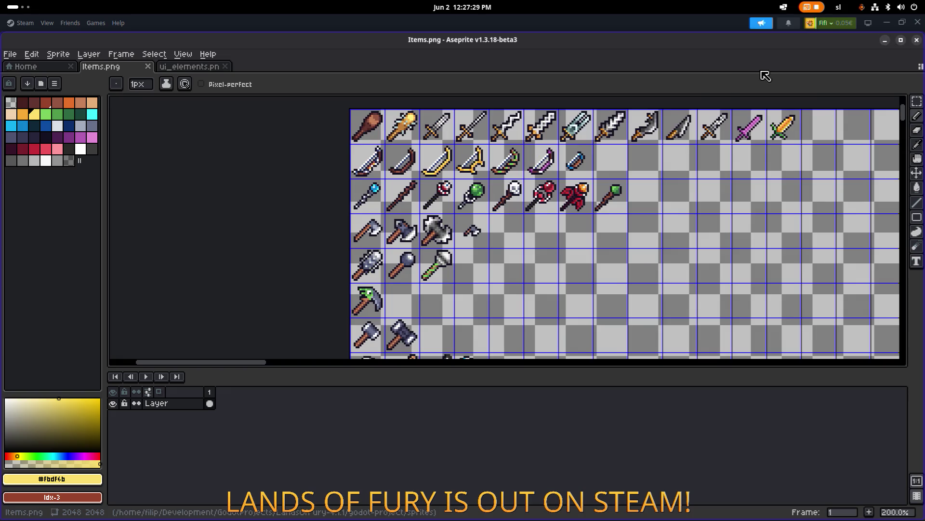
click(884, 43)
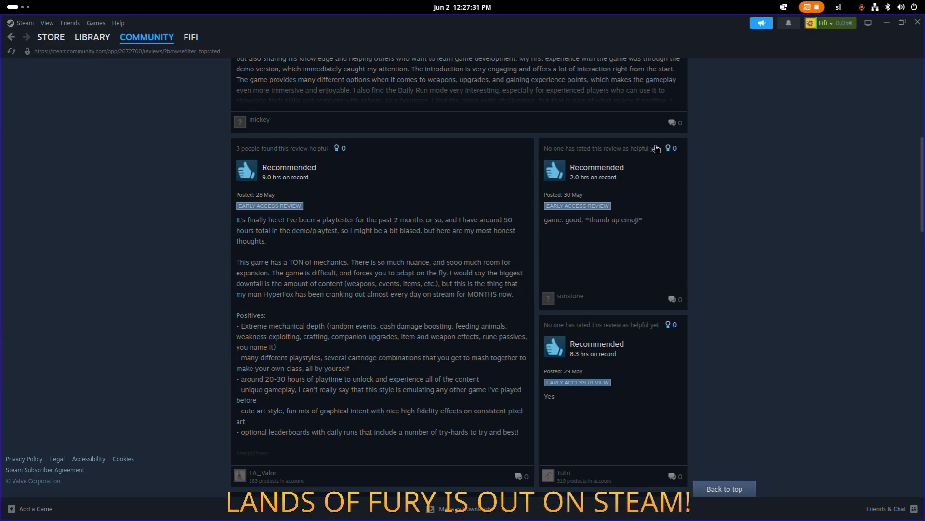
Reload the Lands of Fury reviews via Guides and Reviews, now sorted Most Helpful (Week).
key(alt+Tab)
scroll(769, 159, down, 5)
scroll(763, 168, up, 15)
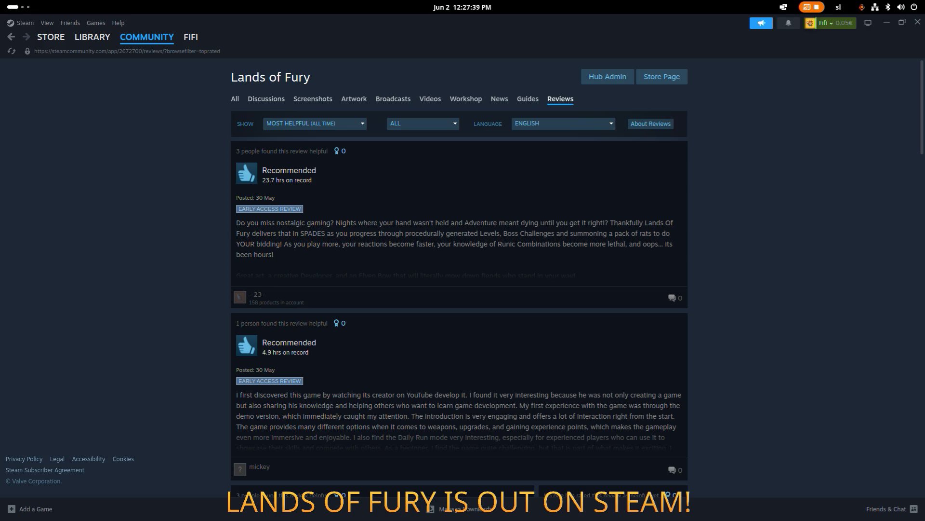
click(527, 99)
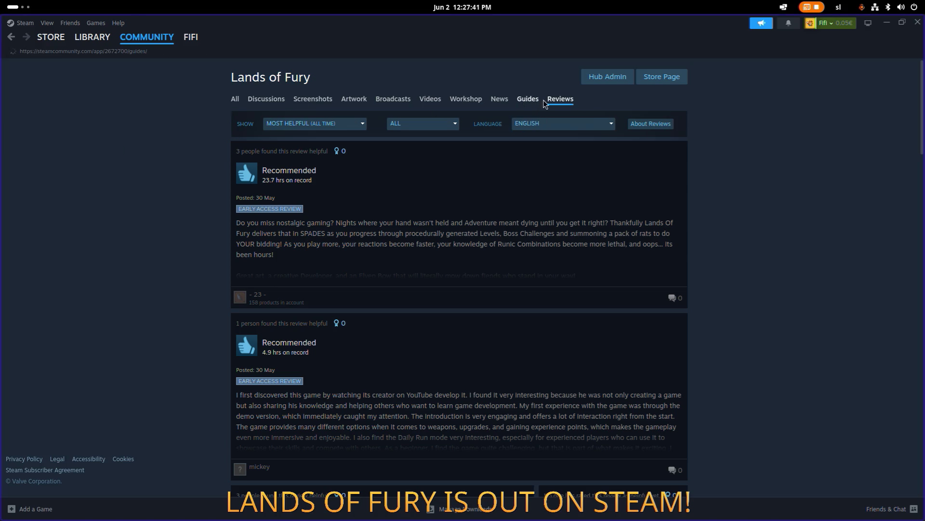
click(556, 100)
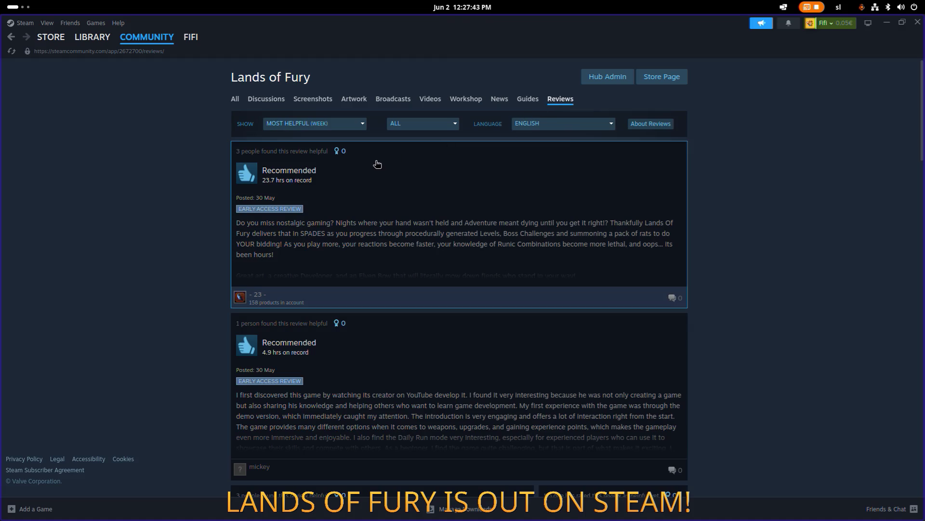
Scroll through the recommended early-access reviews and back to the top.
scroll(243, 190, down, 6)
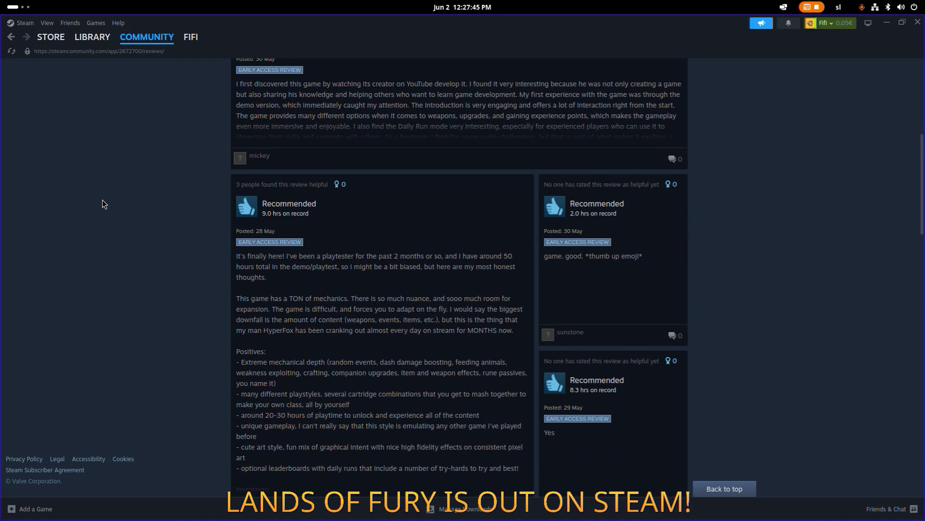
scroll(103, 199, down, 10)
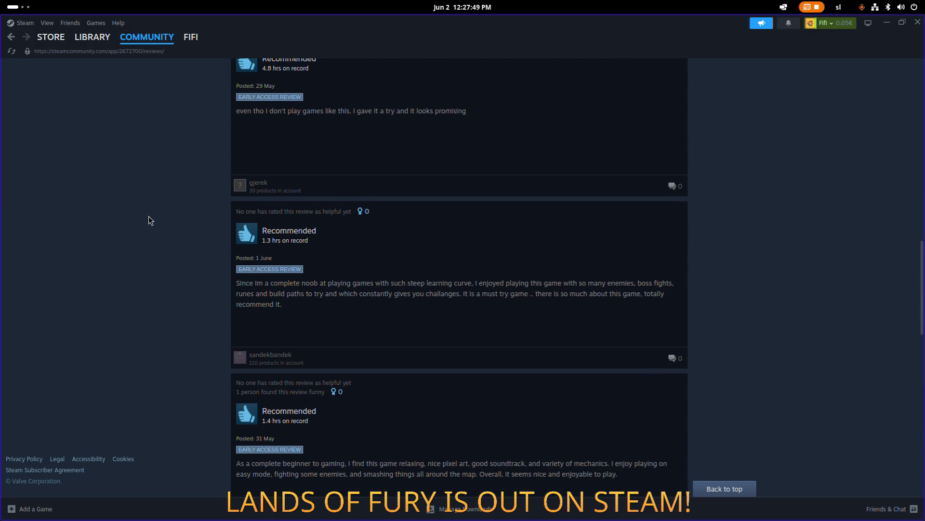
scroll(150, 220, up, 8)
scroll(149, 217, up, 7)
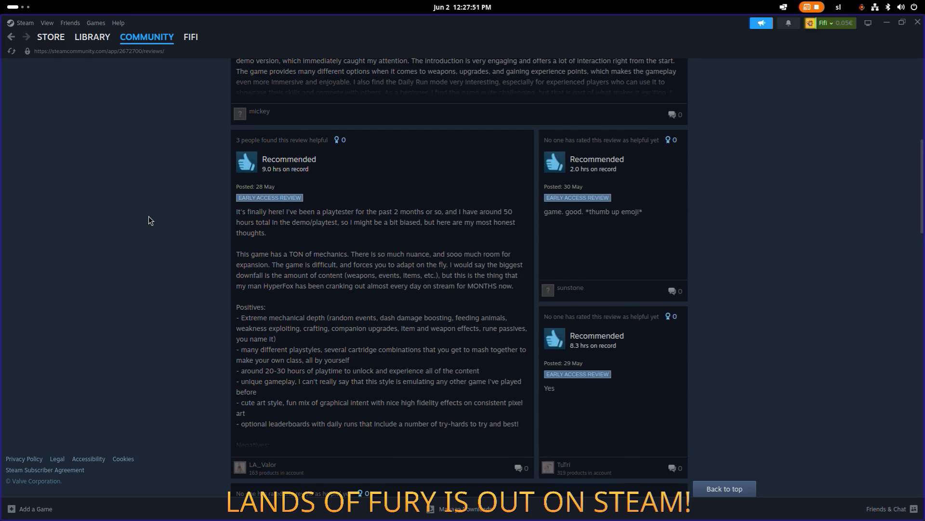
scroll(151, 220, up, 2)
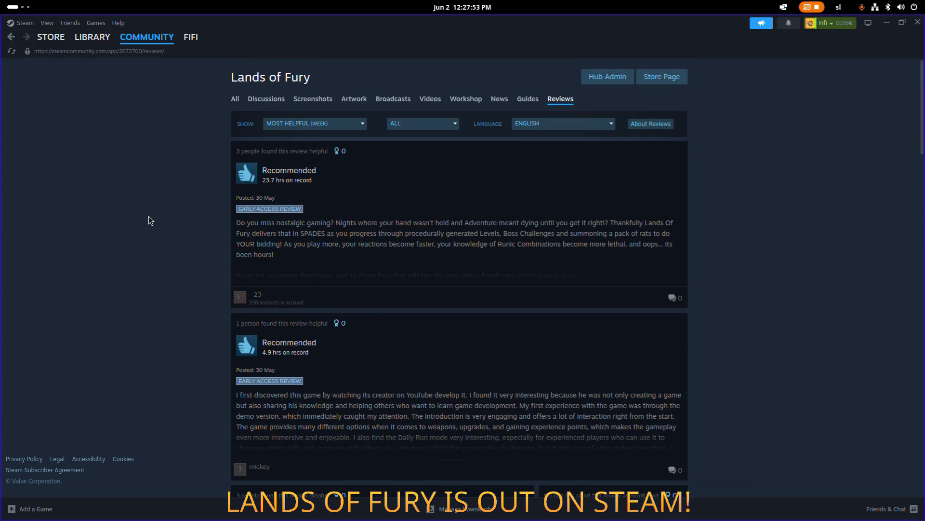
key(alt+Tab)
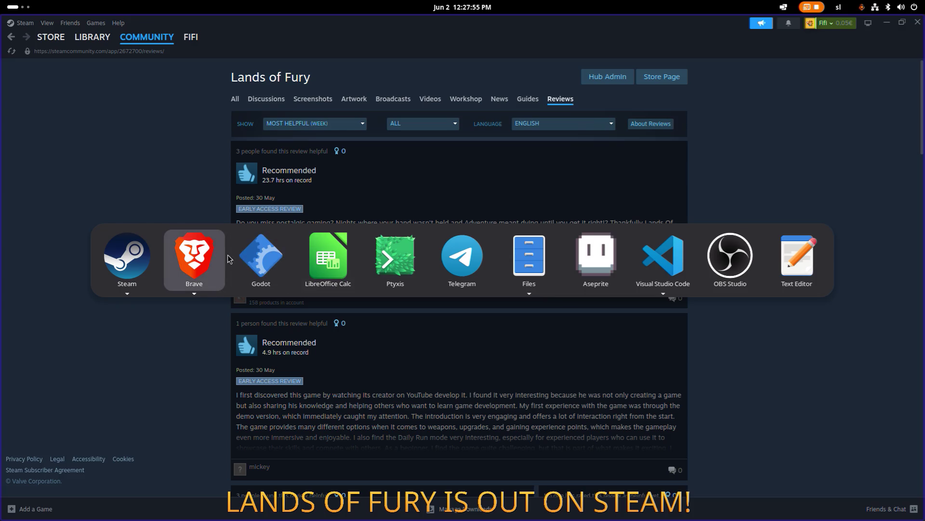
Switch to Godot, minimize VS Code, and run the project to the Hyper Fox Studios splash.
click(251, 259)
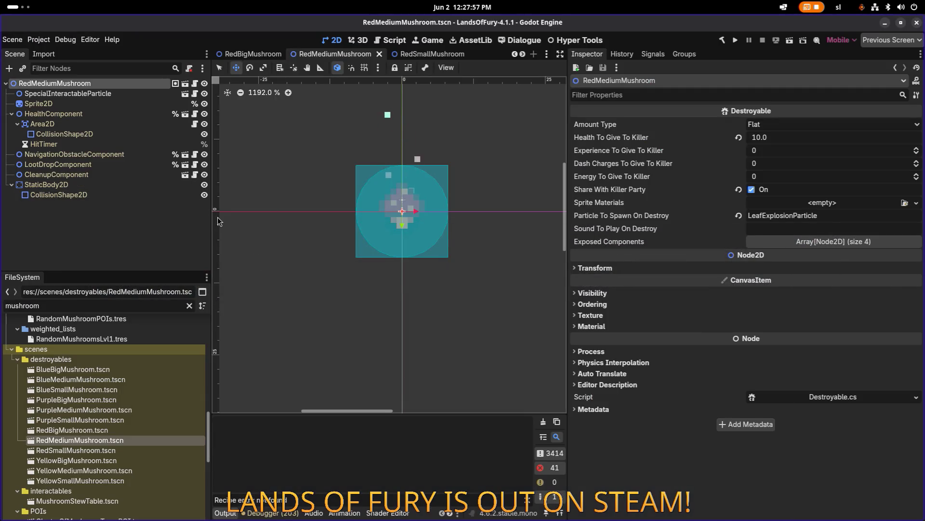
key(alt+Tab)
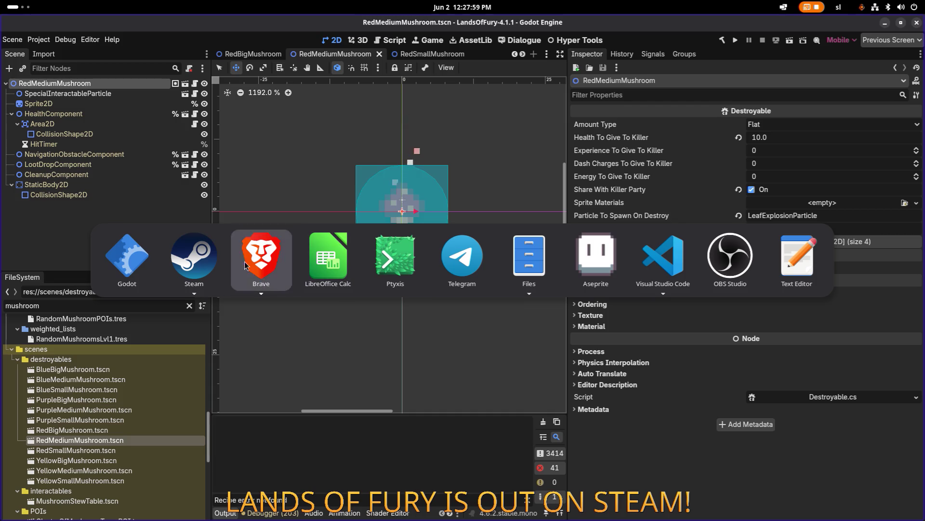
mouse_move(207, 270)
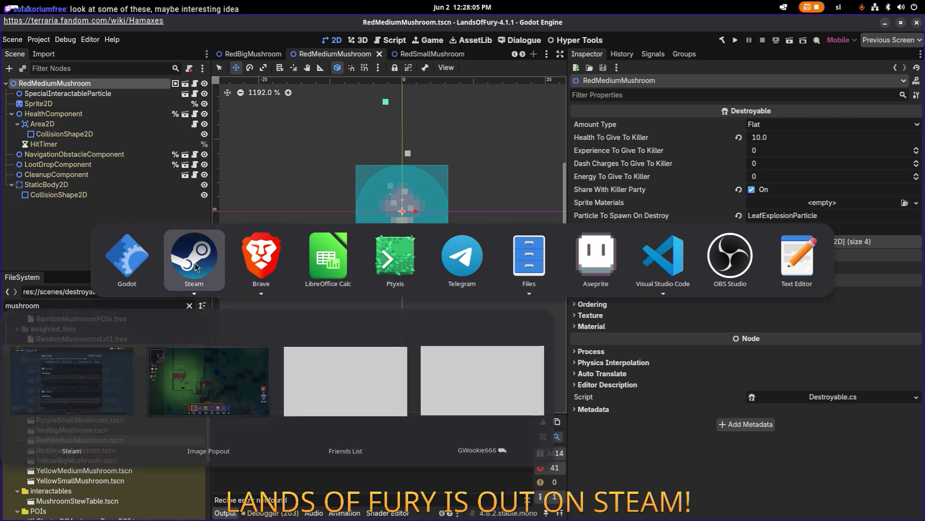
click(663, 258)
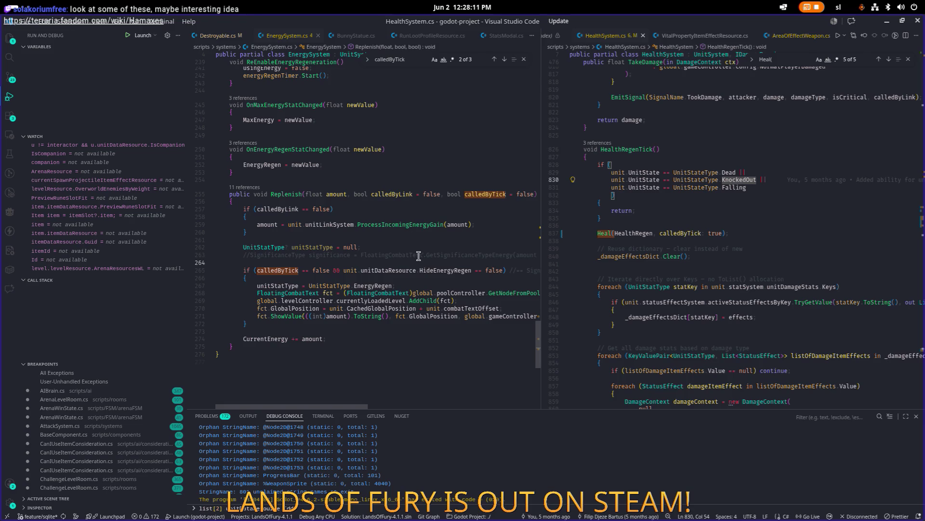
click(886, 24)
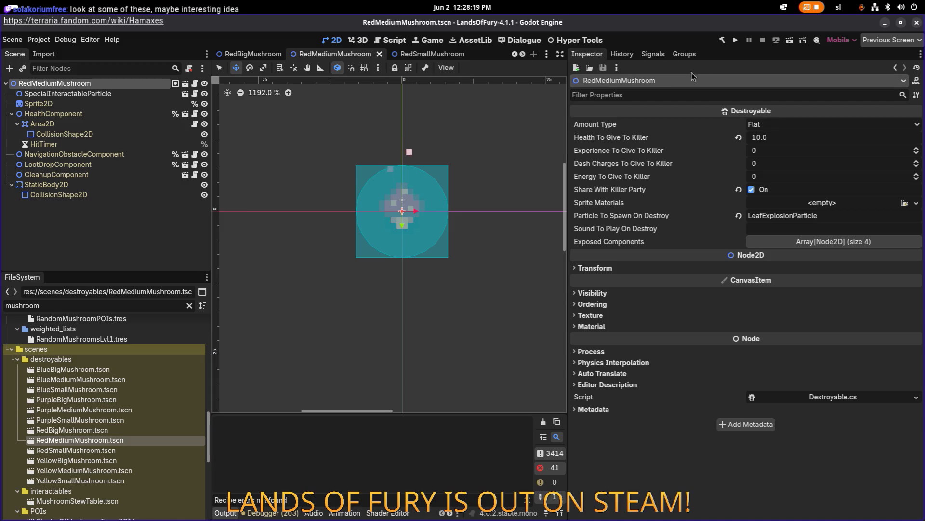
click(736, 40)
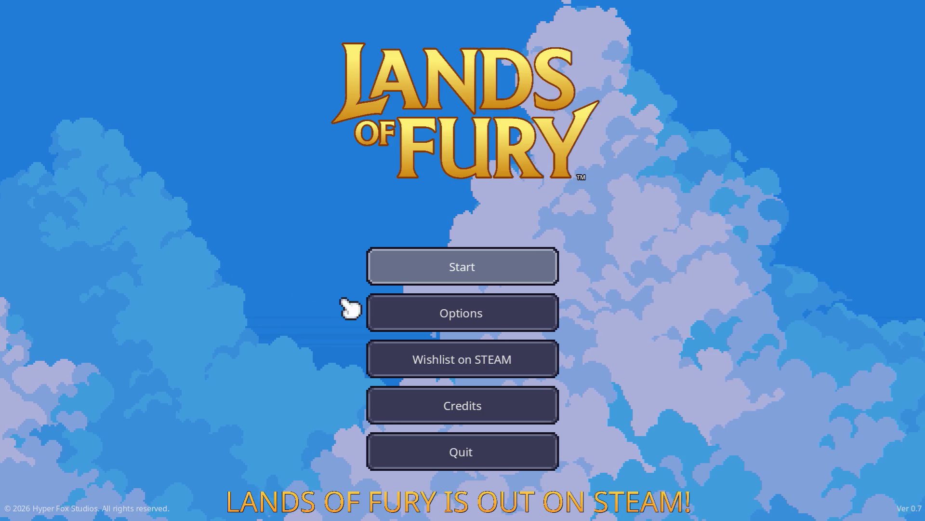
Start a game on the first save profile and enter the purple portal into the forest.
click(410, 260)
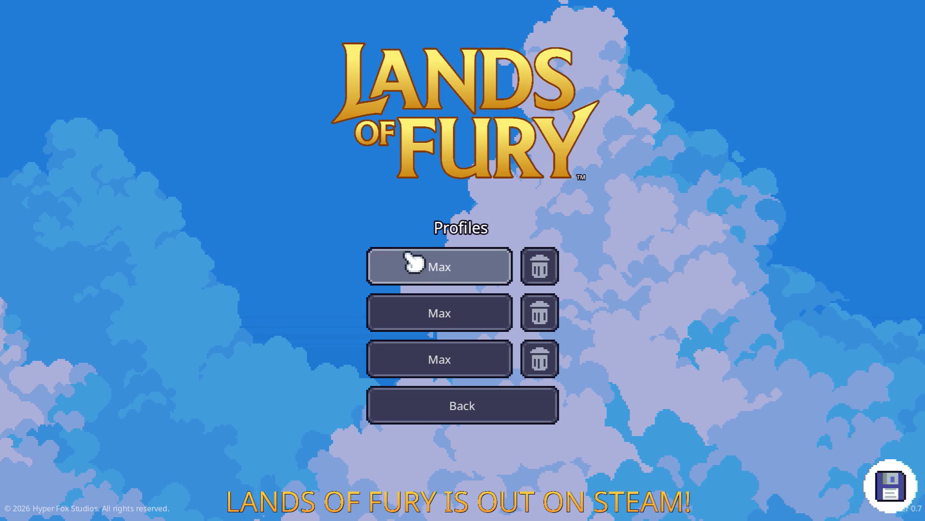
click(410, 261)
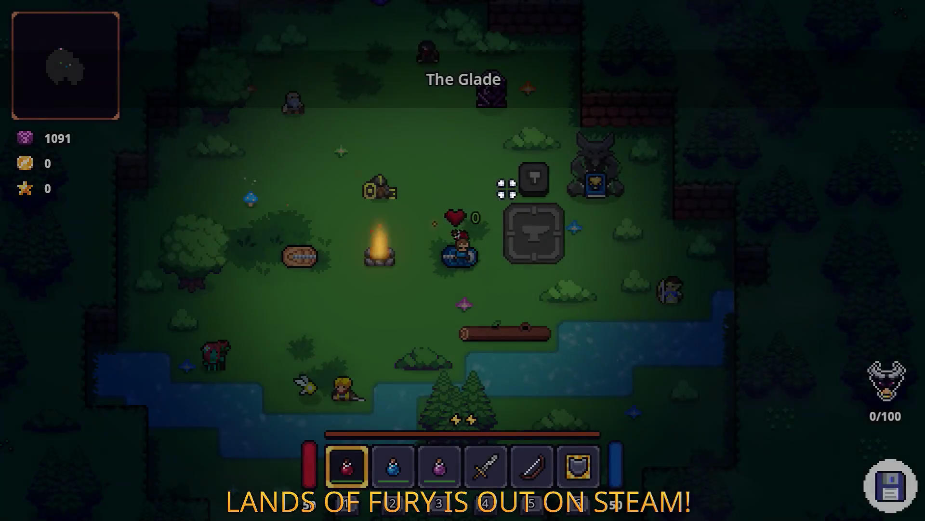
key(w)
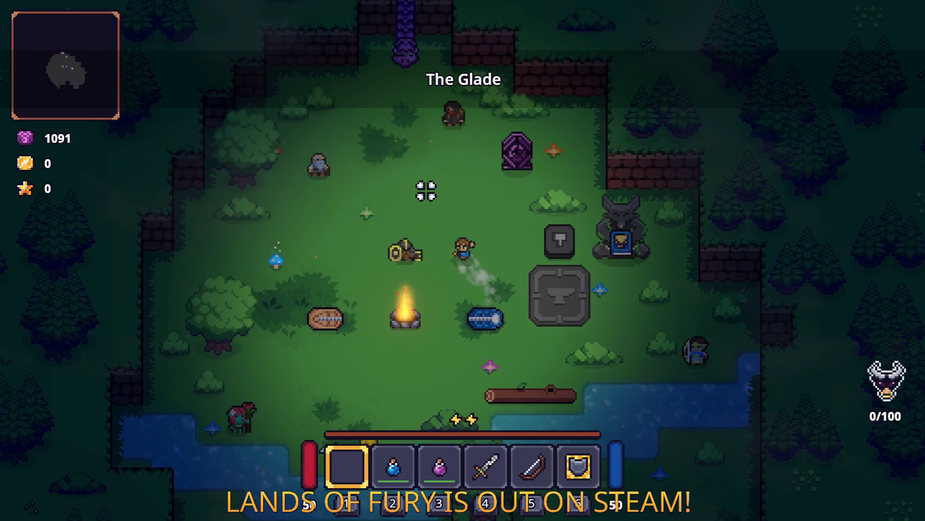
key(i)
key(i)
key(w)
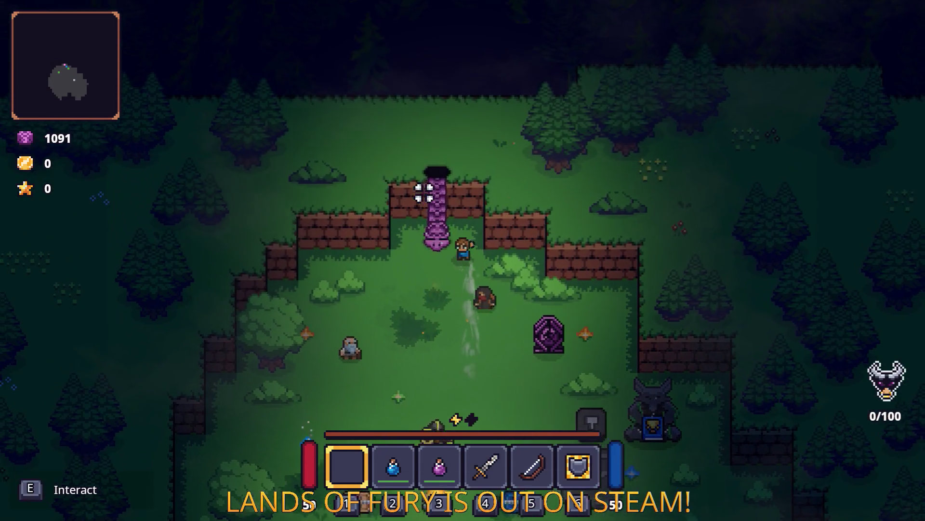
key(e)
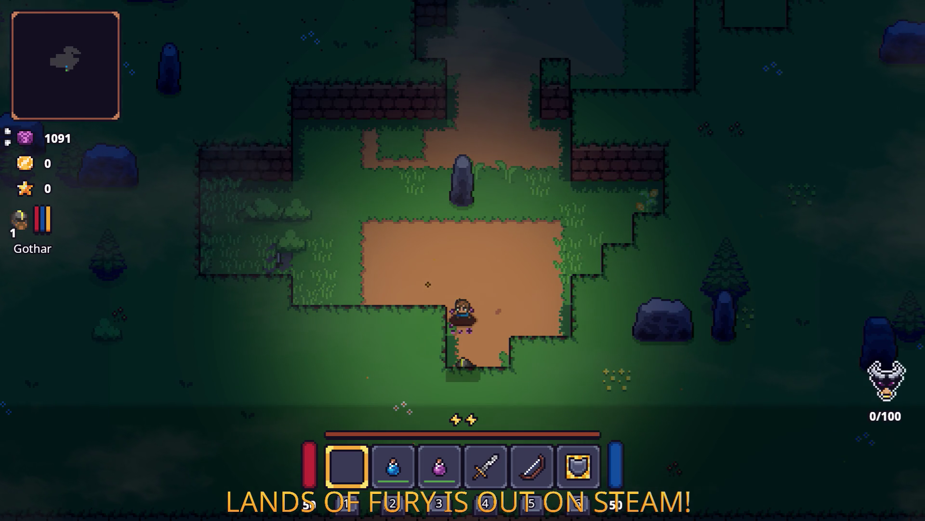
Equip the sword (4), fight forest enemies to 13/100 kills and 15 gold, then check the inventory.
key(w)
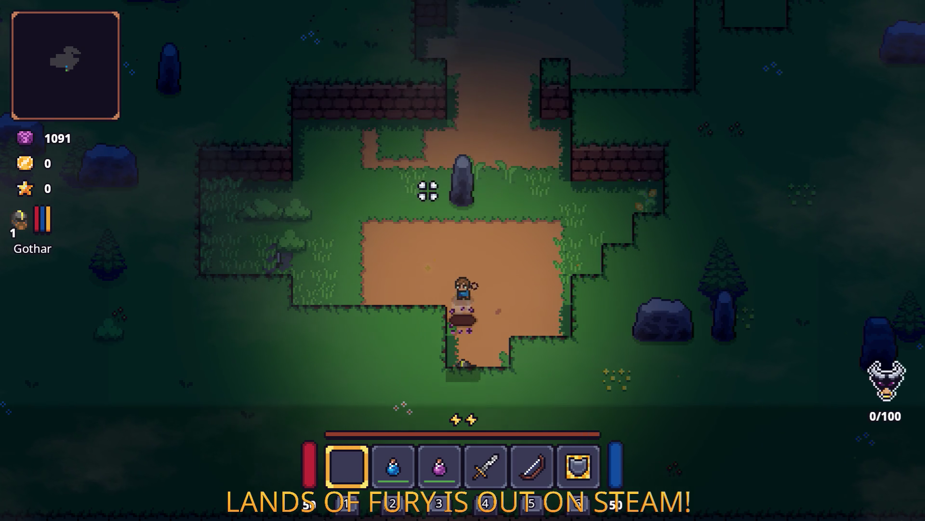
key(i)
key(i)
key(4)
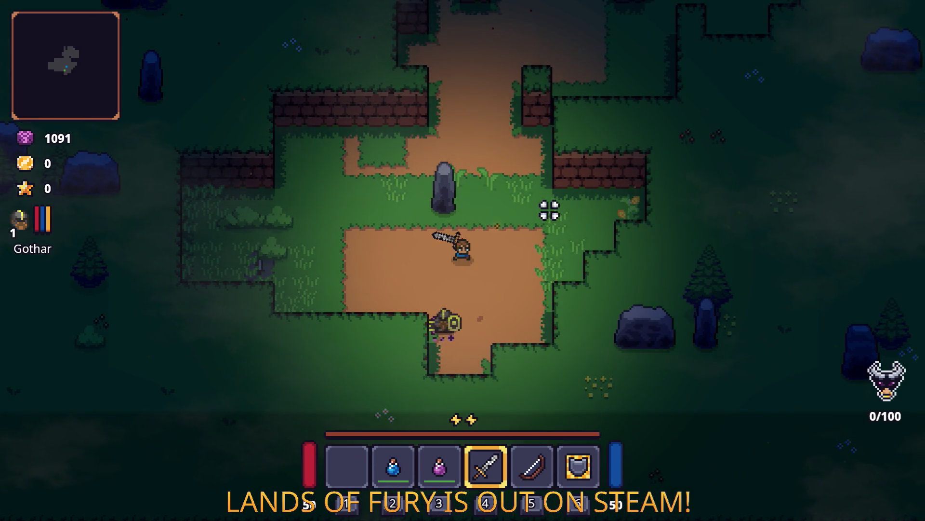
key(w)
key(w)
key(d)
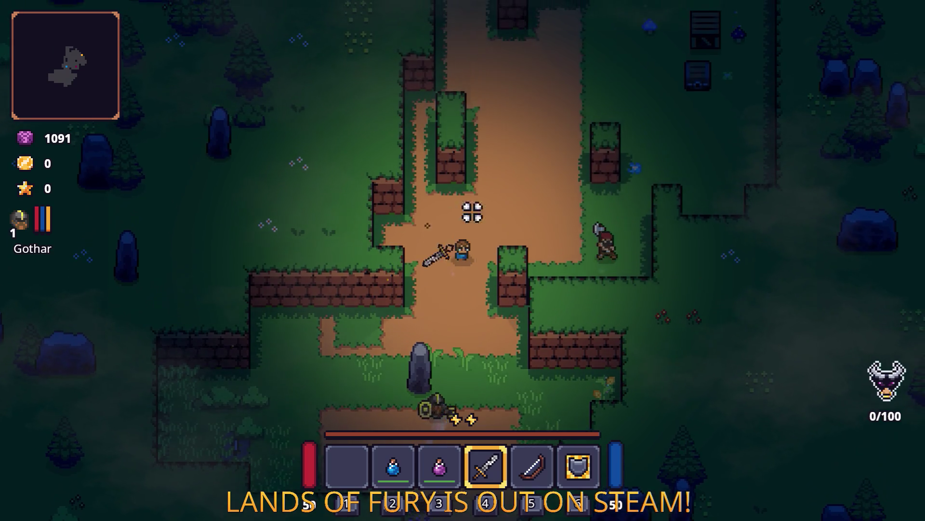
click(506, 258)
click(434, 297)
key(w)
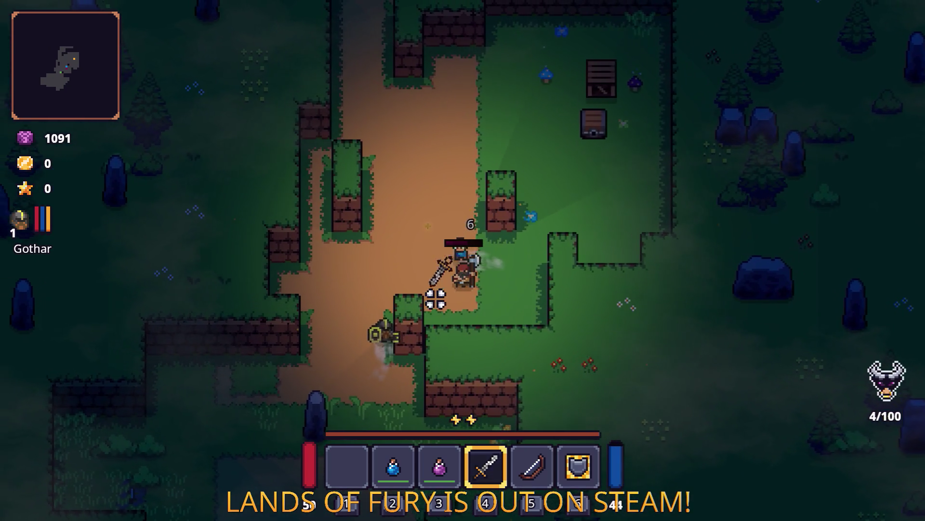
click(399, 329)
key(w)
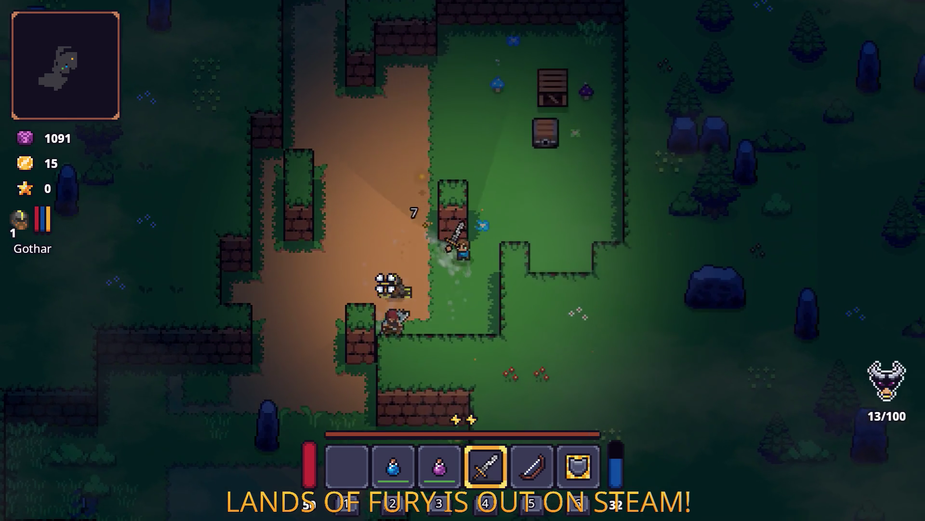
key(d)
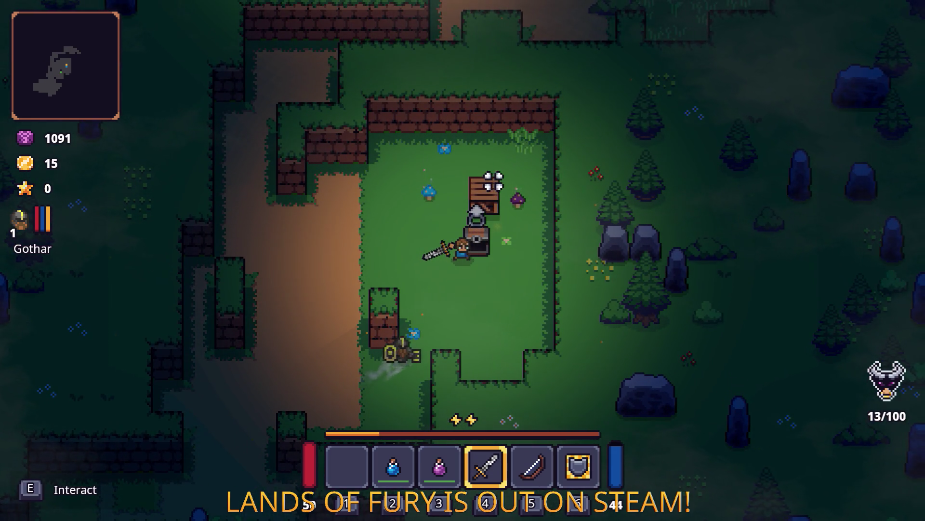
key(i)
click(362, 367)
Equip the Barrage Ring and set the bow as the first quick item.
click(622, 482)
click(533, 295)
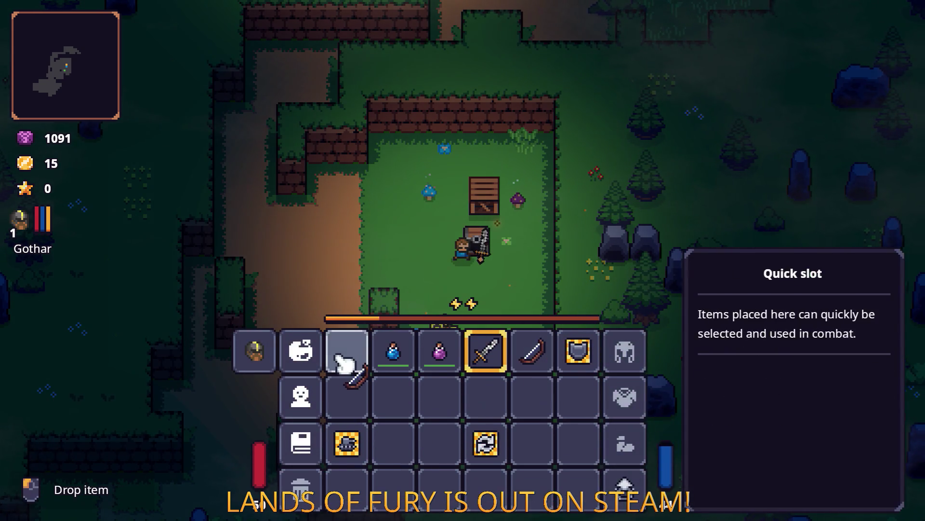
click(347, 295)
key(i)
Walk north and fire arrows at the enemies ahead.
key(w)
click(467, 299)
click(512, 310)
click(533, 310)
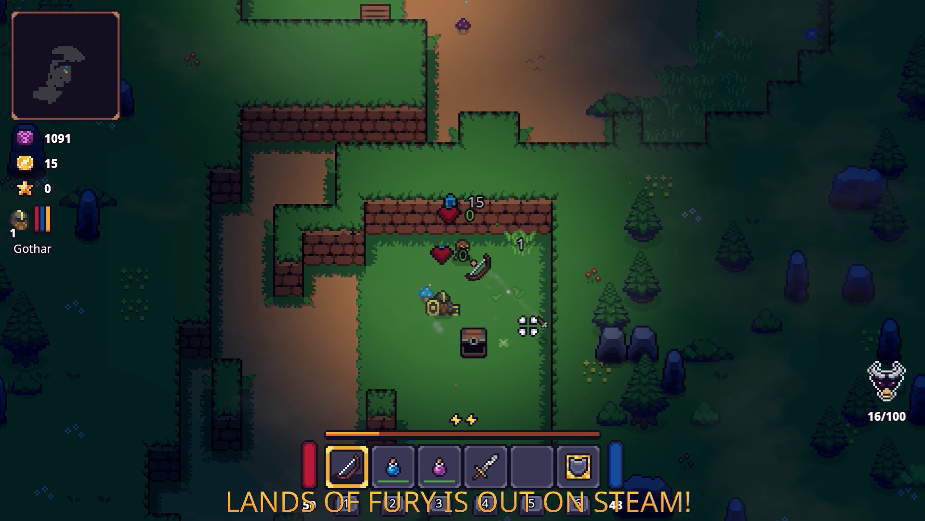
Move past the campfire onto the dirt clearing and shoot toward the west.
key(s)
key(a)
key(w)
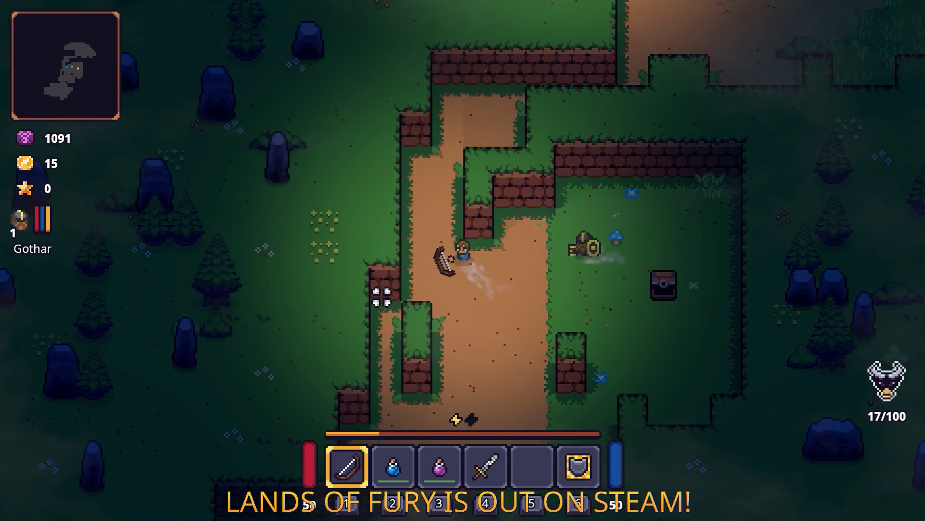
key(w)
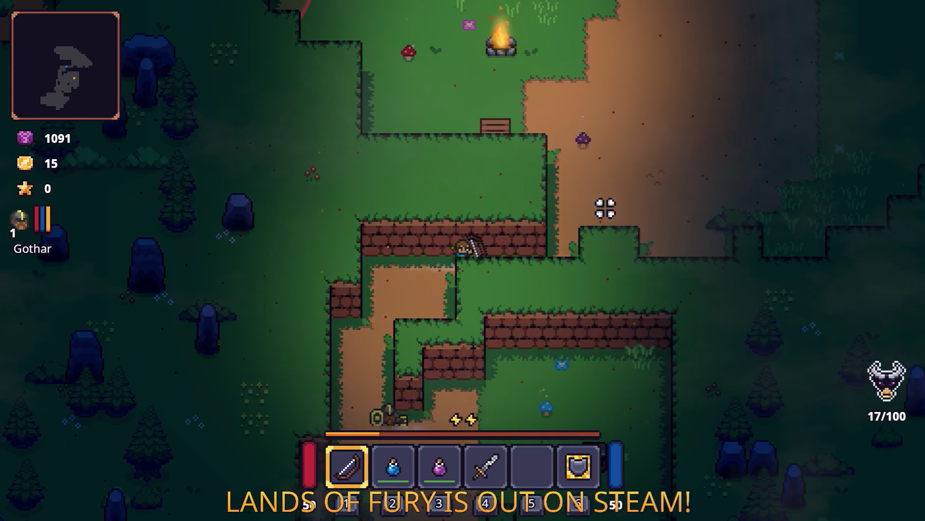
key(w)
key(d)
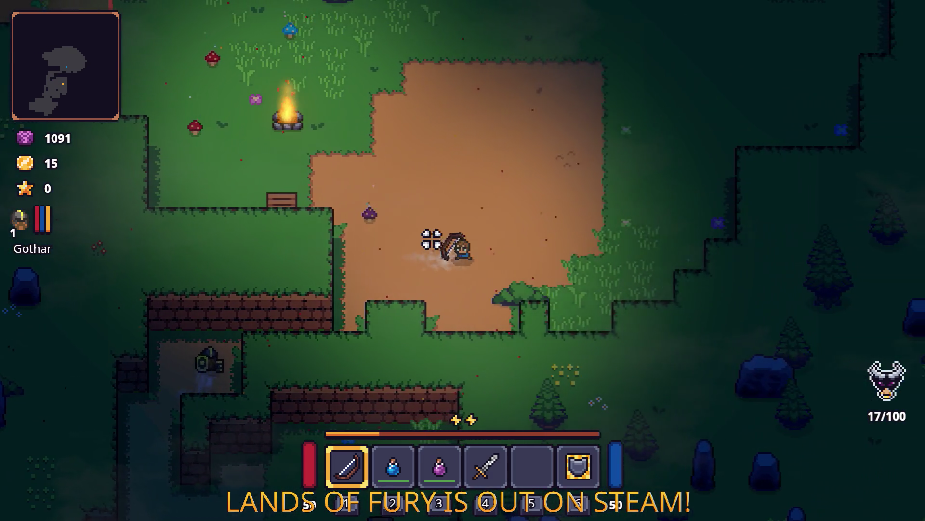
key(w)
key(a)
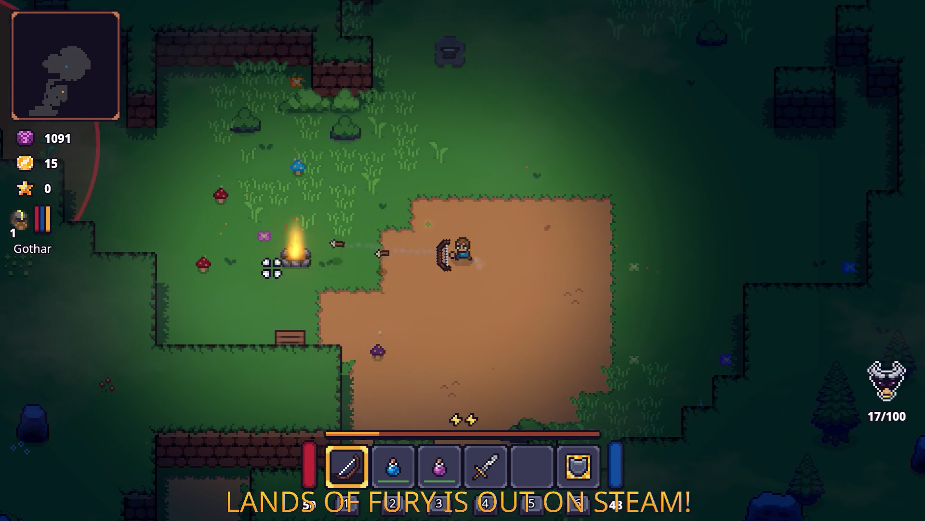
click(270, 266)
Advance west and shoot the enemies to the north-west, stepping back and forth.
key(a)
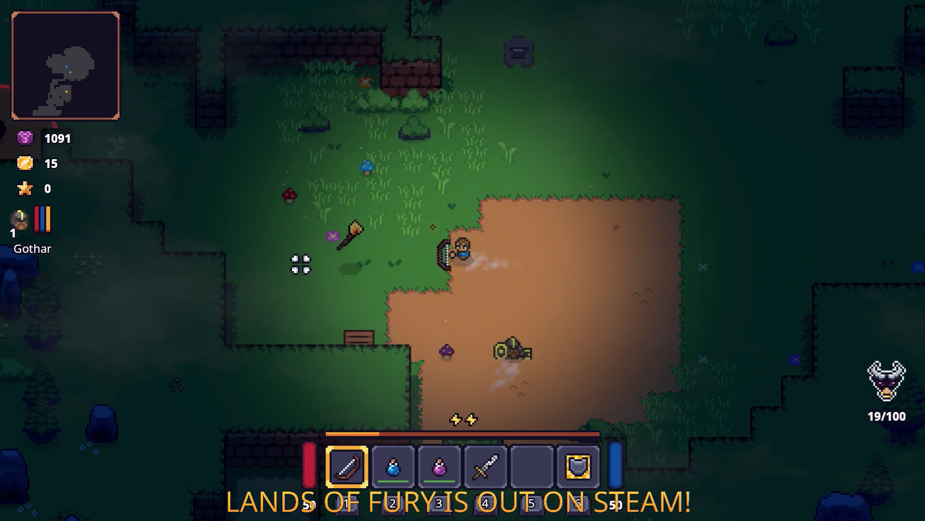
key(a)
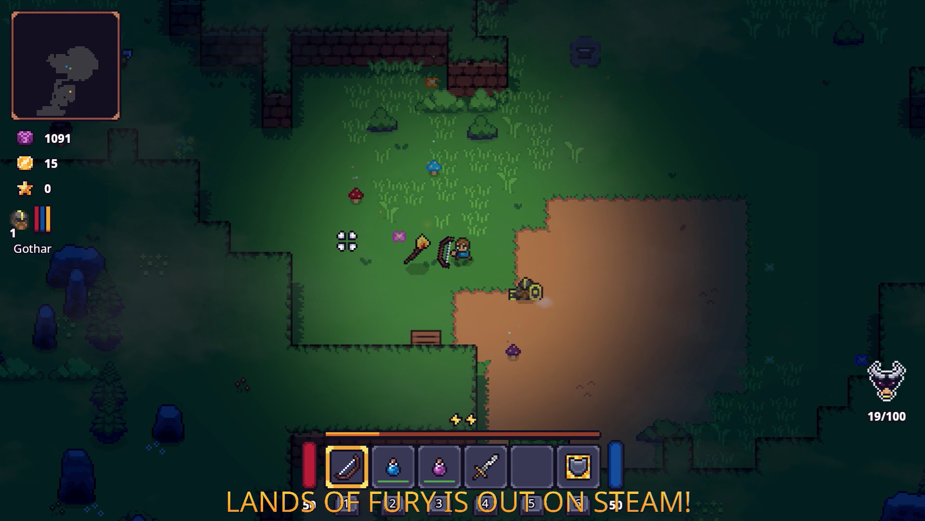
key(a)
click(344, 131)
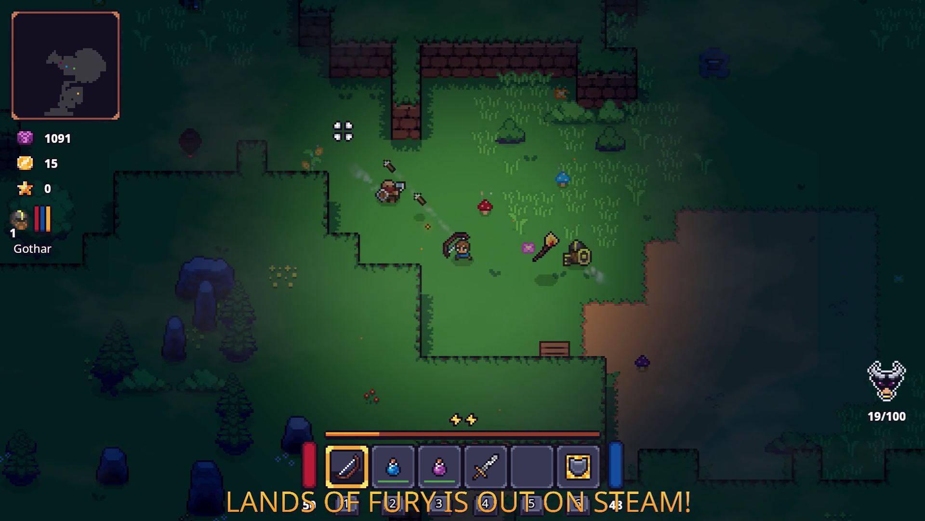
key(d)
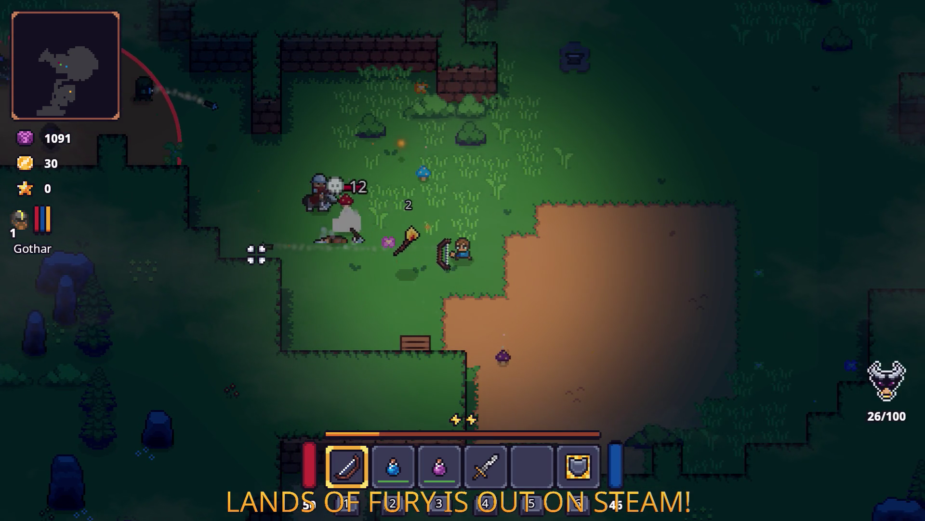
key(a)
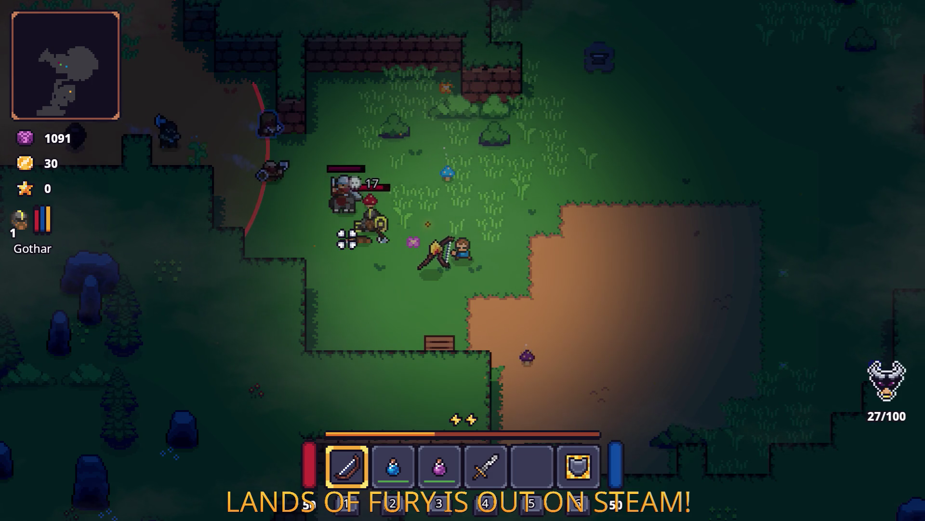
Circle around toward the Burning Stick and shoot into the enemy group.
key(w)
key(d)
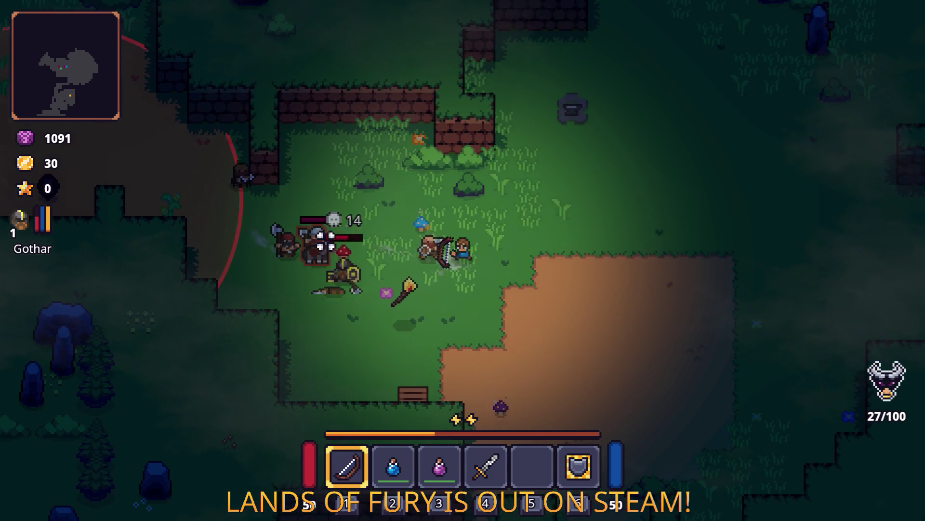
key(w)
key(a)
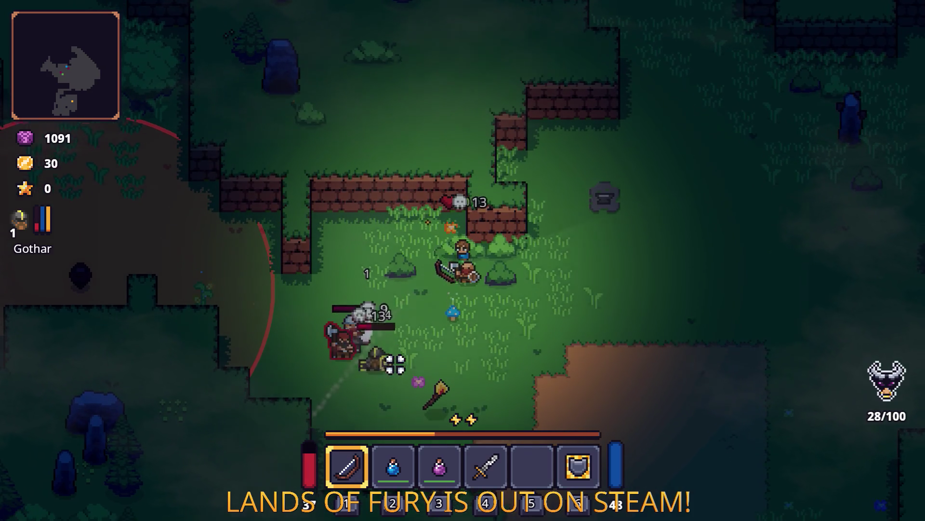
key(s)
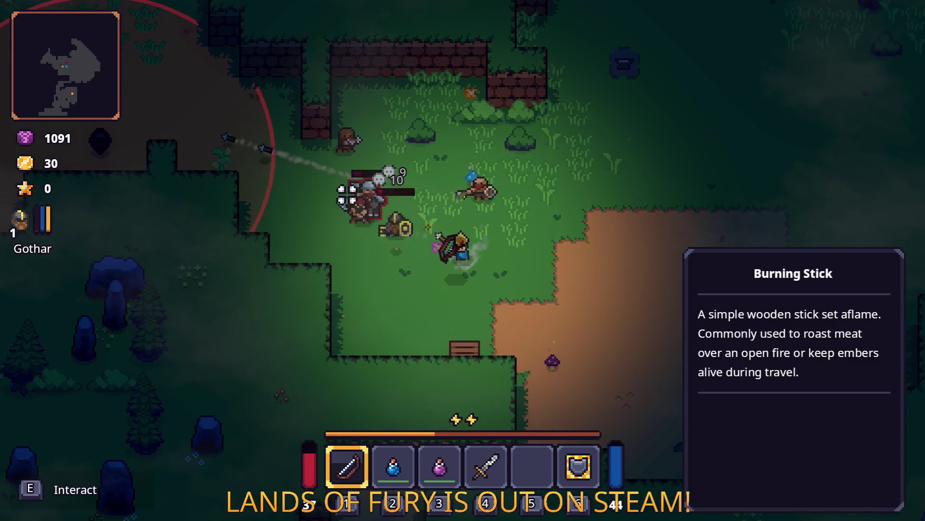
key(s)
key(a)
key(d)
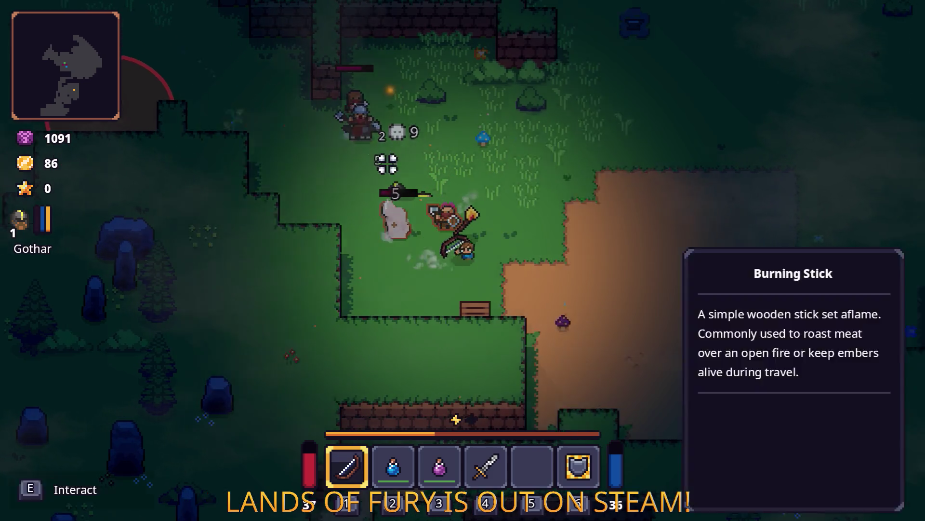
click(285, 243)
click(285, 230)
Strafe while firing more arrows at the nearby enemies.
key(d)
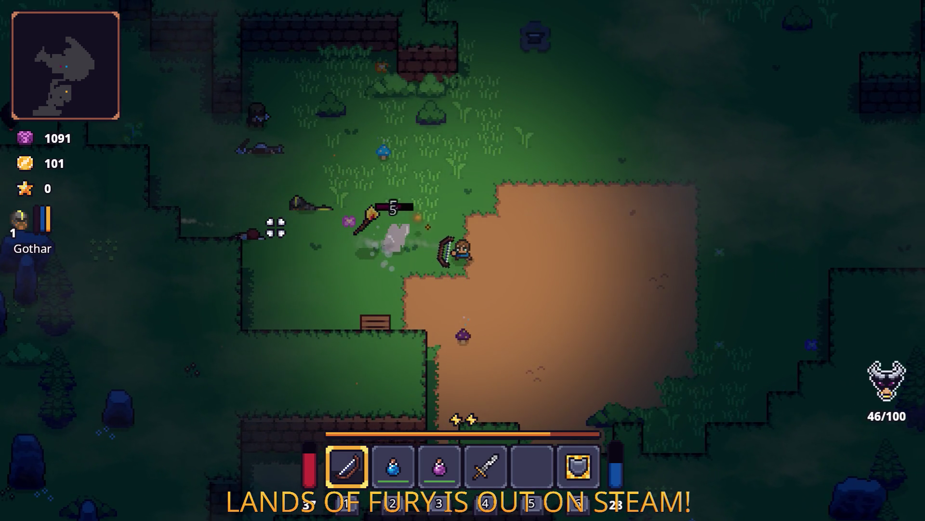
key(s)
key(w)
key(a)
click(287, 157)
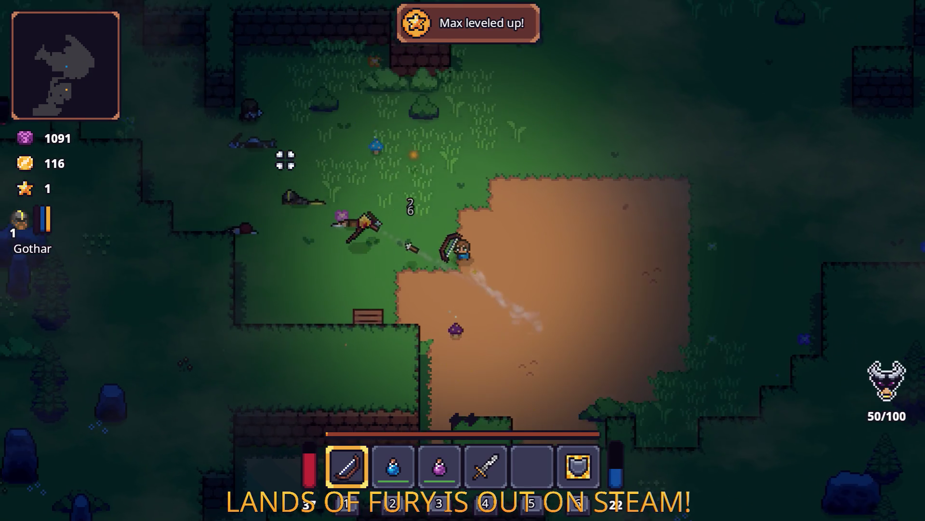
click(268, 138)
Chase the enemies north-west and shoot the one to the west.
key(w)
key(a)
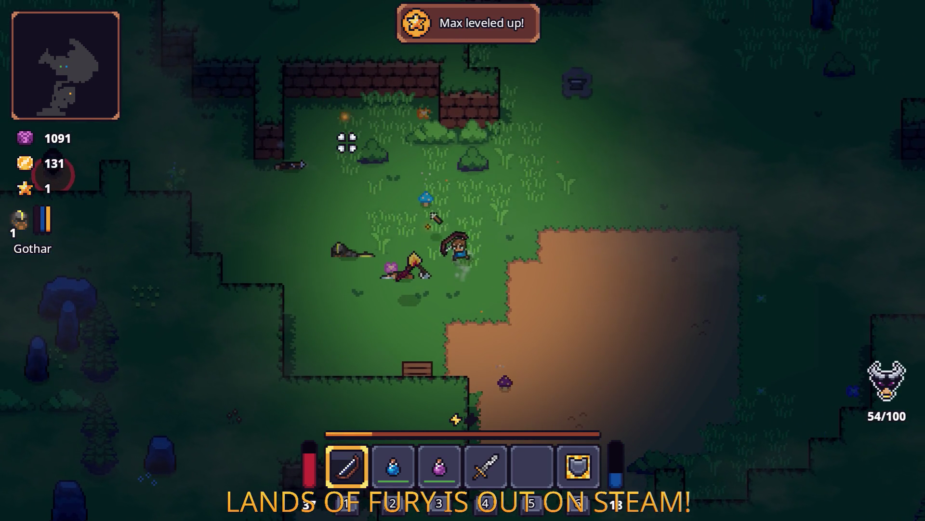
key(w)
key(a)
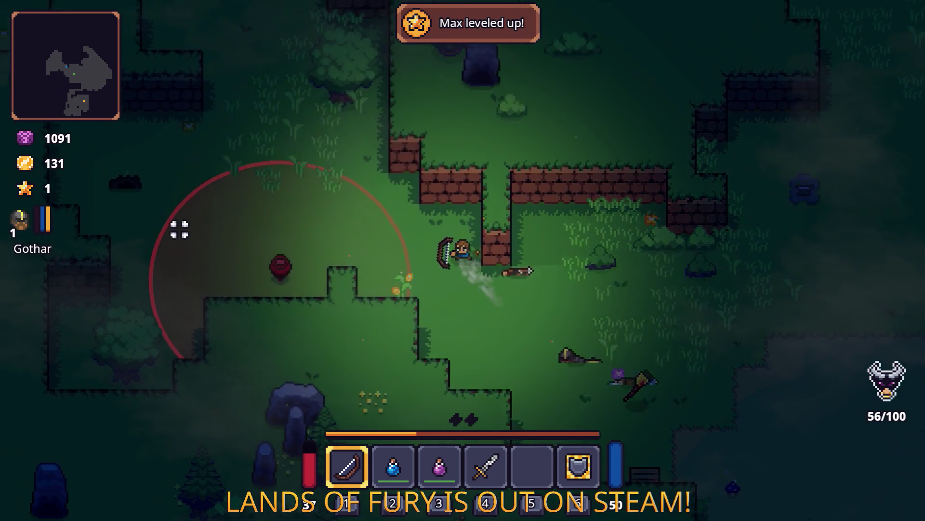
click(208, 353)
click(262, 368)
click(262, 368)
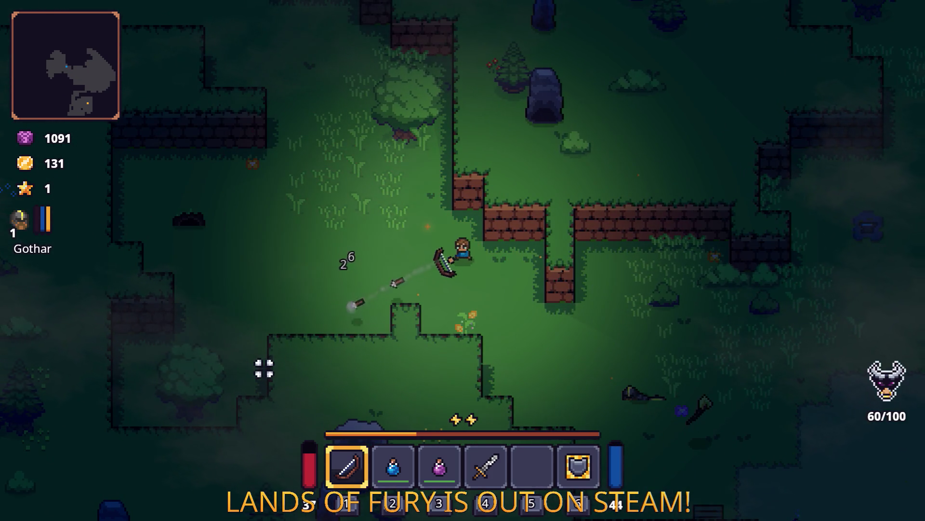
Shoot the enemies to the south-east, then collect the corn.
key(s)
key(d)
click(294, 393)
click(323, 417)
click(329, 425)
click(335, 436)
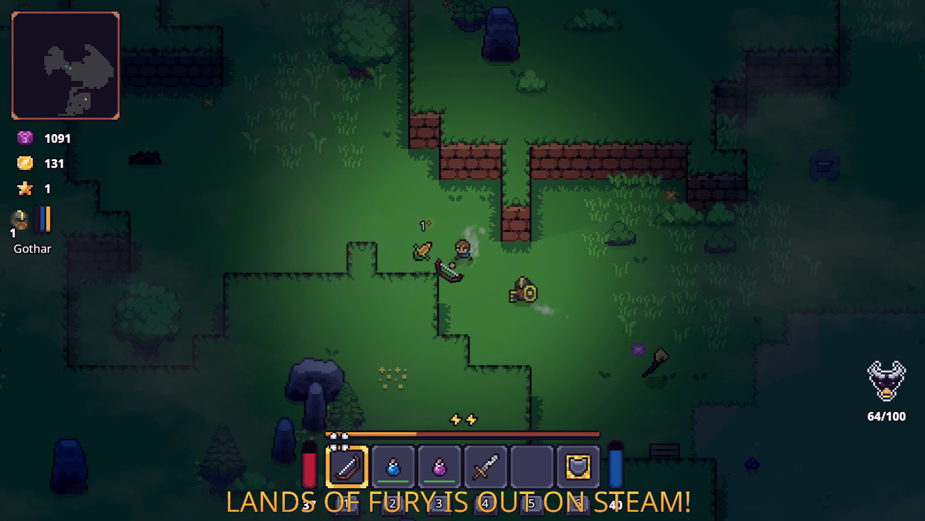
key(w)
key(a)
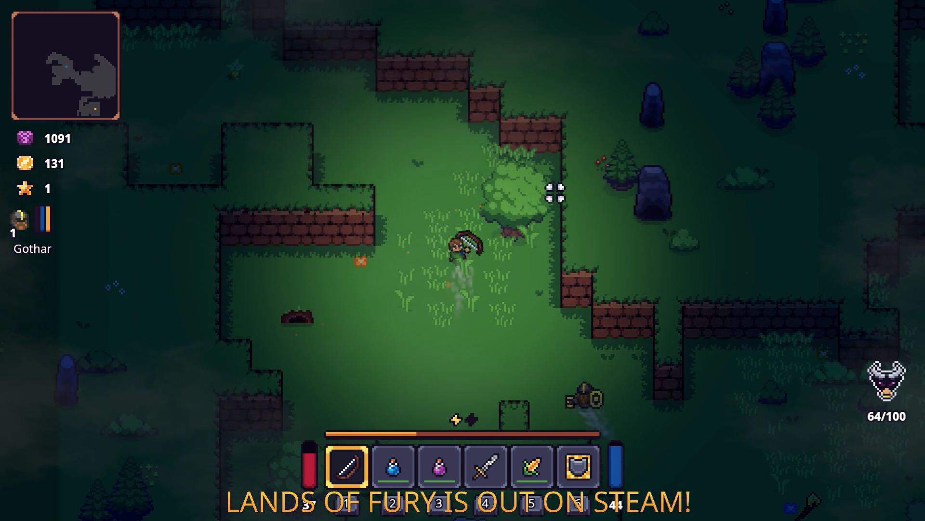
Head north-west across the grass and shoot the enemy up-left.
key(w)
key(a)
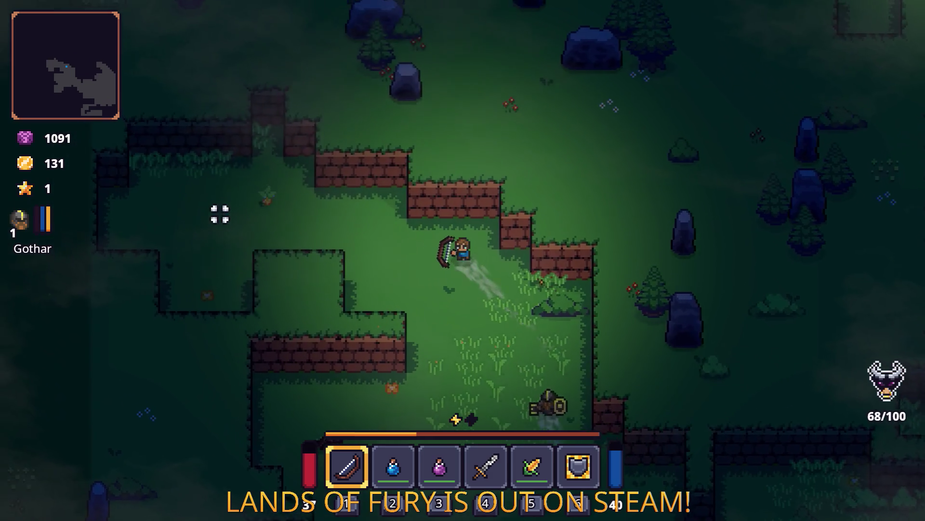
key(w)
key(a)
click(258, 197)
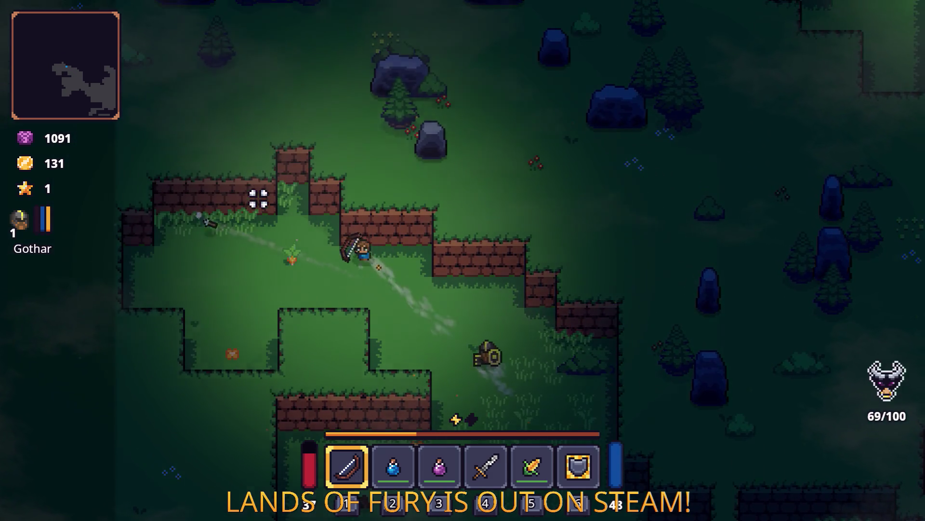
Walk south through the forest, then back north and east along the path.
key(d)
key(s)
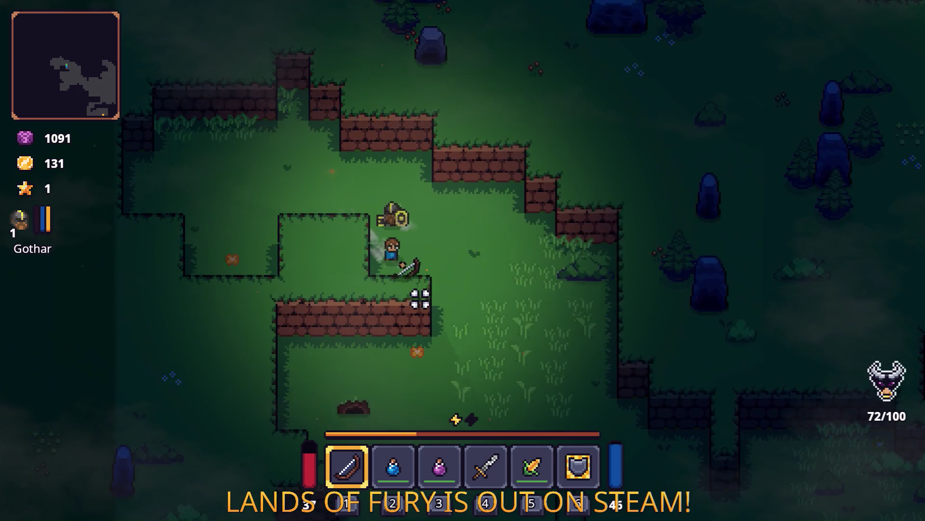
key(s)
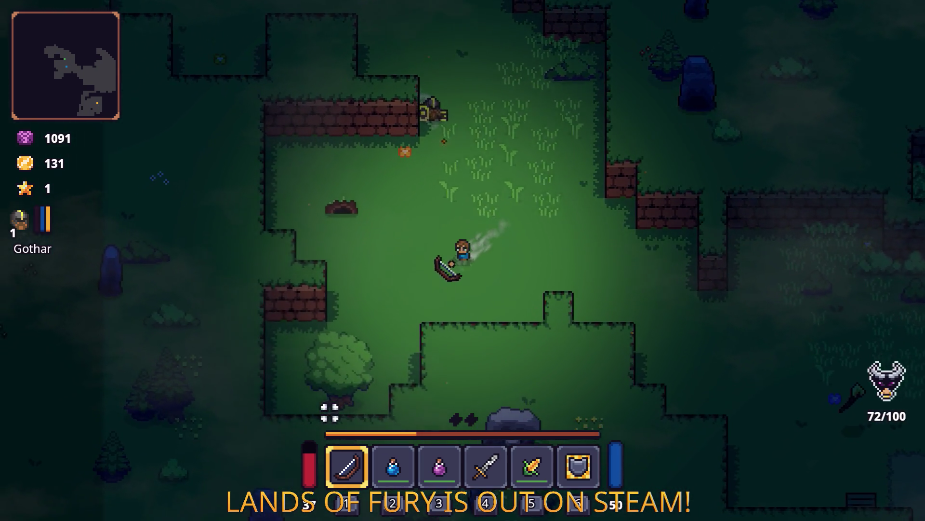
key(s)
key(a)
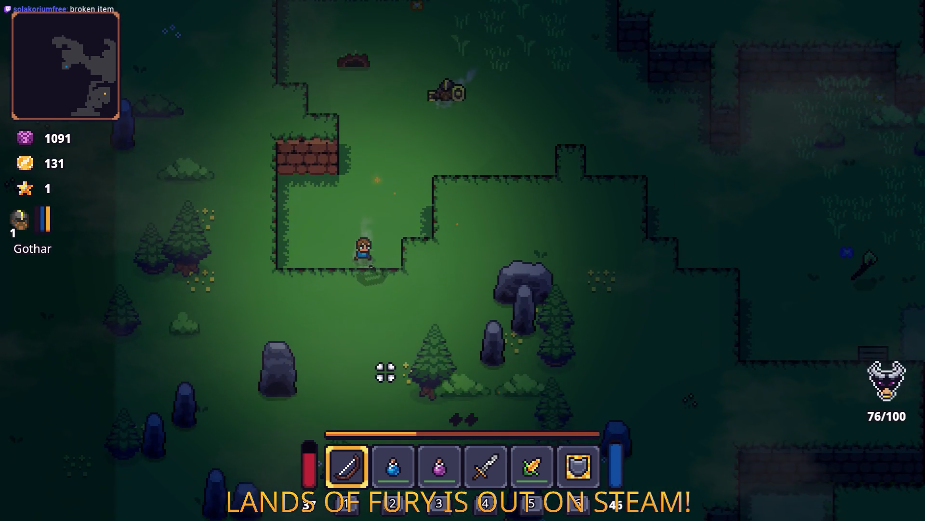
key(w)
key(d)
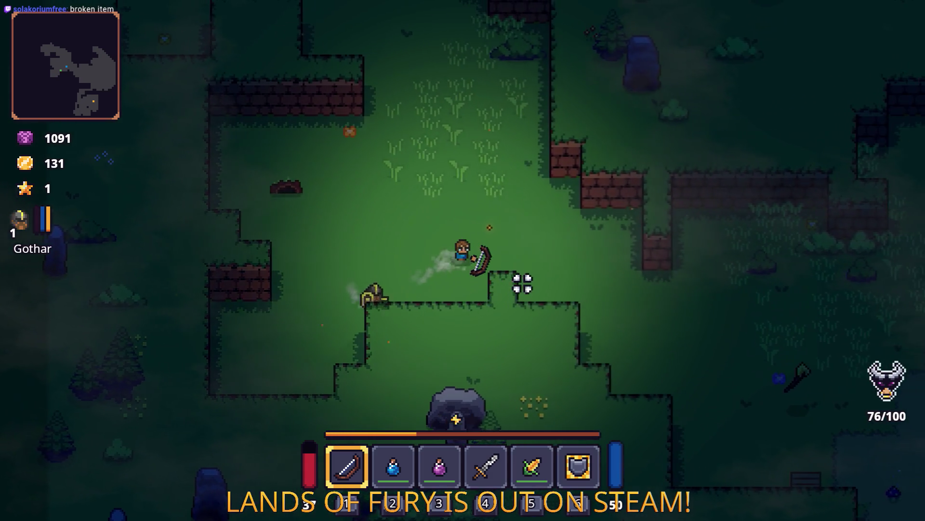
Move south-east toward the dirt patch firing at nearby enemies, then cross the clearing.
key(d)
key(s)
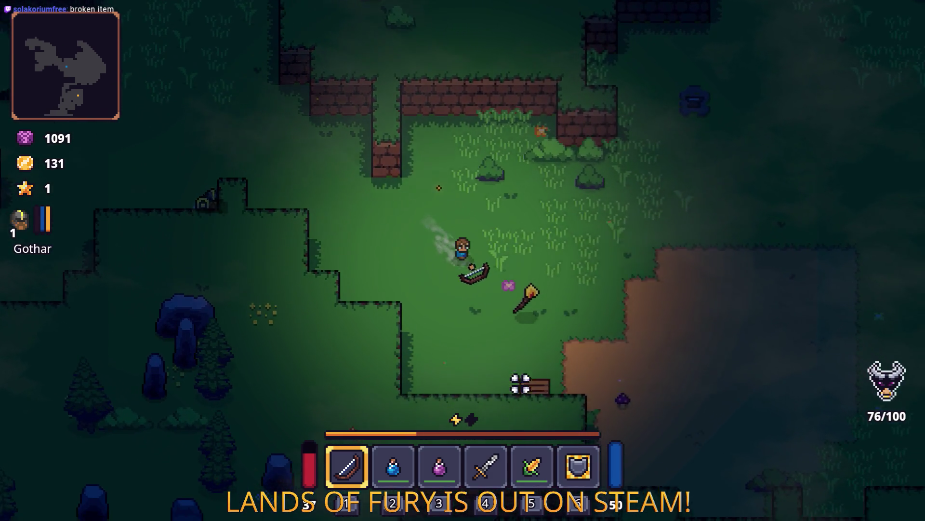
key(d)
click(495, 393)
key(s)
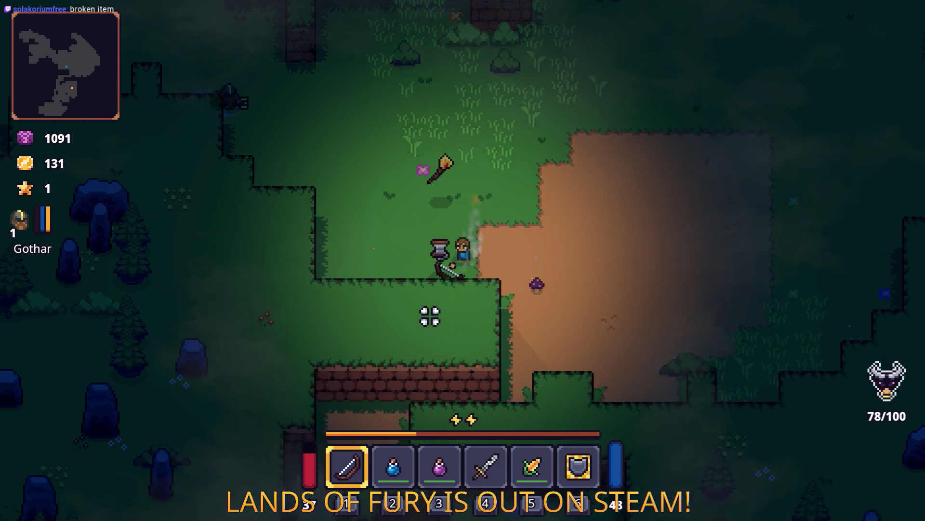
key(w)
key(d)
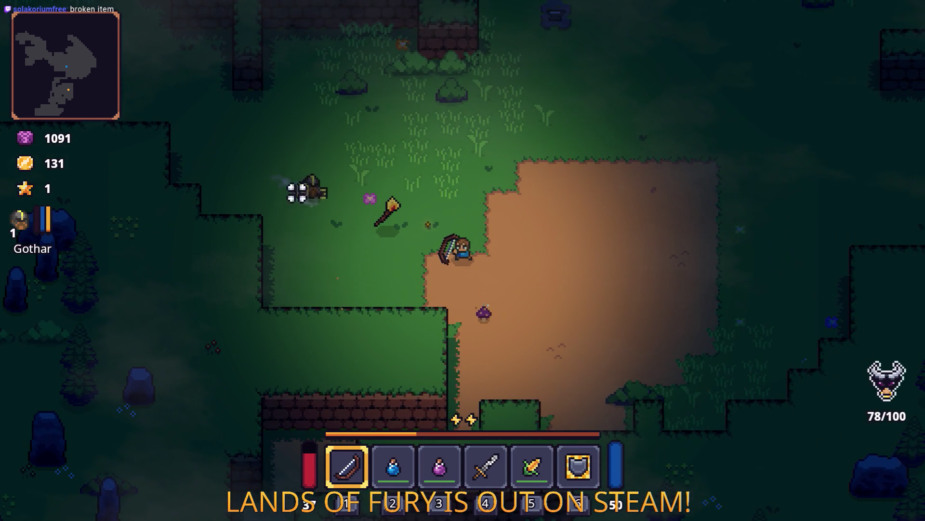
Check Gothar's companion stats in the inventory, then close it.
key(i)
click(255, 350)
key(Escape)
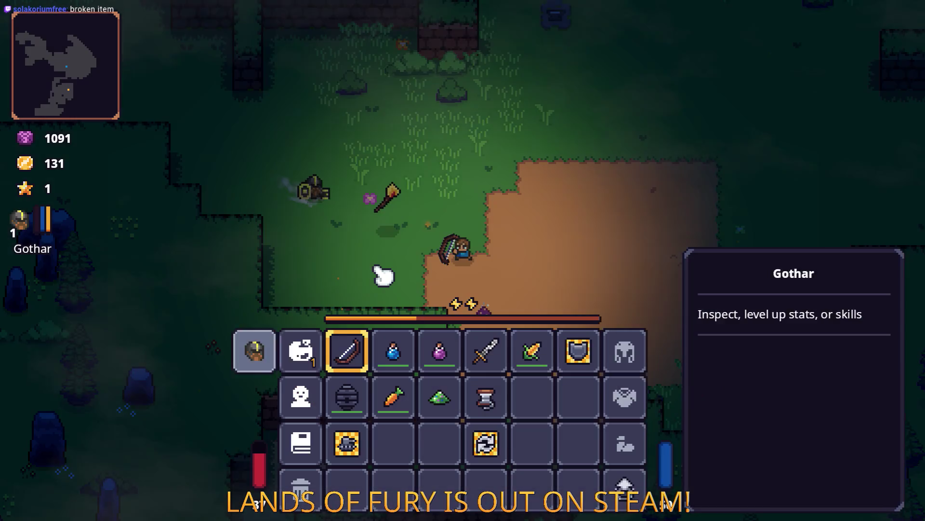
key(i)
Cross the dirt patch to the stone pillar and shoot an arrow there.
key(s)
key(d)
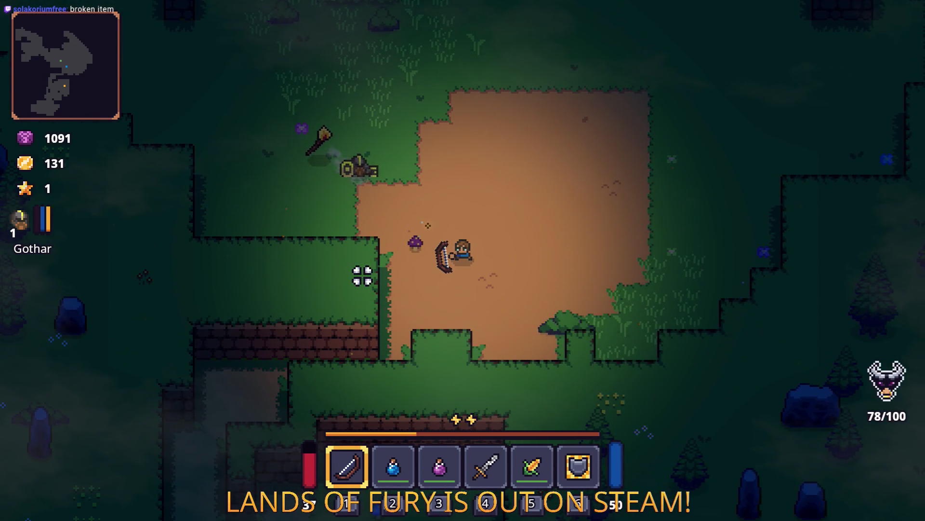
key(a)
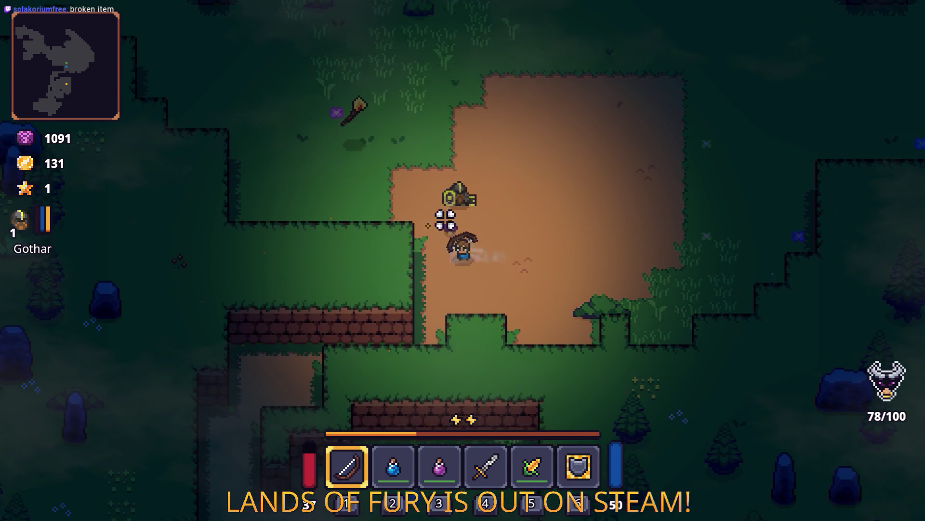
key(s)
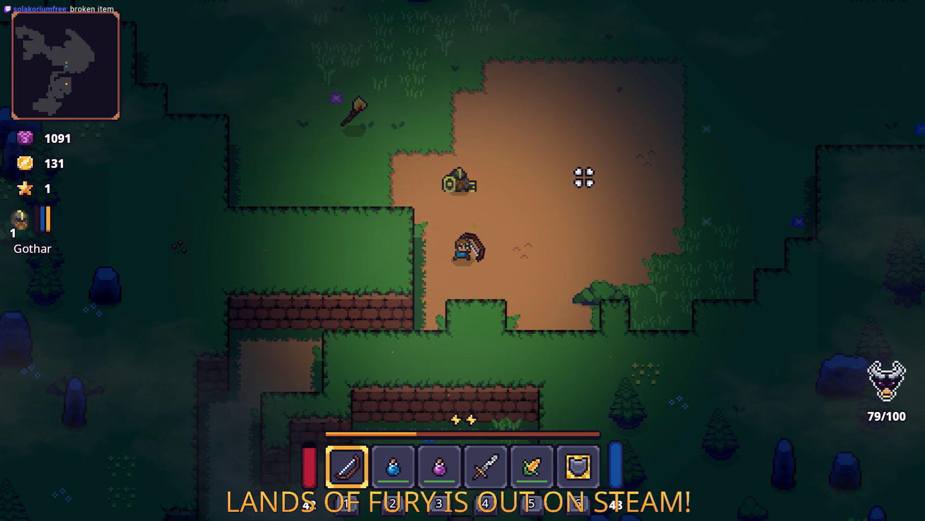
key(w)
key(d)
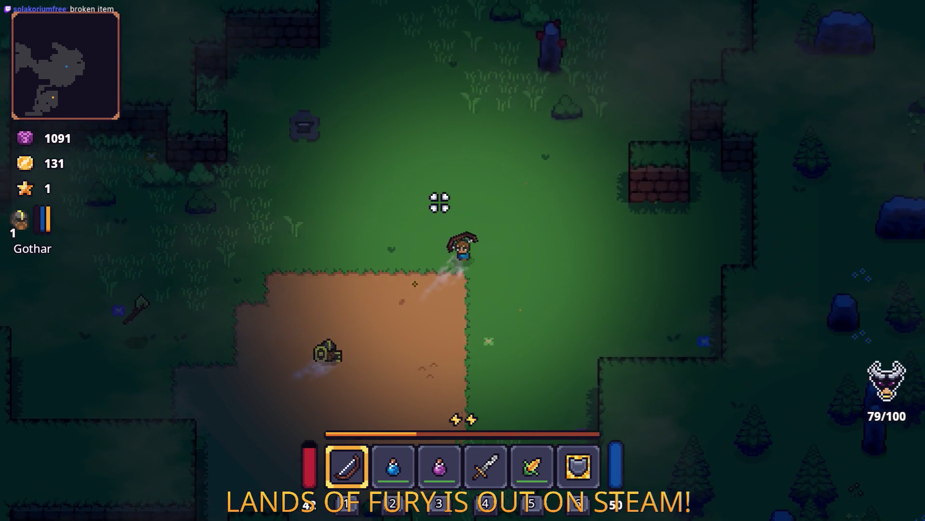
key(w)
key(d)
click(338, 217)
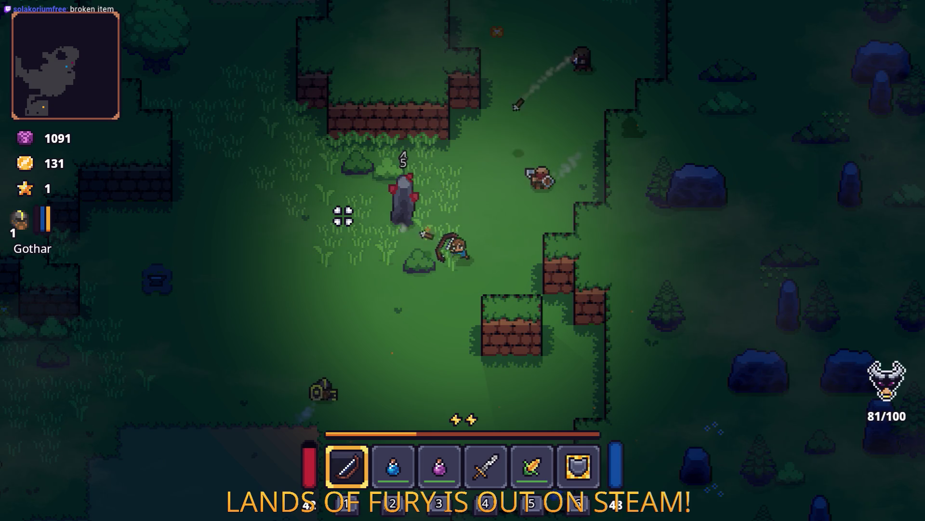
Kill the axe enemy, then move past the stone pillar and dash down-left.
key(a)
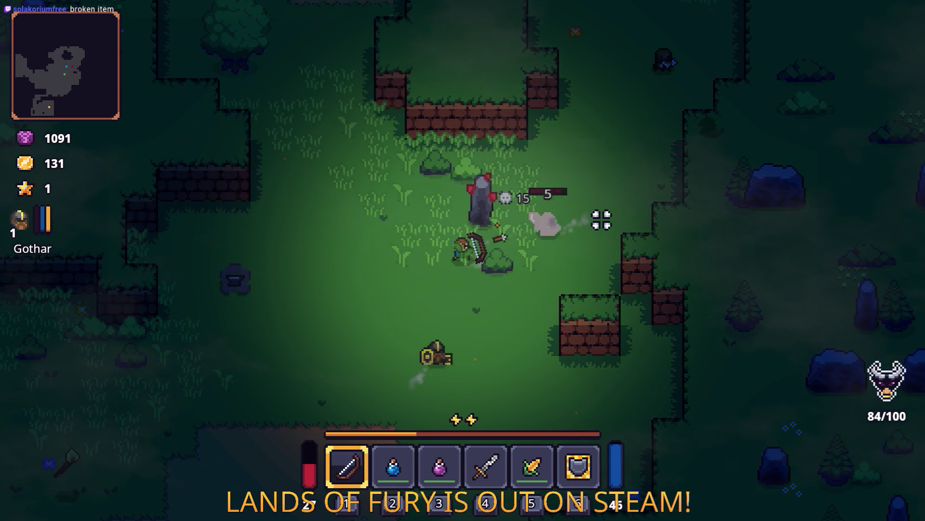
click(605, 218)
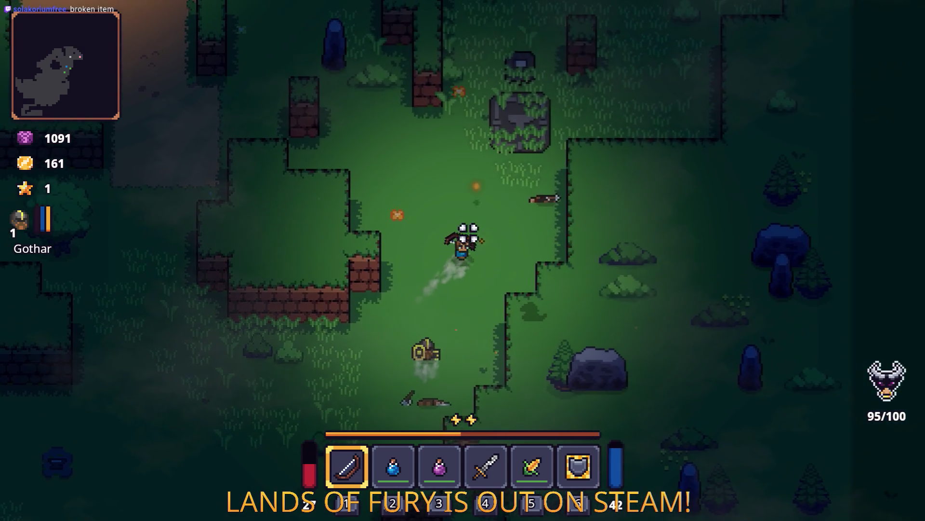
key(d)
key(w)
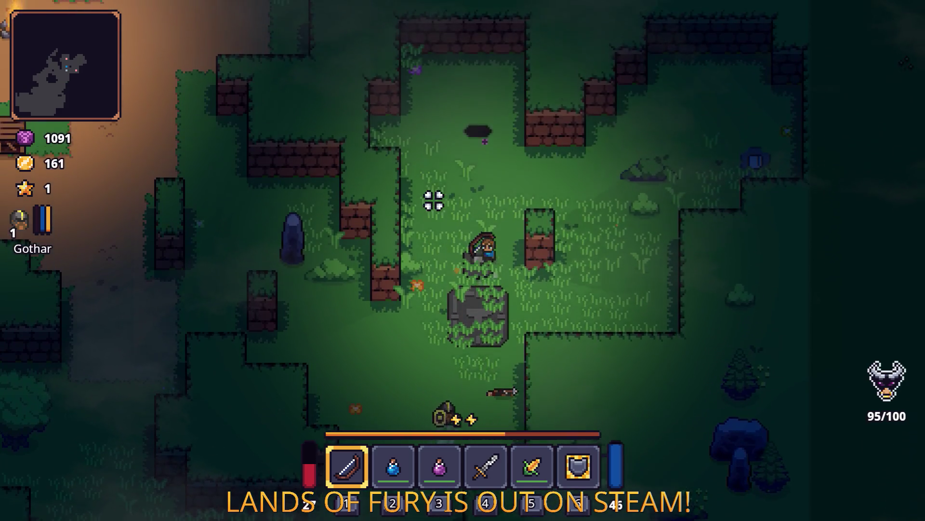
key(a)
key(s)
key(space)
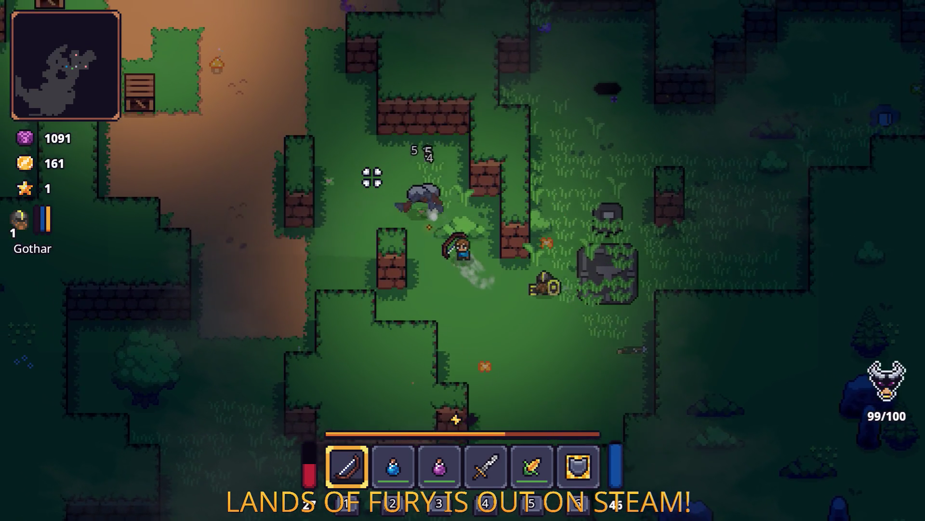
Break a crate near the campfire and continue up the dirt path.
key(w)
key(a)
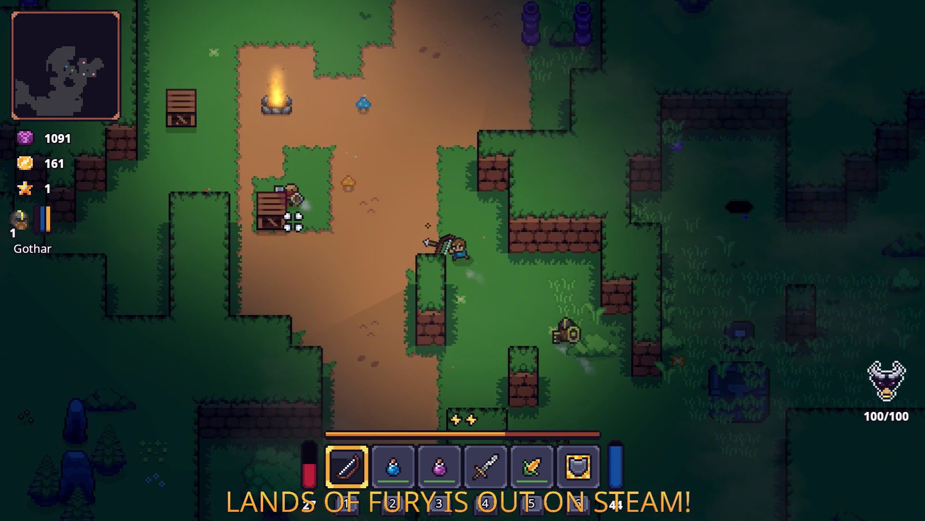
key(a)
click(279, 212)
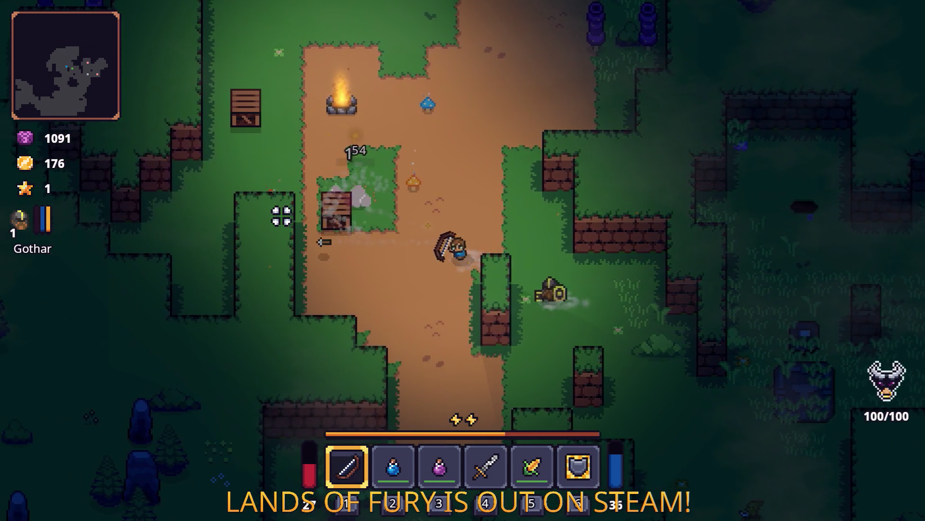
key(w)
Shoot enemies up-right while passing the burning stick.
key(w)
key(a)
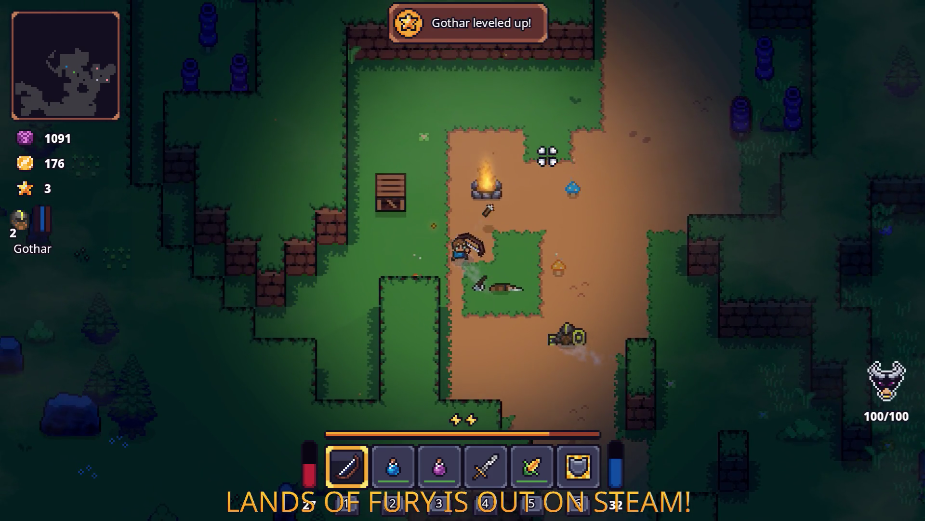
click(548, 153)
key(d)
key(w)
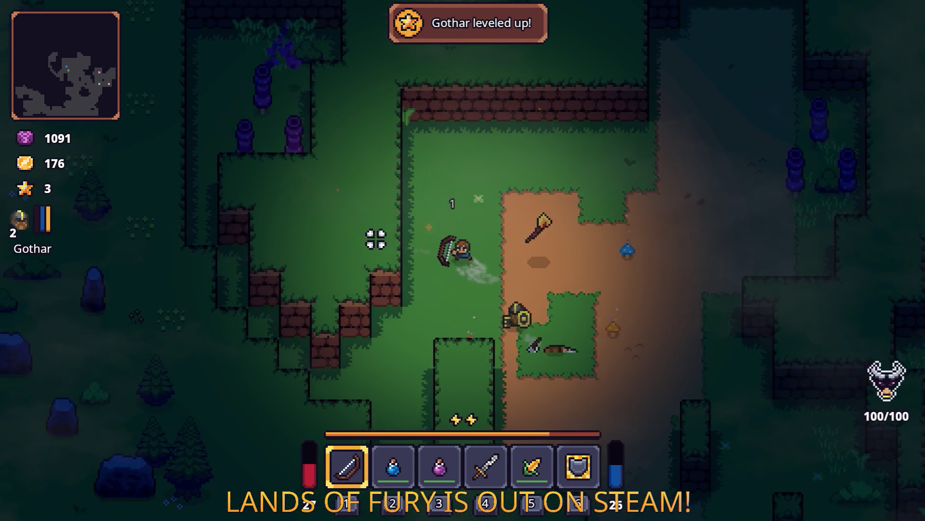
click(589, 293)
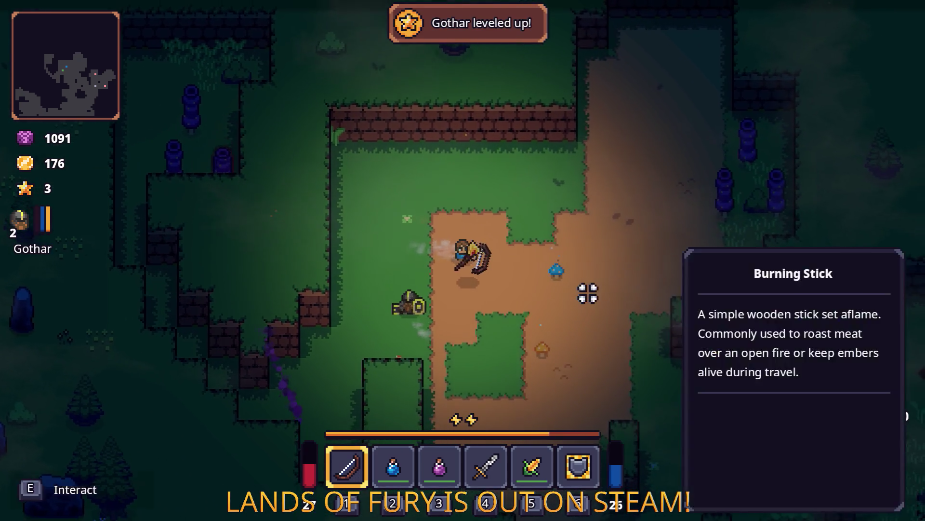
key(d)
key(s)
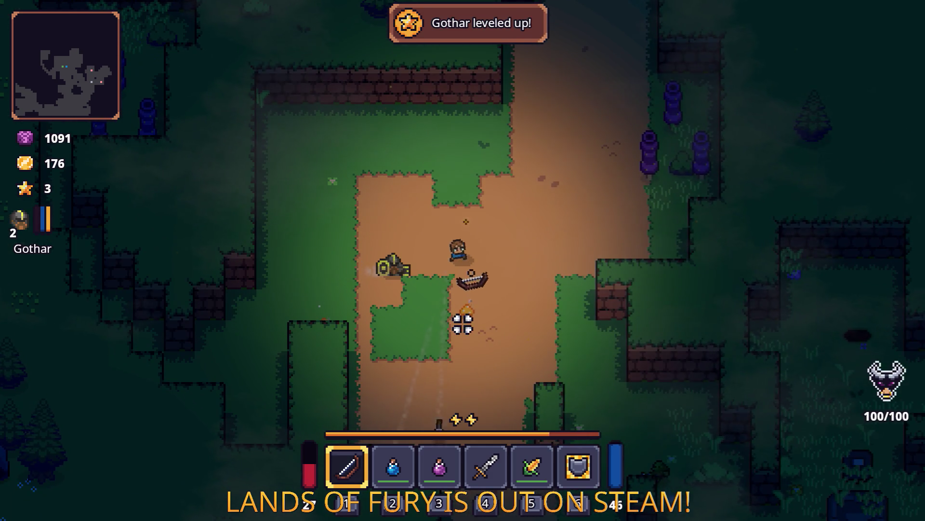
Attack the purple tree creatures with repeated arrows.
key(w)
key(d)
click(612, 161)
click(601, 142)
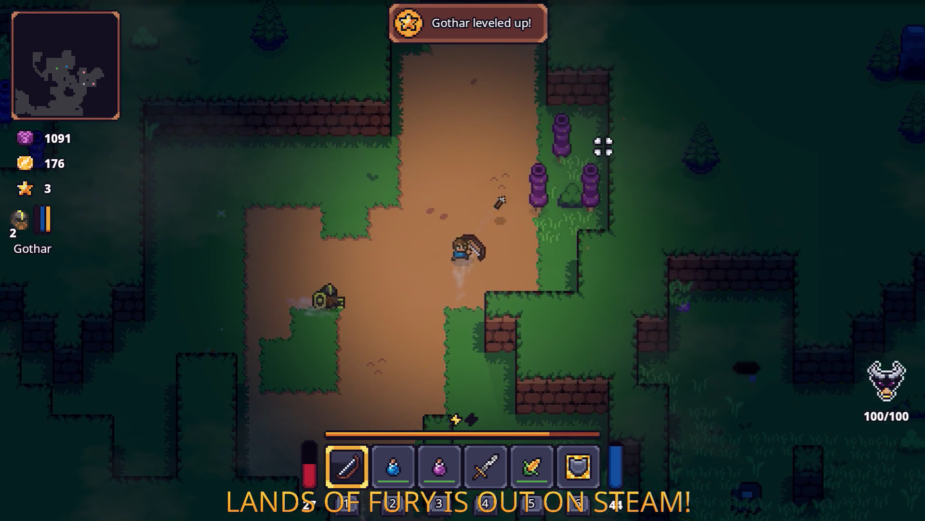
click(608, 151)
click(604, 156)
key(d)
key(s)
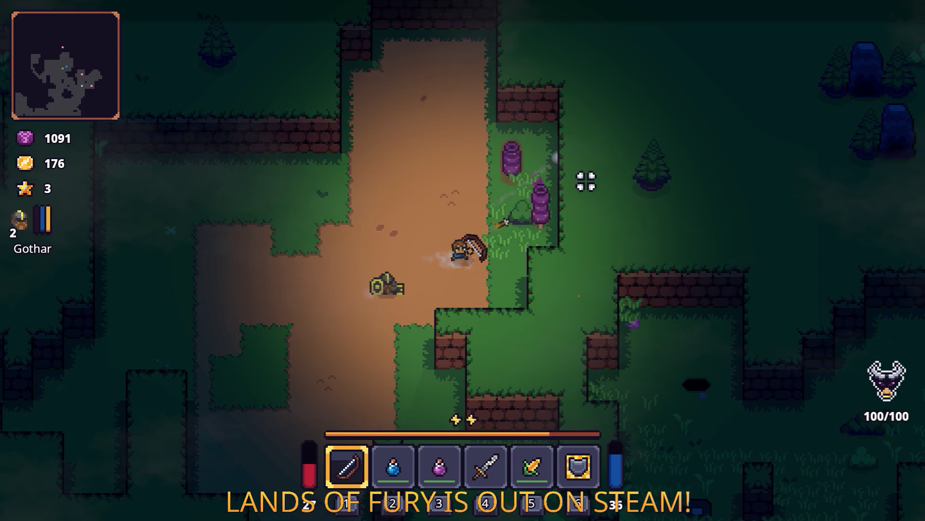
click(584, 182)
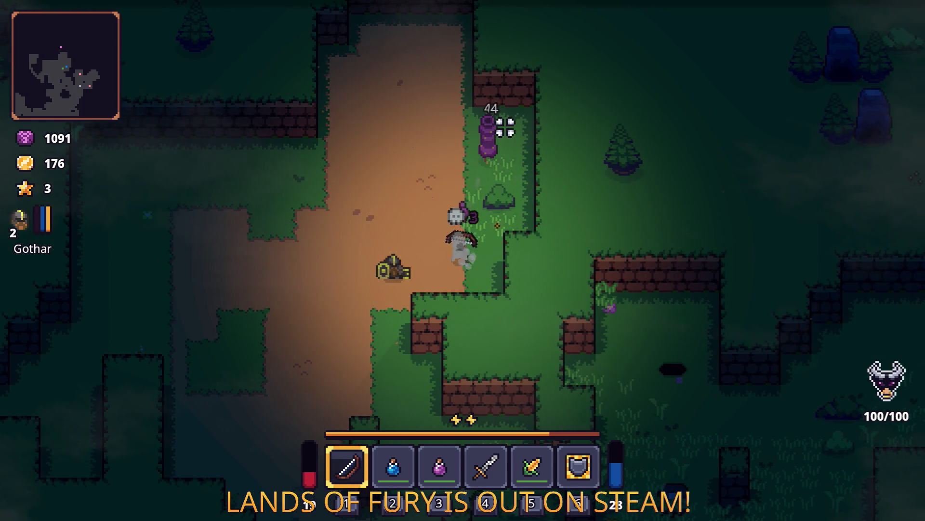
Finish off the tree creature and the skull enemy, bringing the kills to 100/100.
key(a)
key(w)
click(504, 128)
click(506, 161)
click(513, 151)
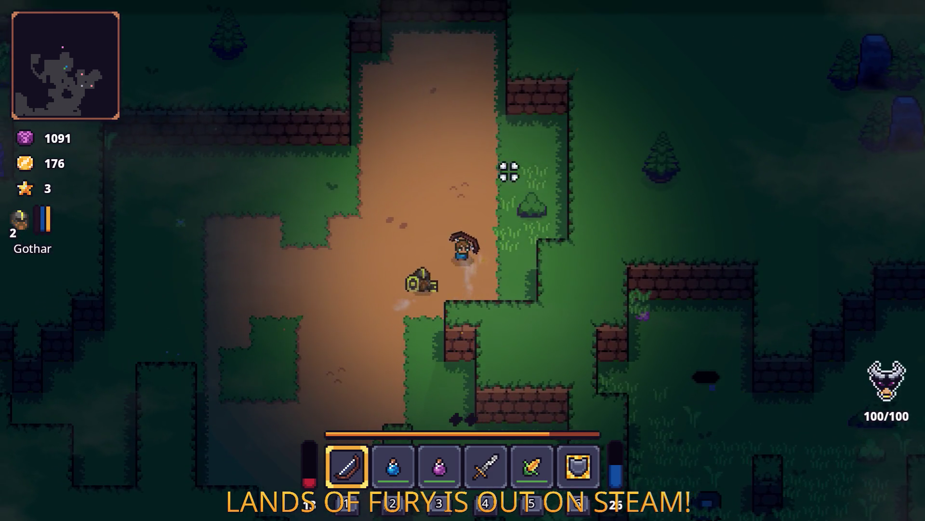
Head down toward the ruined statue and the merchant Snip.
key(s)
key(d)
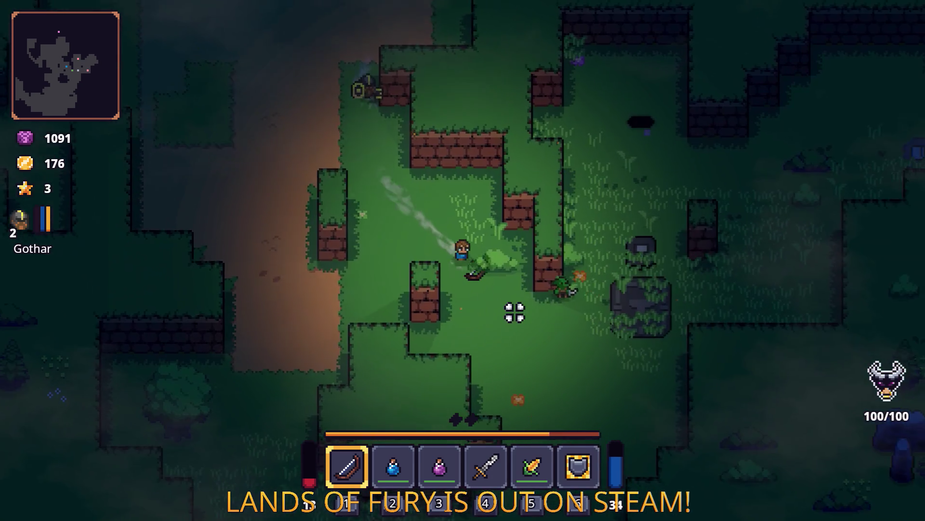
key(d)
key(s)
click(478, 157)
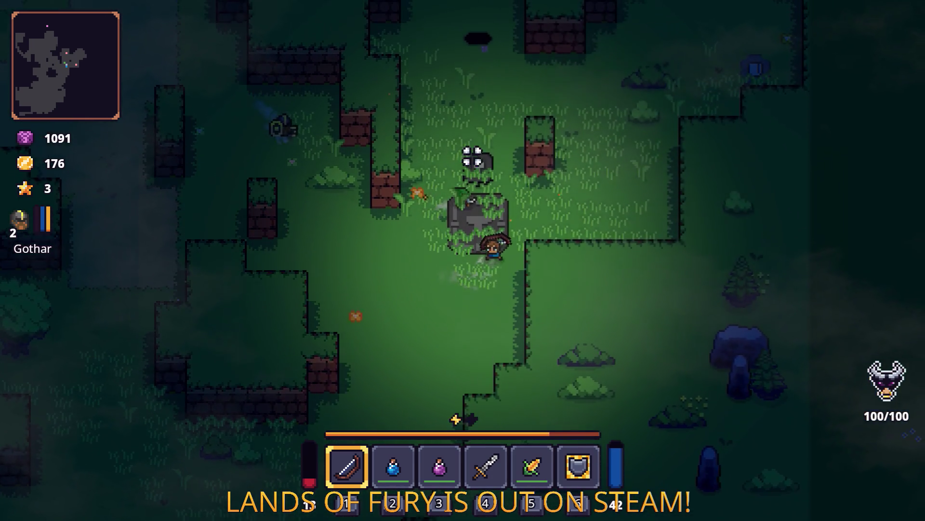
Talk to Snip, view his wares, then close the shop window.
key(w)
key(e)
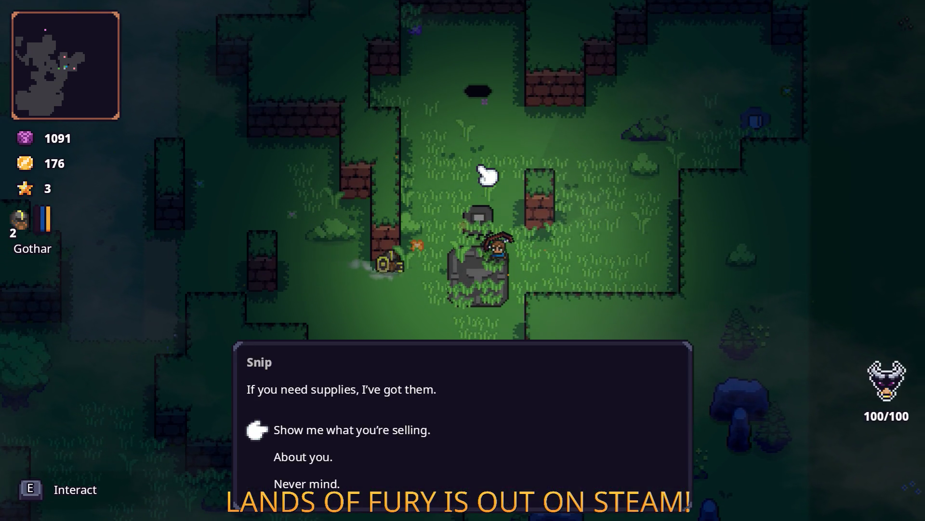
key(e)
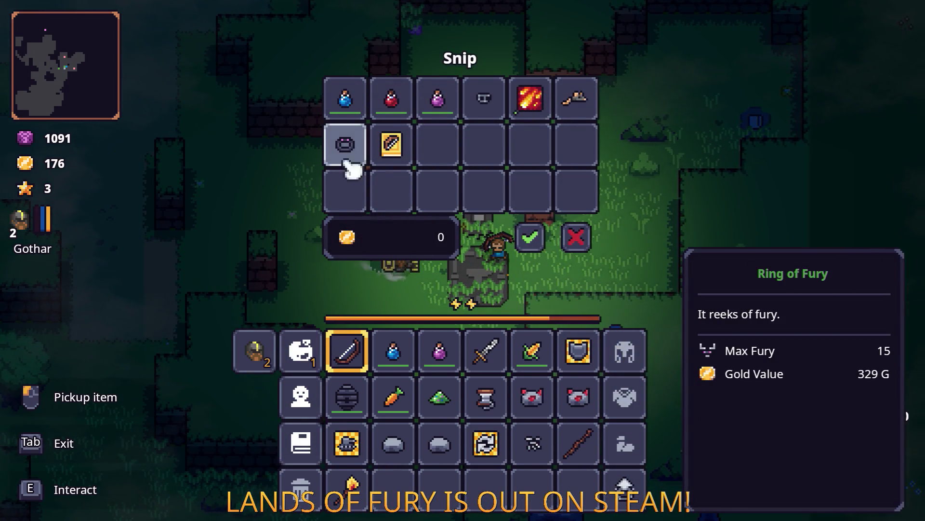
click(591, 224)
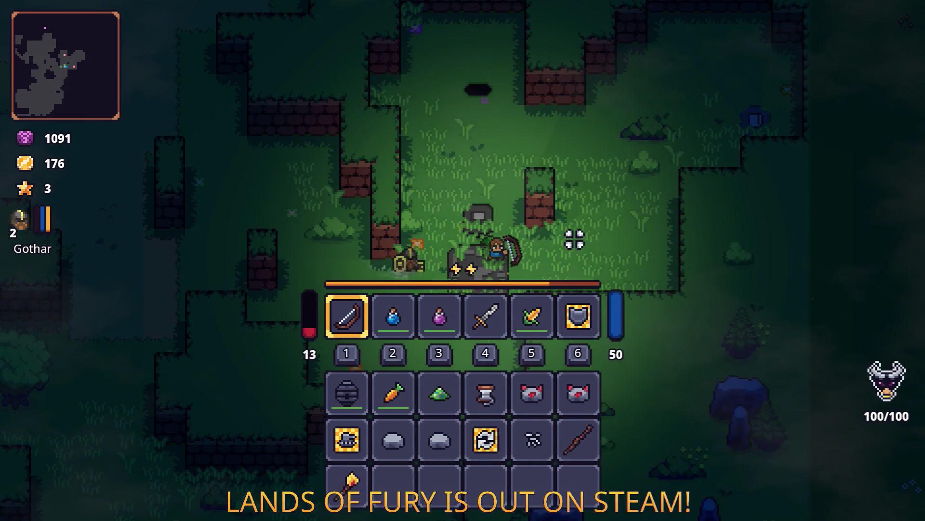
Walk around, open the inventory, pause, and quit the game to the desktop.
key(d)
key(s)
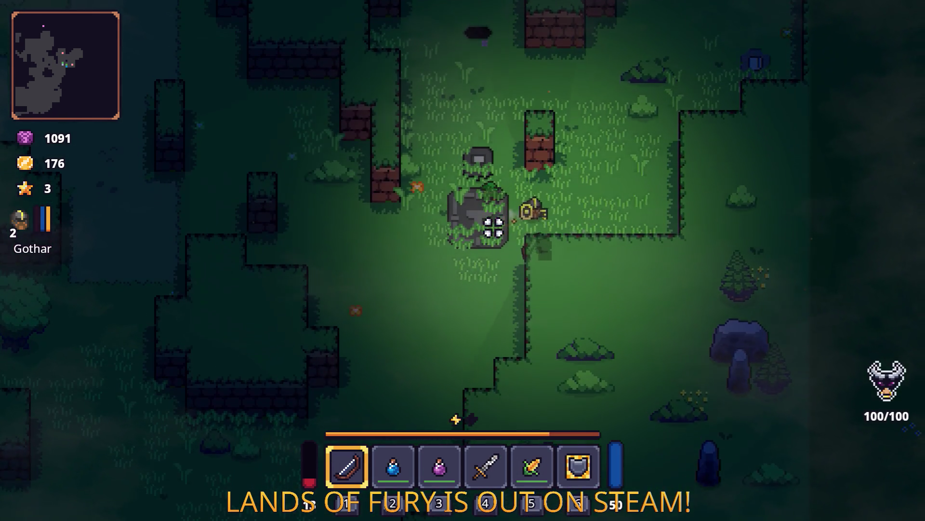
key(a)
key(i)
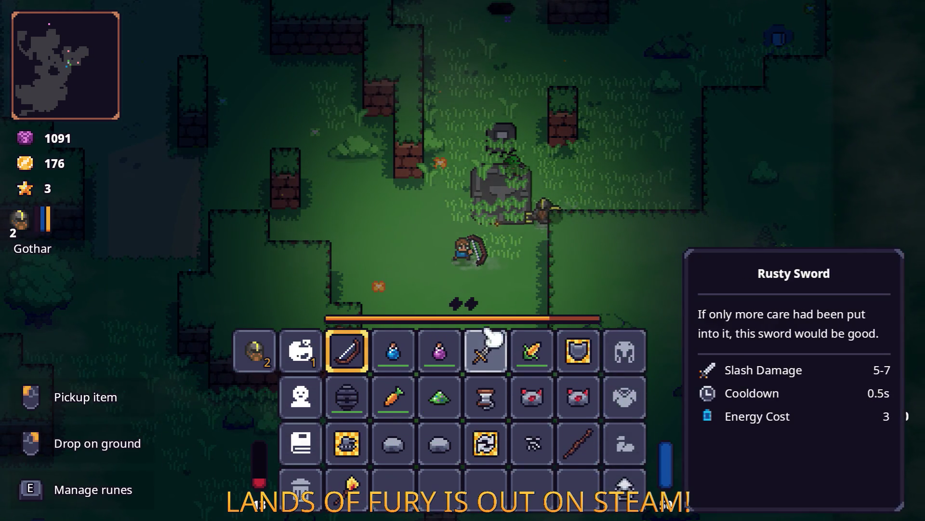
key(Escape)
key(Escape)
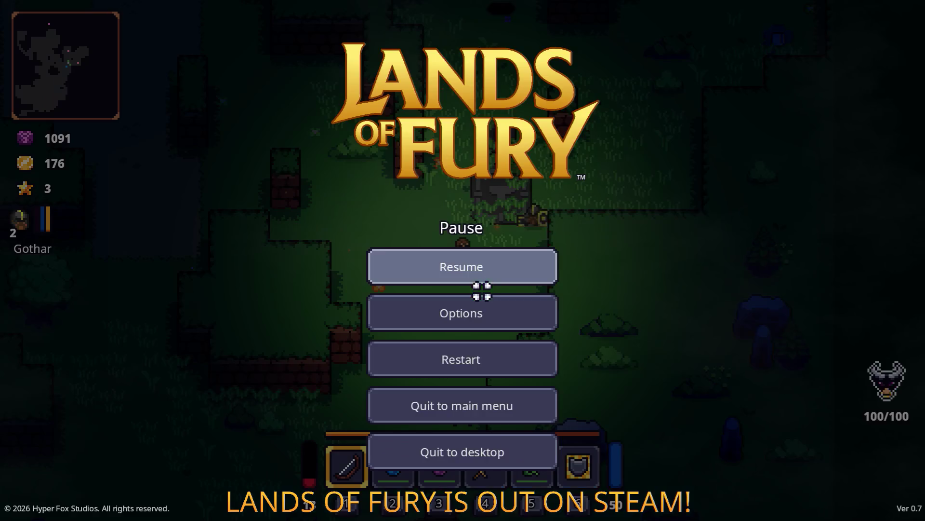
click(494, 466)
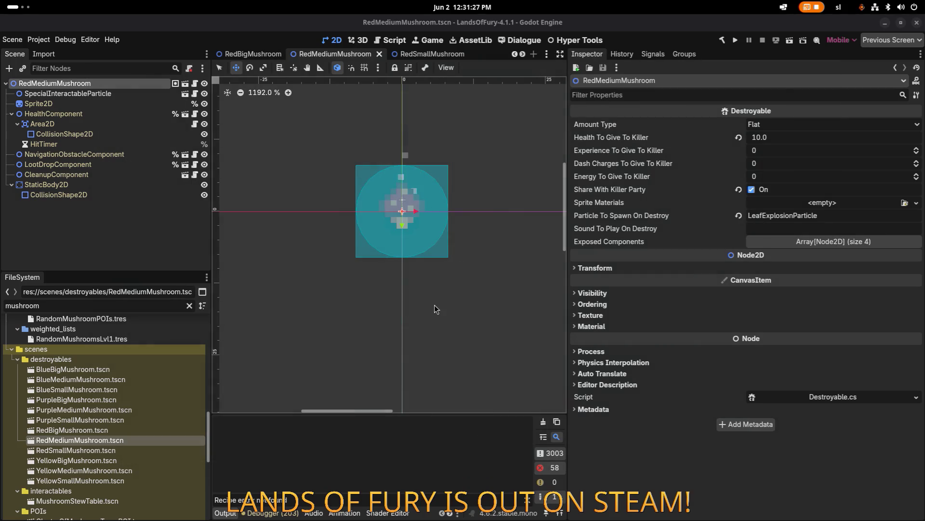
Select LootDropComponent in RedMediumMushroom to show Roll Loot Guaranteed and its 1–1 pickup range.
click(125, 166)
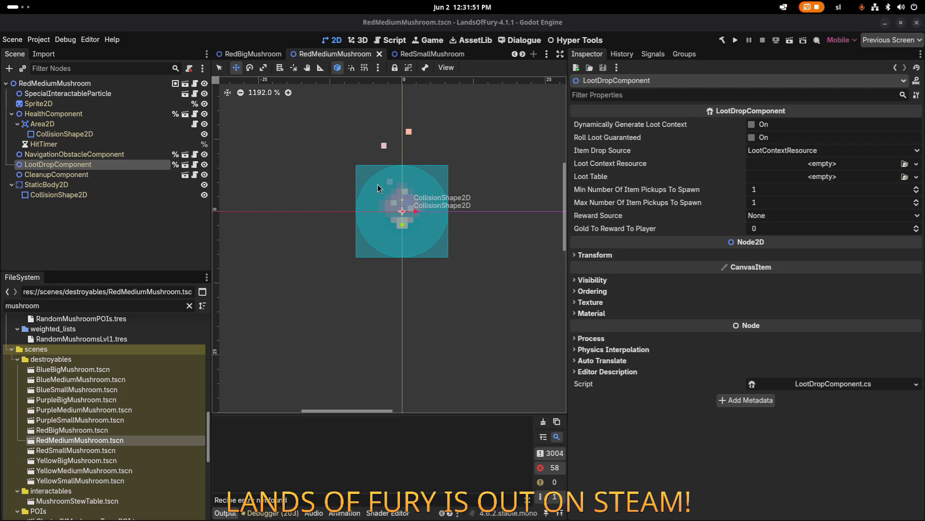
key(super)
mouse_move(231, 259)
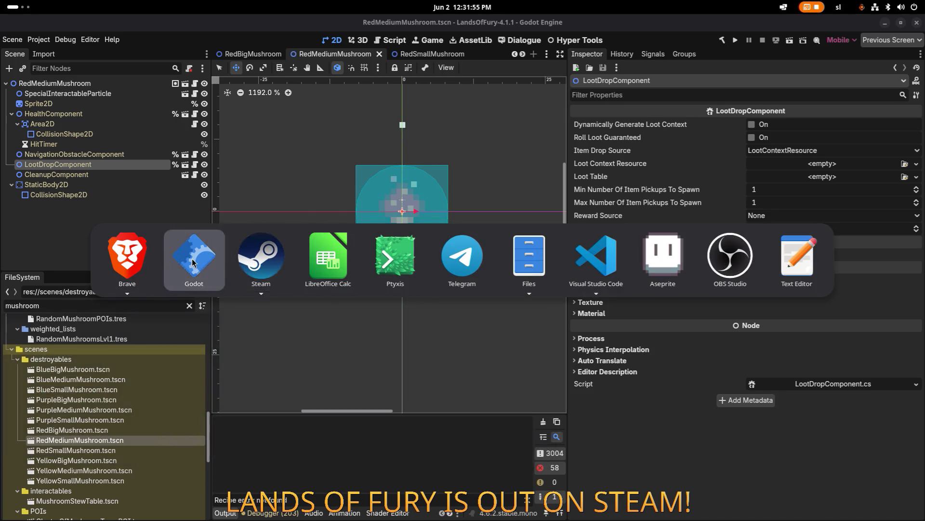
click(224, 264)
key(super)
mouse_move(261, 261)
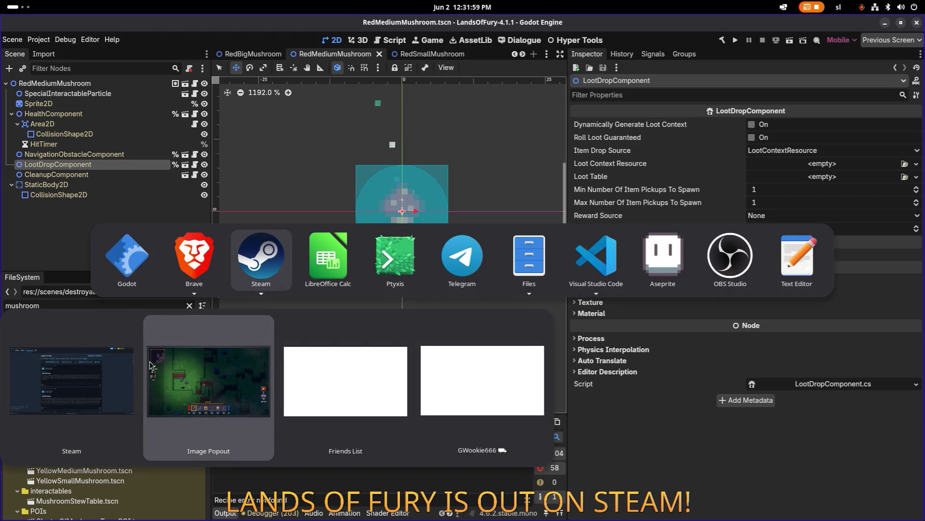
click(246, 379)
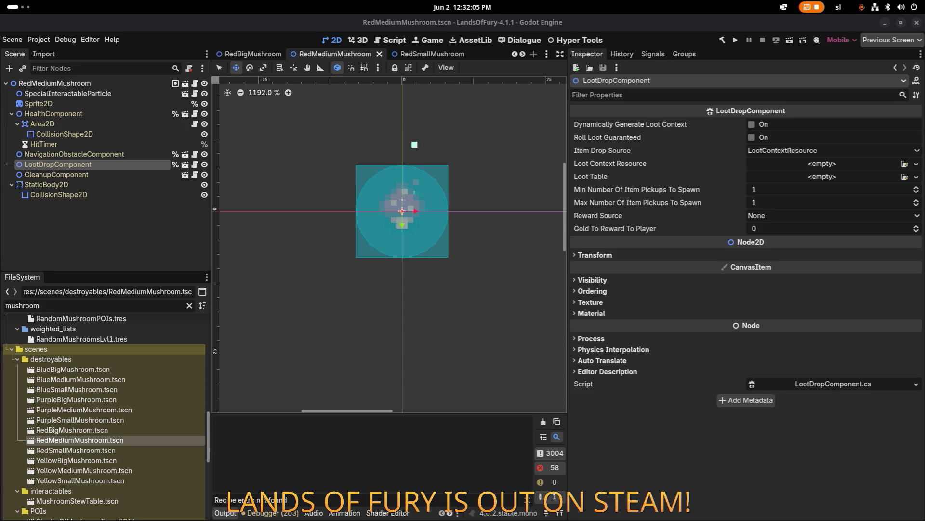
Maximize the wiki window, scroll to the Hamaxes Types table, and open Spectre Hamaxe.
mouse_move(0, 72)
mouse_down()
mouse_move(279, 74)
mouse_move(325, 28)
mouse_move(478, 4)
mouse_up()
scroll(478, 251, down, 4)
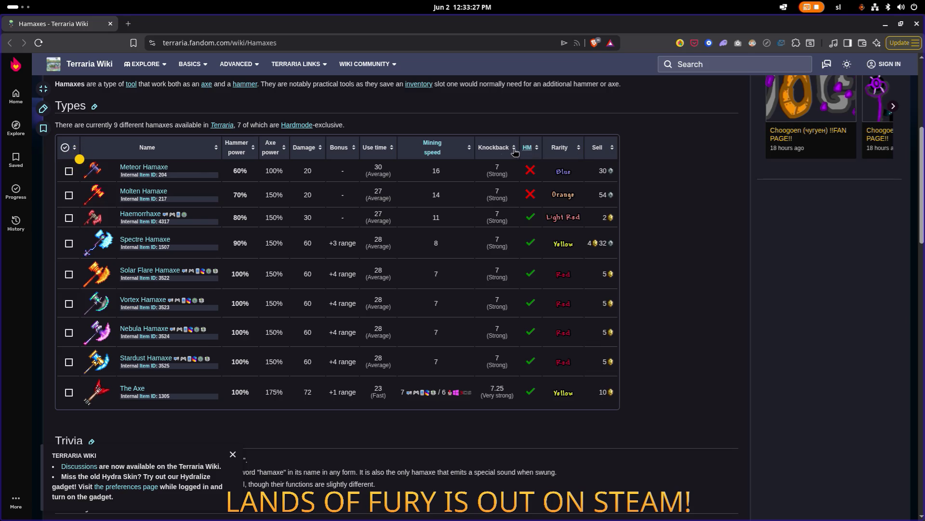
click(157, 240)
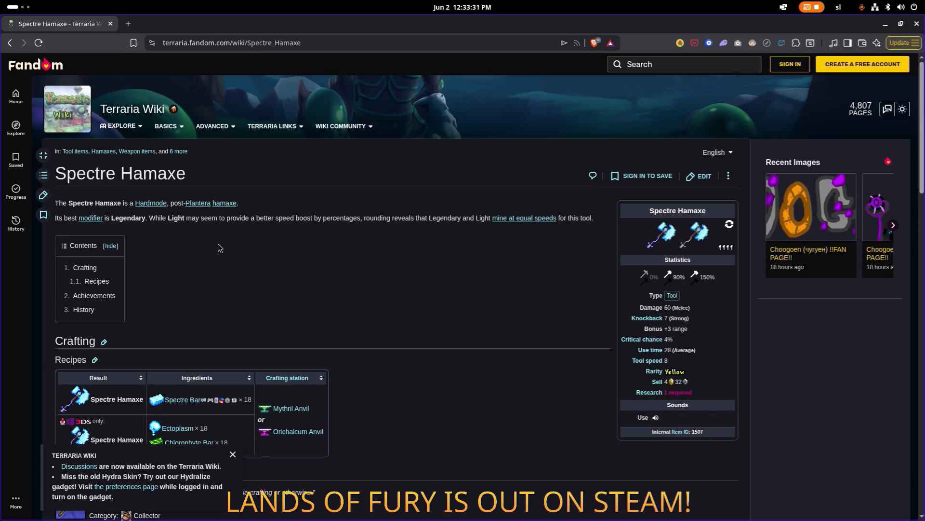
Scroll down through the Spectre Hamaxe article's recipes and history.
scroll(210, 257, down, 3)
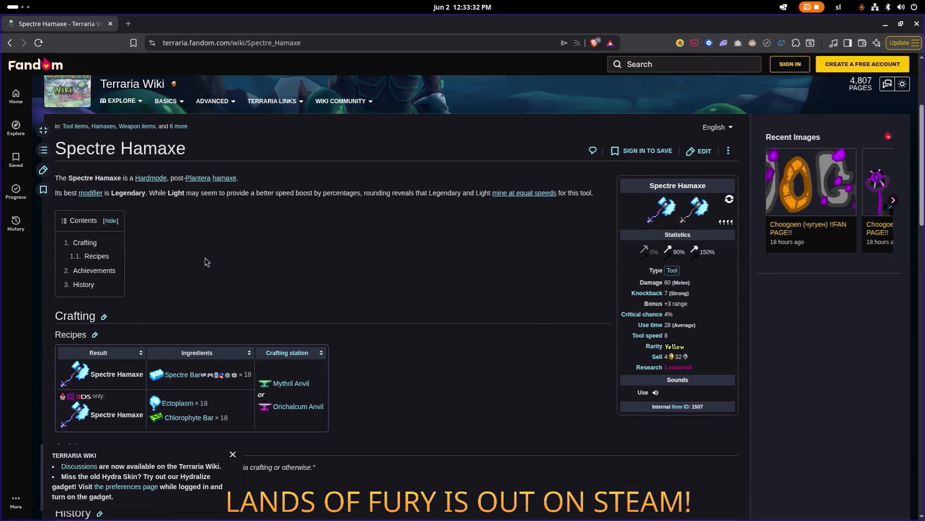
scroll(204, 257, down, 3)
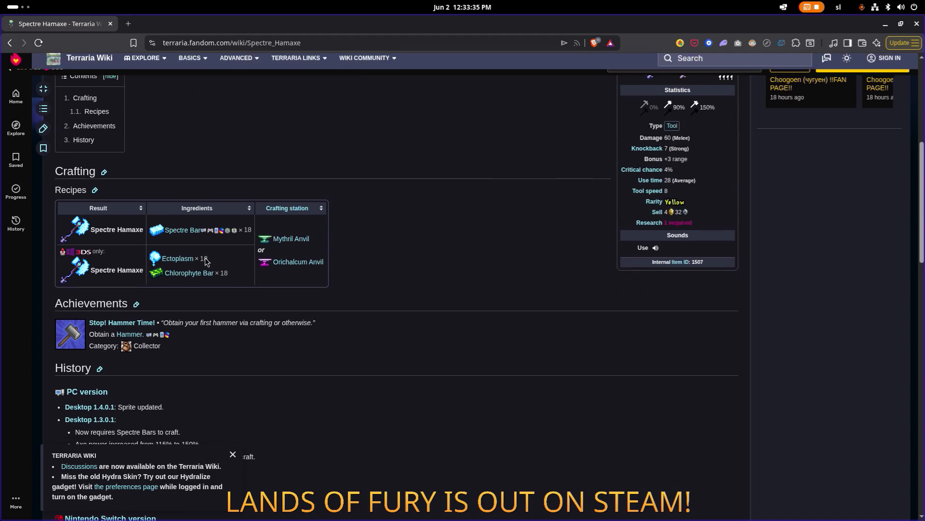
scroll(204, 256, down, 2)
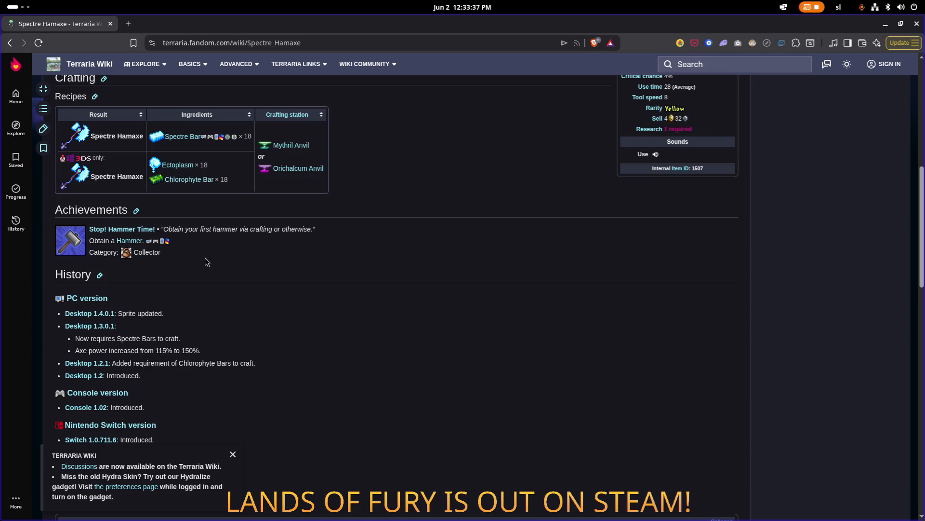
scroll(204, 258, down, 2)
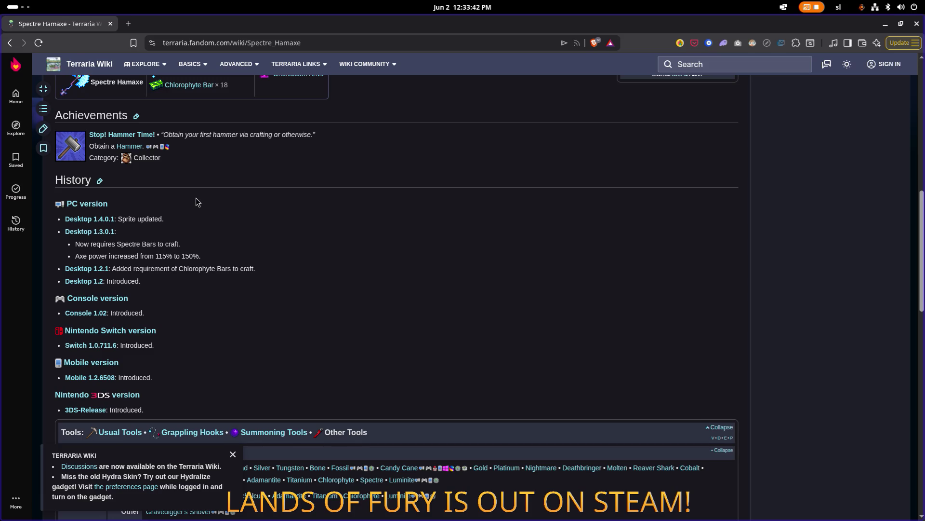
scroll(196, 201, down, 1)
scroll(196, 202, down, 7)
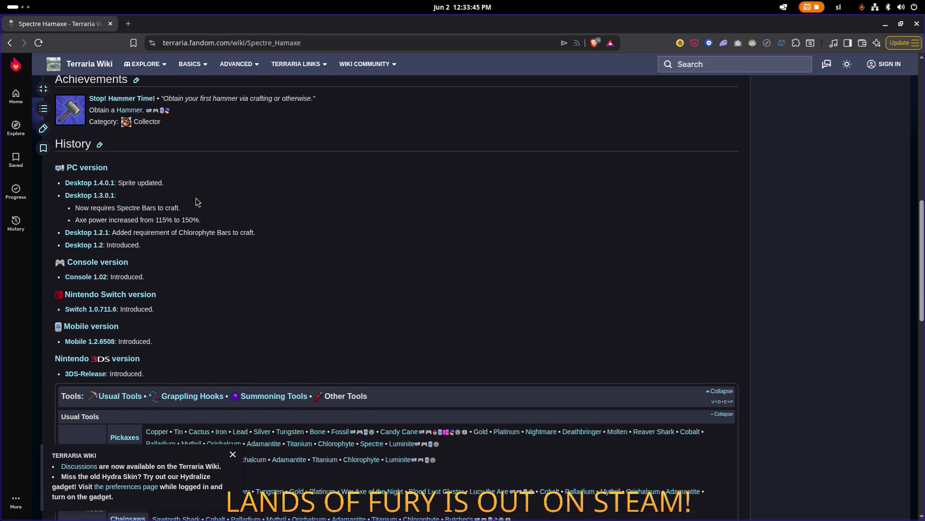
scroll(195, 198, down, 4)
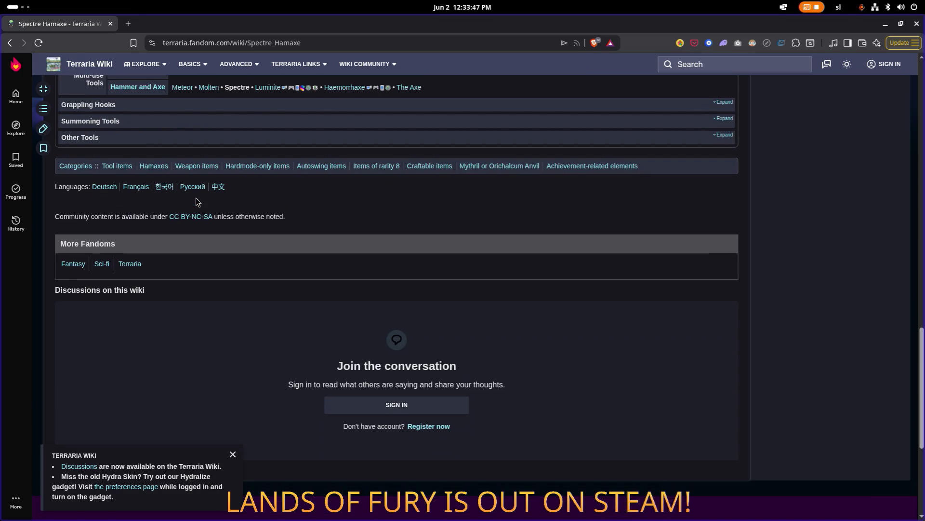
Scroll back up, play the Spectre Hamaxe's use sound, and return to the top.
scroll(195, 201, up, 10)
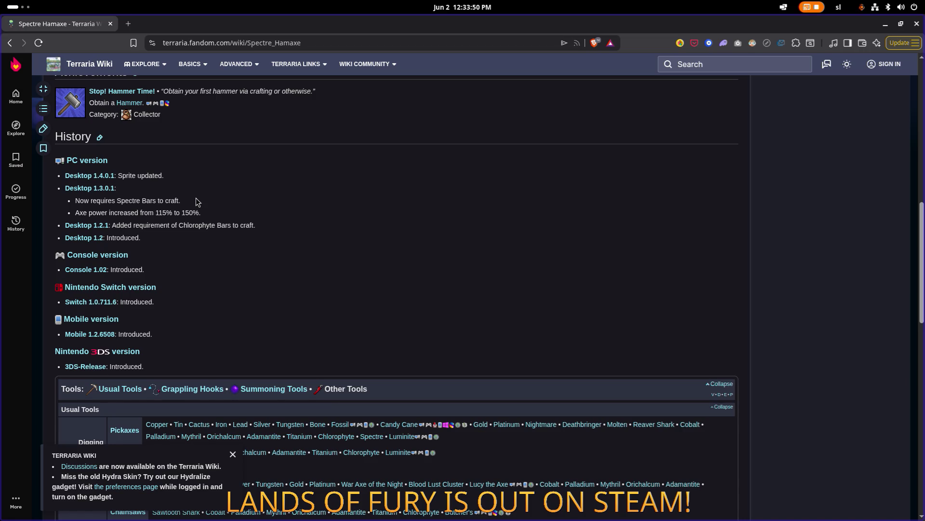
scroll(196, 202, up, 5)
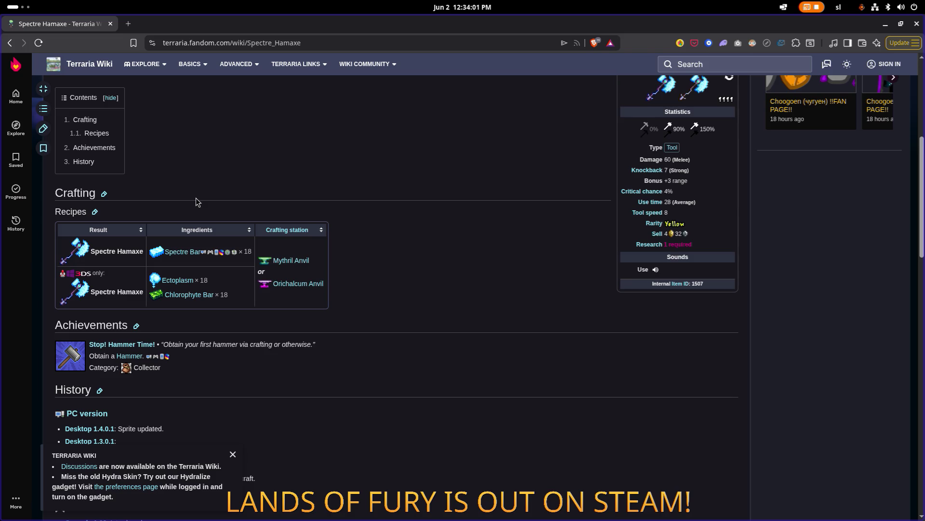
scroll(196, 201, up, 1)
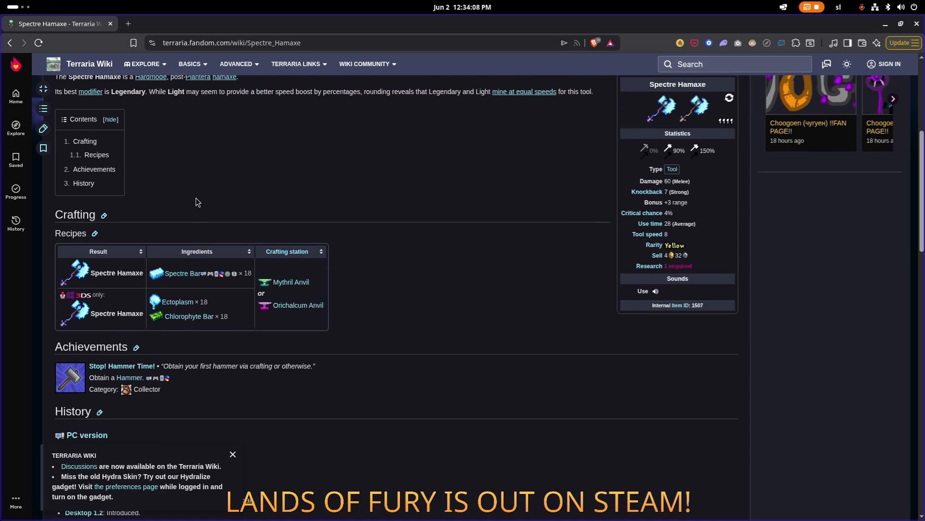
click(657, 293)
scroll(528, 303, up, 3)
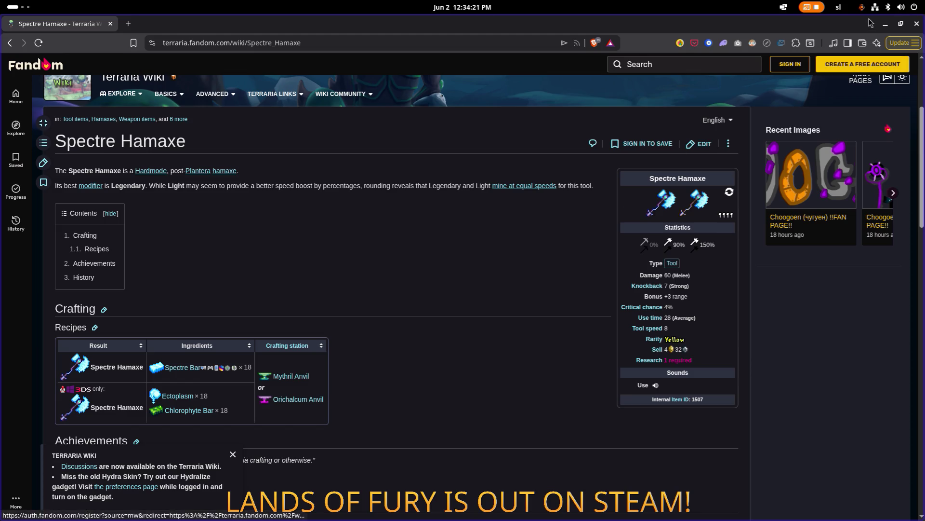
Minimize the wiki and bring Visual Studio Code forward at line 263 of EnergySystem.cs.
click(885, 24)
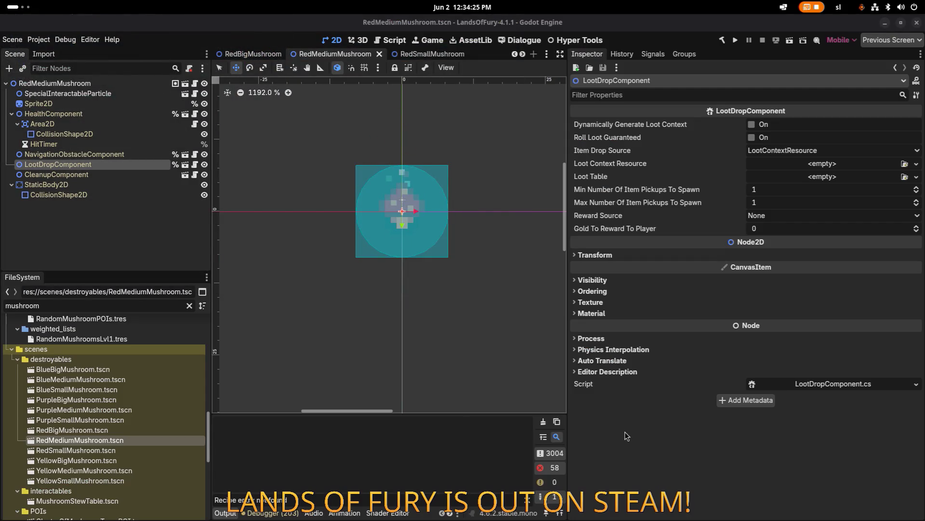
key(alt+Tab)
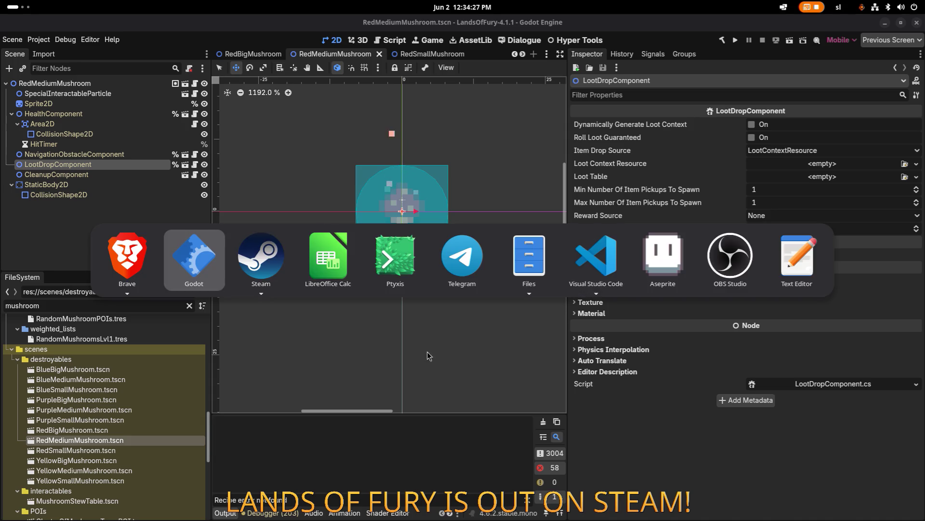
click(575, 263)
click(459, 285)
click(405, 254)
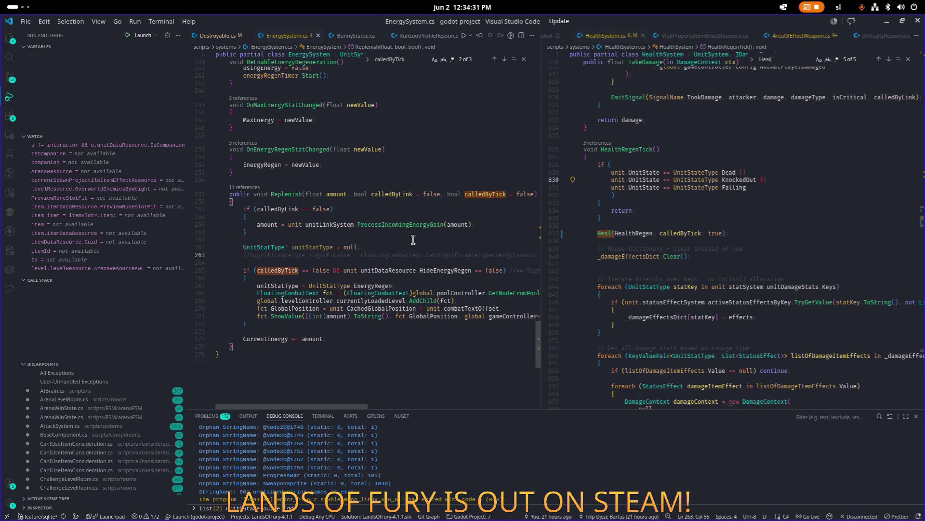
Mark the end of Replenish, then search HealthSystem.cs for 'partyhea'.
scroll(400, 248, up, 1)
scroll(359, 276, down, 2)
click(256, 333)
scroll(610, 317, down, 2)
scroll(685, 241, up, 1)
click(729, 191)
key(ctrl+f)
text(part)
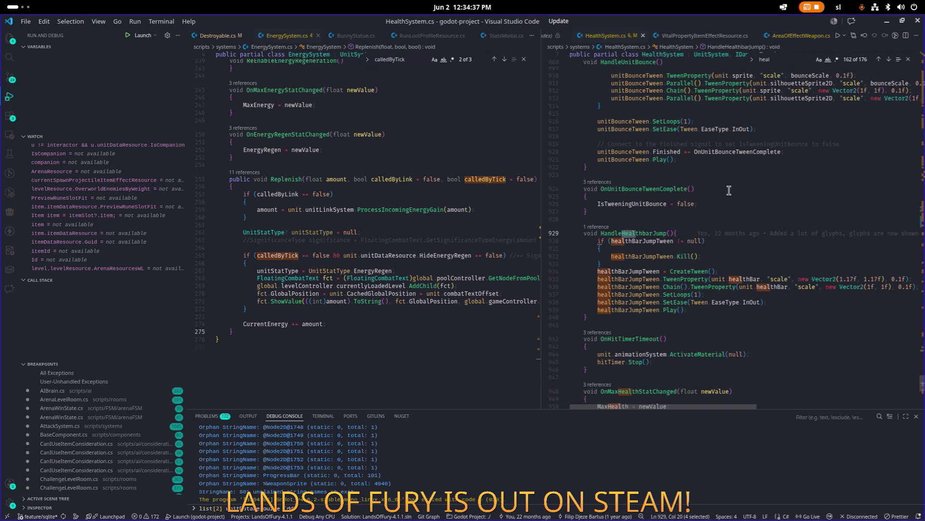
text(hea)
key(ctrl+a)
text(partyhea)
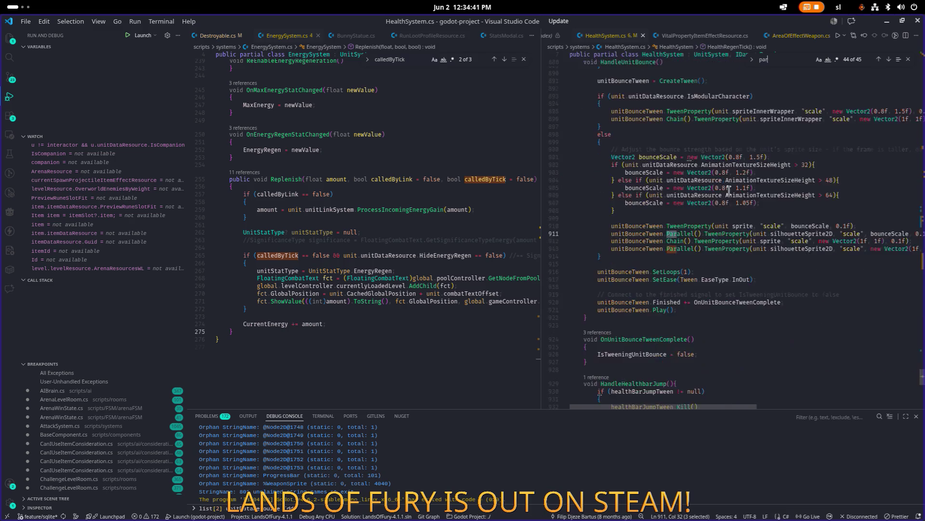
Delete PartyHeal's trailing blank line, select lines 440–469, and add a line after Replenish.
scroll(729, 190, down, 5)
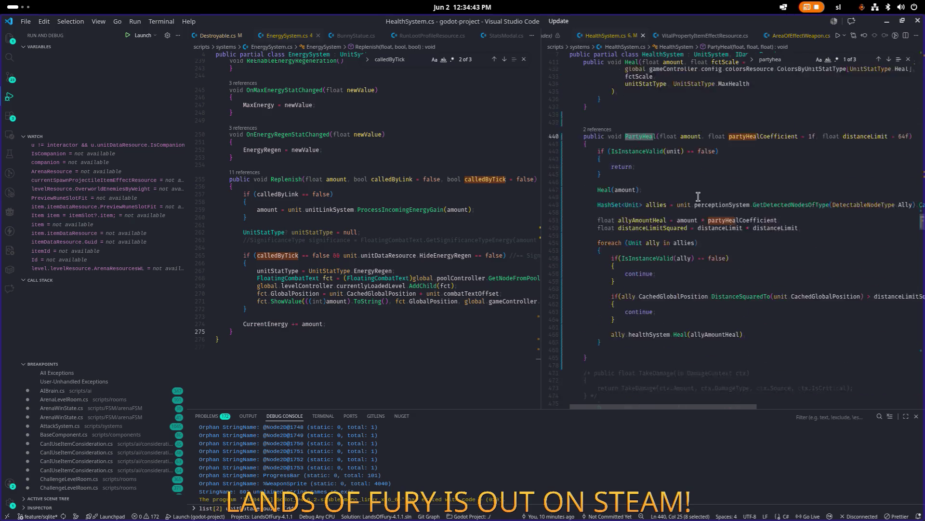
click(616, 288)
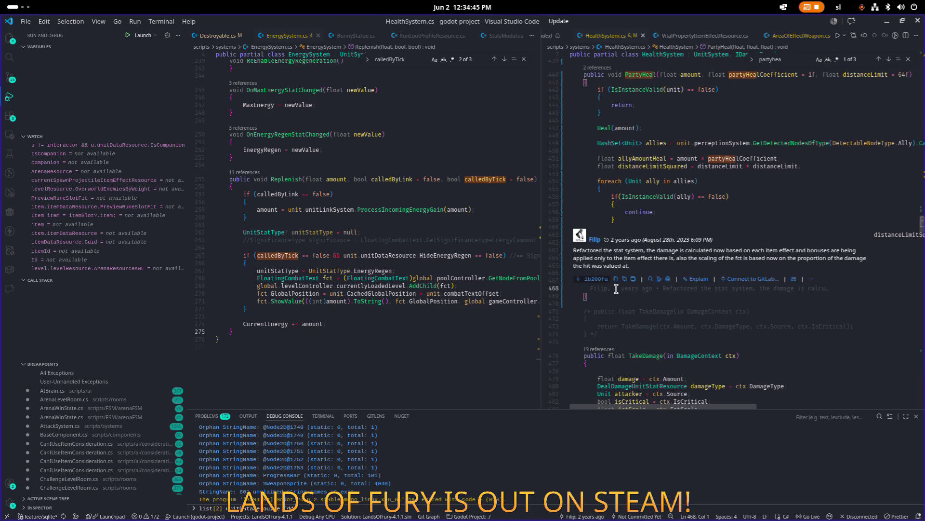
key(Delete)
click(625, 288)
mouse_move(622, 295)
mouse_down()
mouse_move(603, 275)
mouse_move(581, 77)
mouse_up()
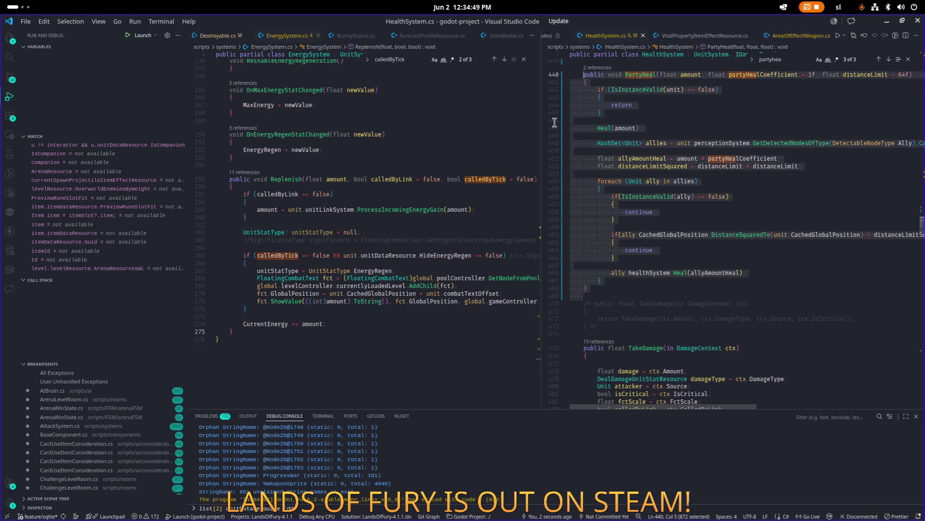
click(355, 330)
key(Return)
key(Return)
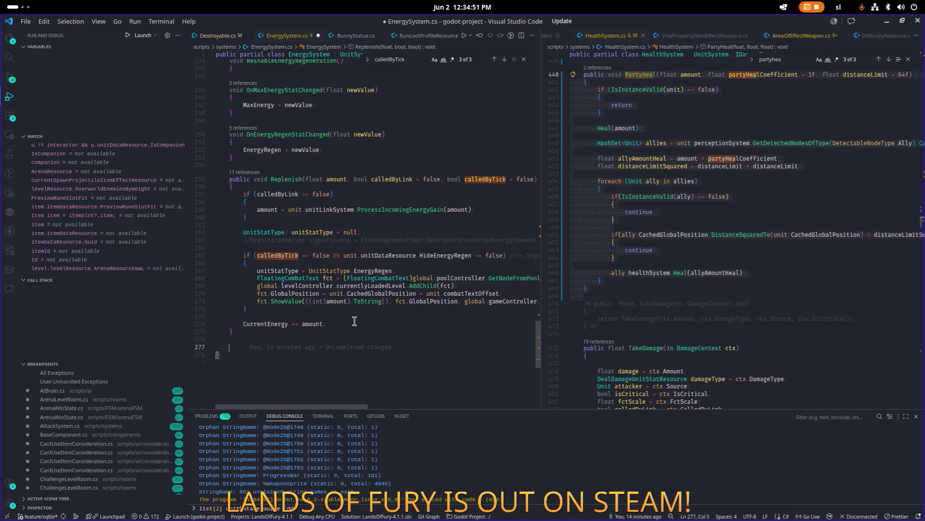
Paste PartyHeal below Replenish in EnergySystem.cs and rename the copy PartyReplenish.
key(ctrl+v)
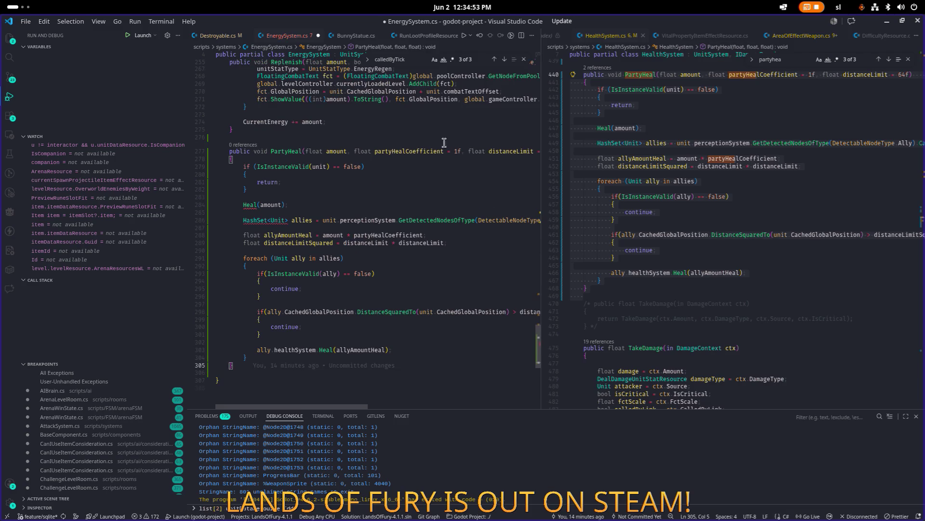
drag(540, 173, 618, 174)
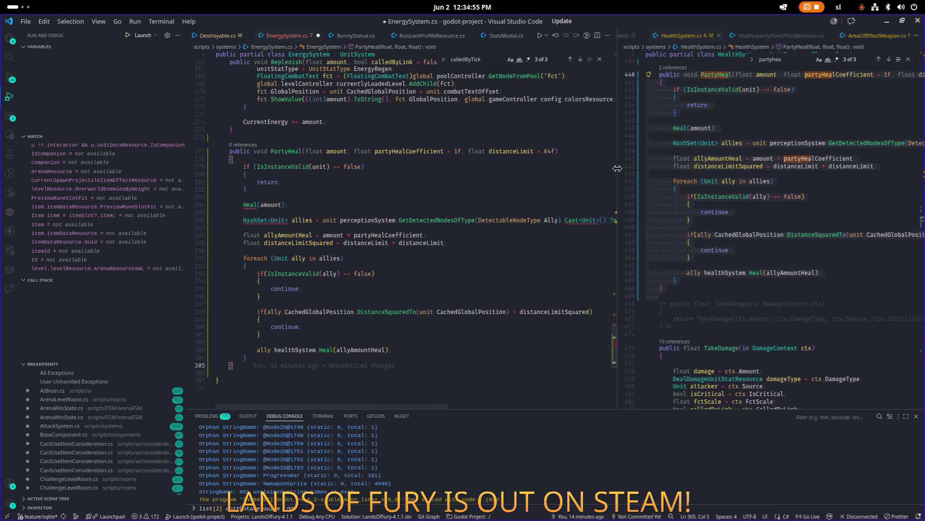
scroll(522, 182, up, 5)
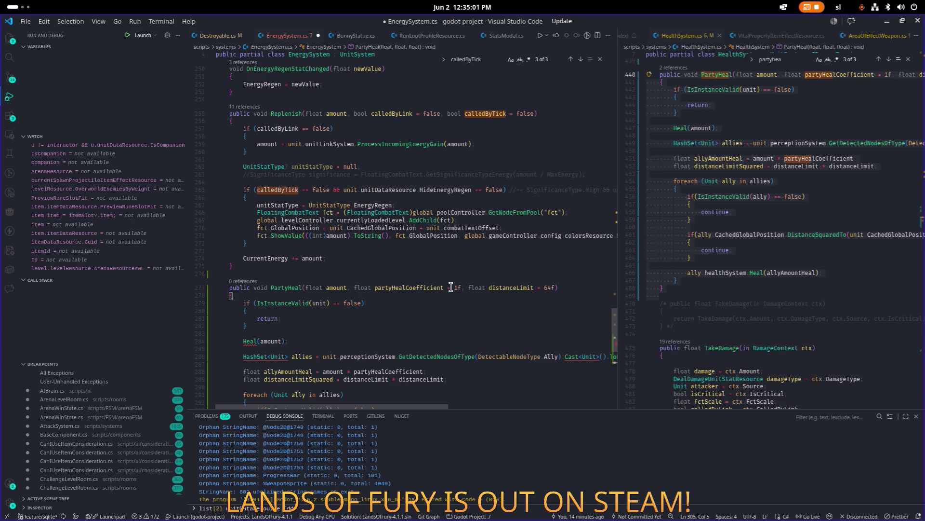
scroll(478, 281, down, 2)
click(283, 240)
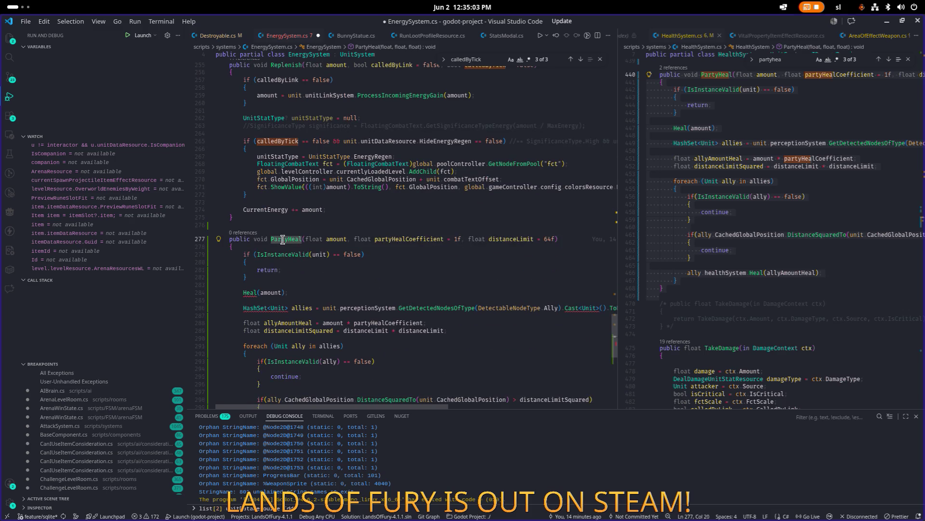
key(ctrl+Delete)
text(Replenish)
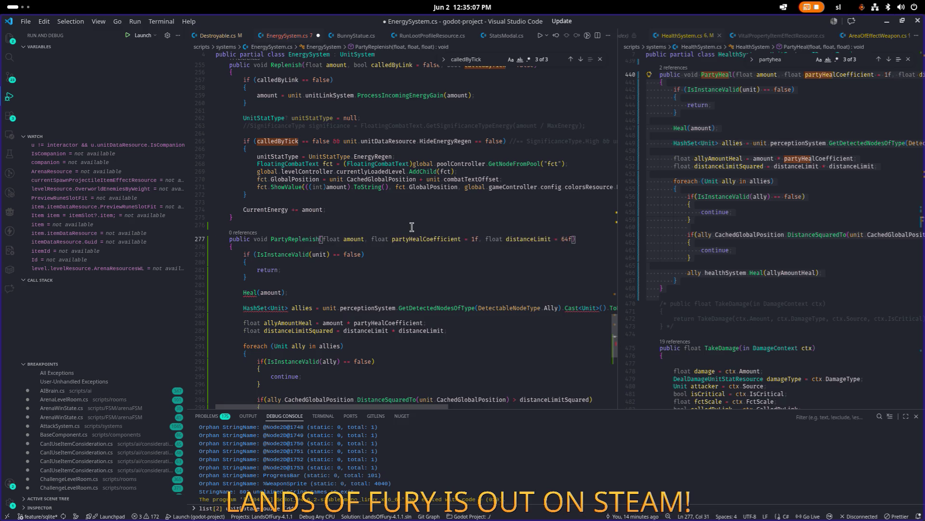
Rename partyHealCoefficient to partyReplenishCoefficient everywhere and check where distanceLimit is used.
click(423, 239)
key(F2)
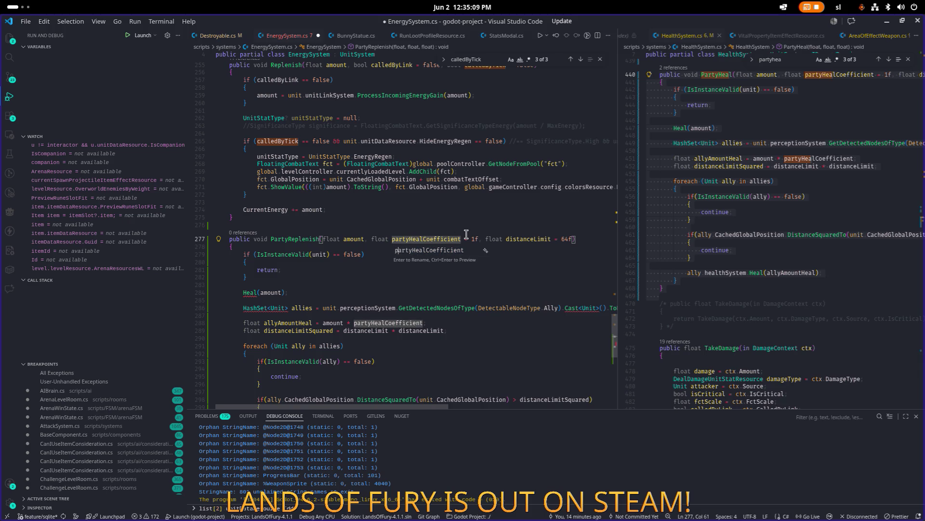
text(Replenish)
key(Return)
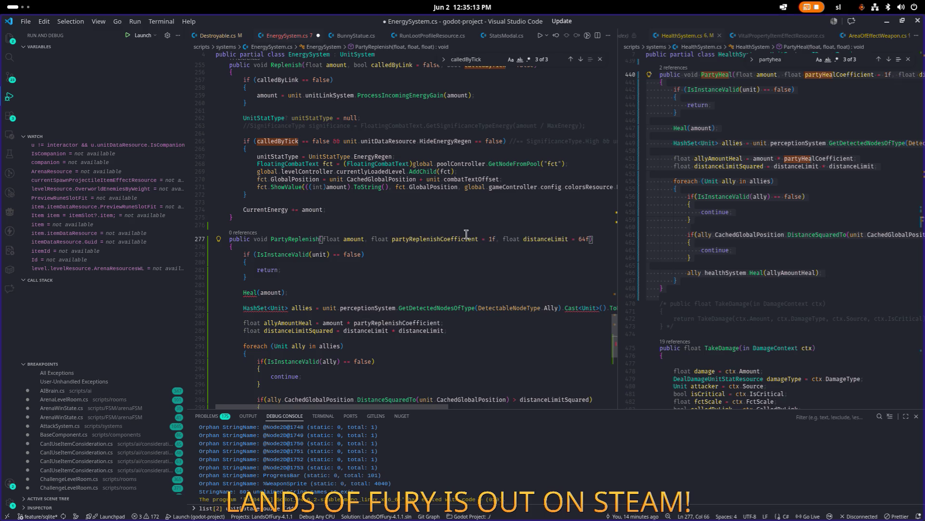
double_click(541, 239)
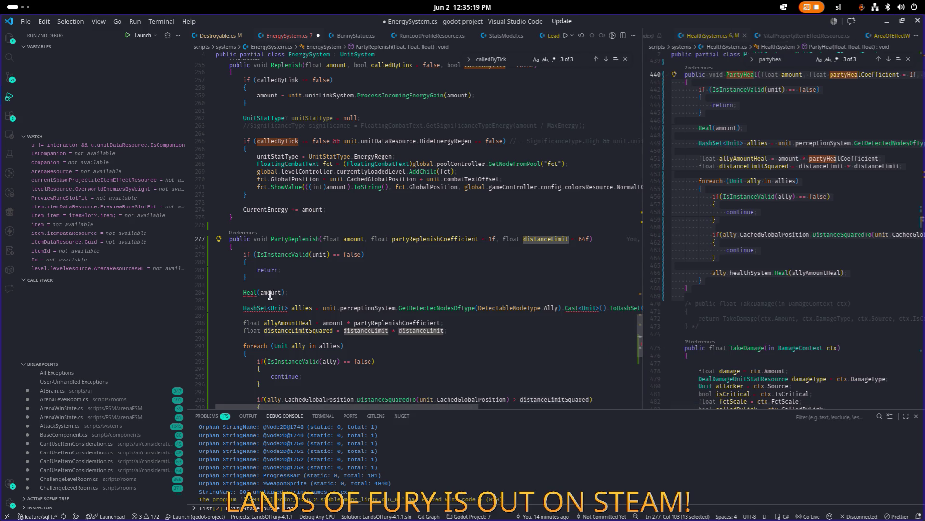
scroll(299, 202, up, 20)
click(326, 85)
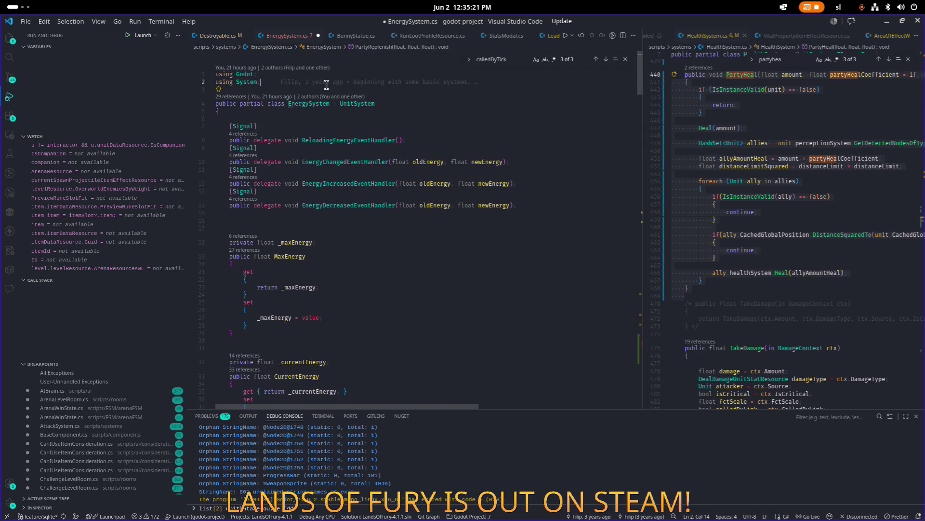
Add 'using System.Collections.Generic;' on line 3 of EnergySystem.cs, matching HealthSystem.cs.
text(using)
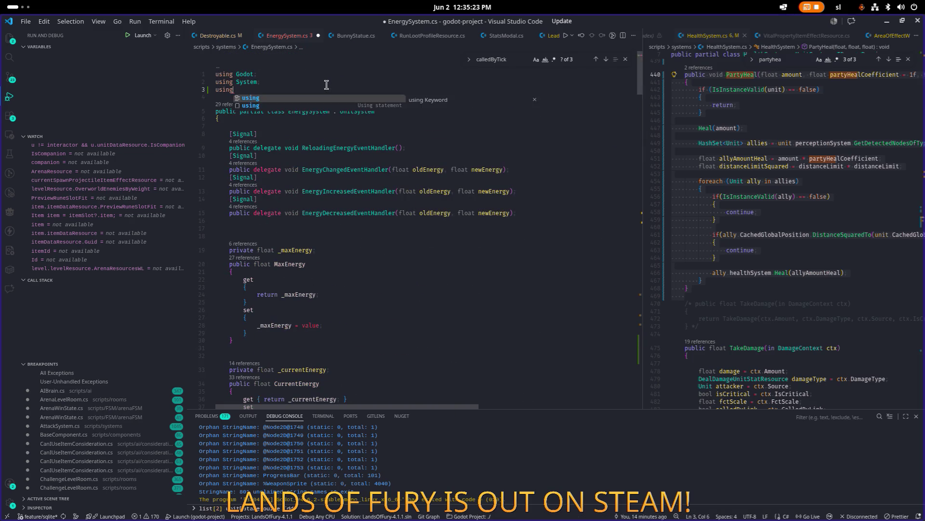
text( System.Col)
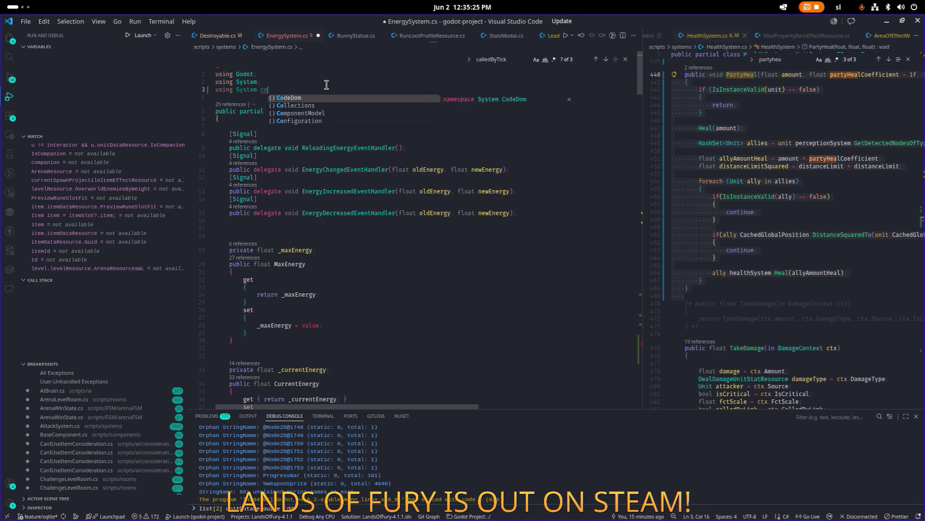
key(Tab)
text(;)
key(ctrl+s)
scroll(327, 120, down, 20)
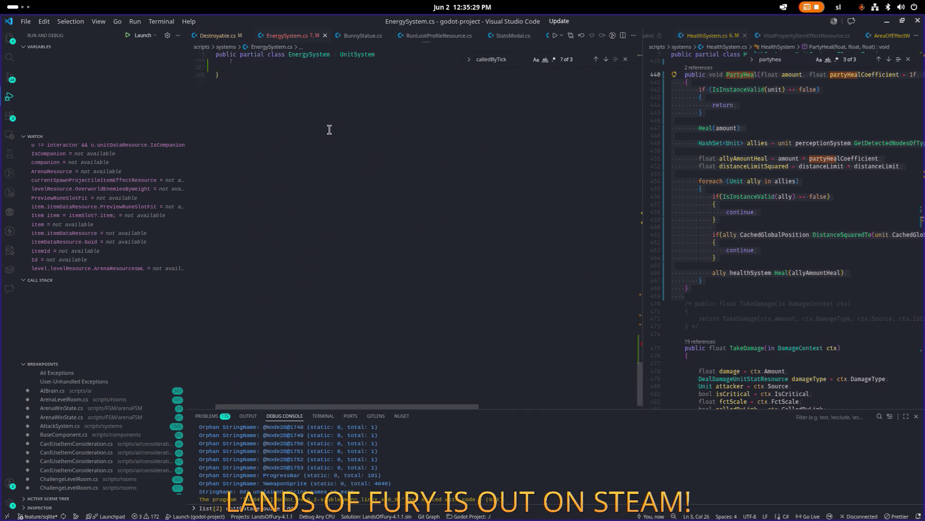
scroll(328, 130, up, 10)
scroll(742, 184, up, 20)
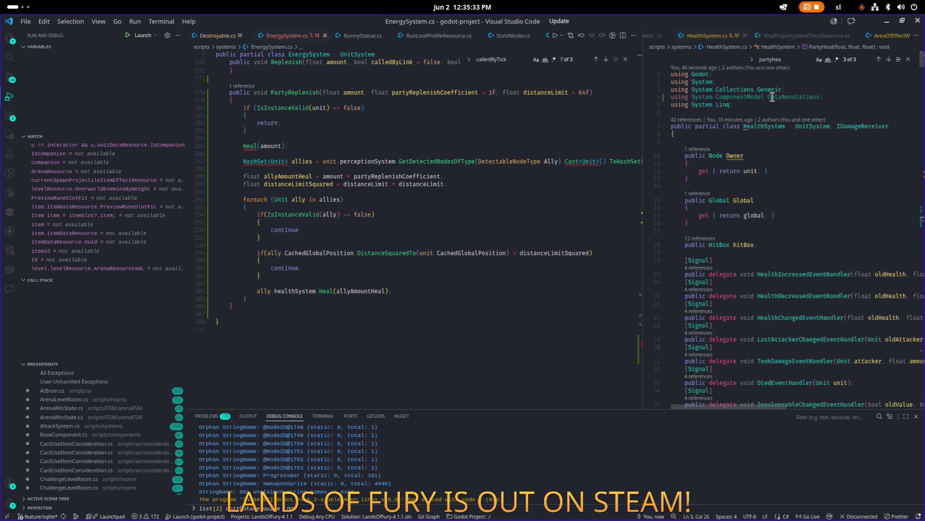
triple_click(791, 90)
scroll(329, 104, up, 20)
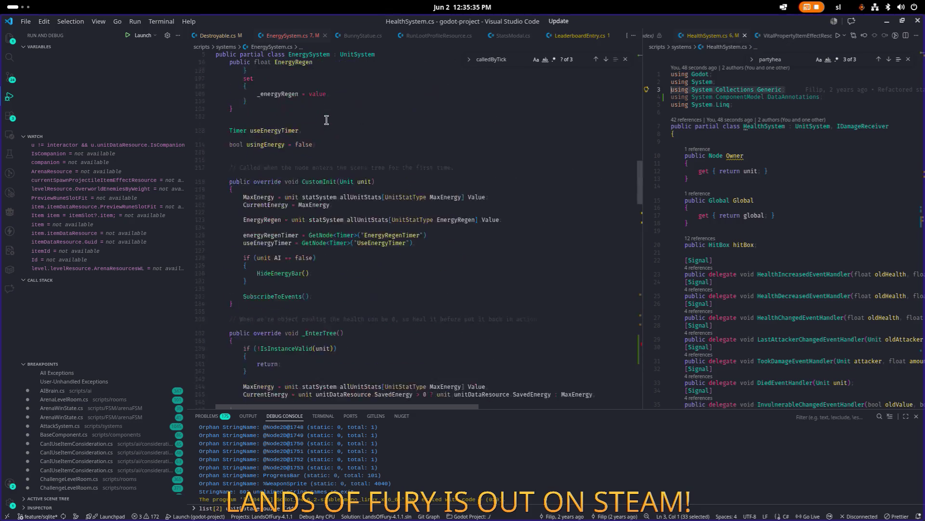
click(351, 89)
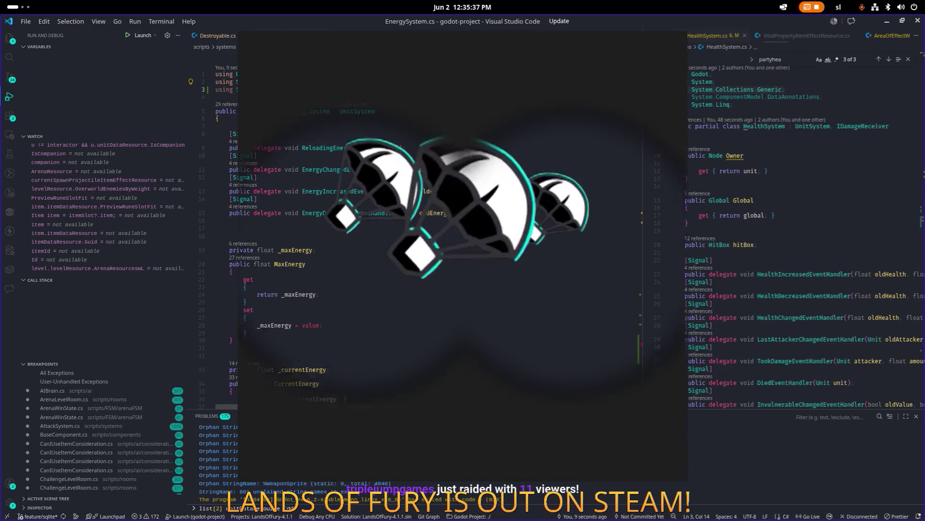
text(Generic;)
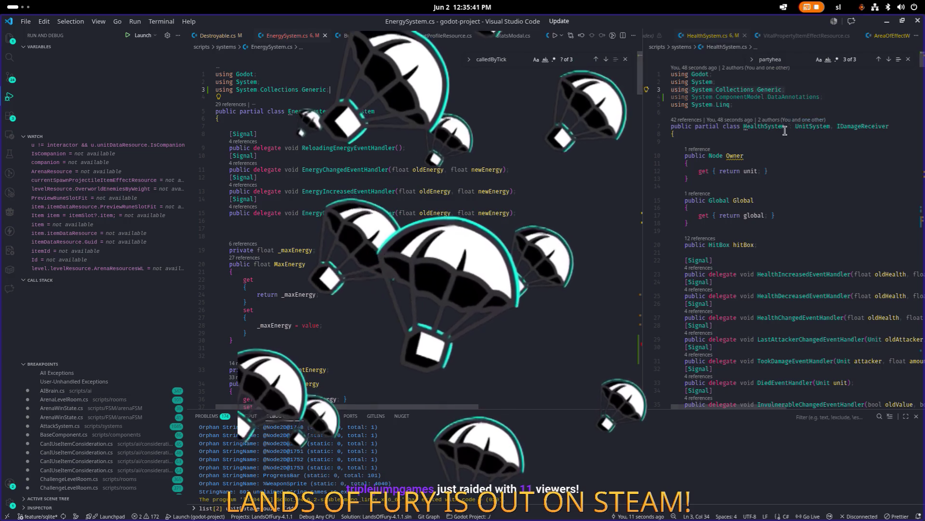
Add 'using System.Linq;' on the line below it.
click(763, 103)
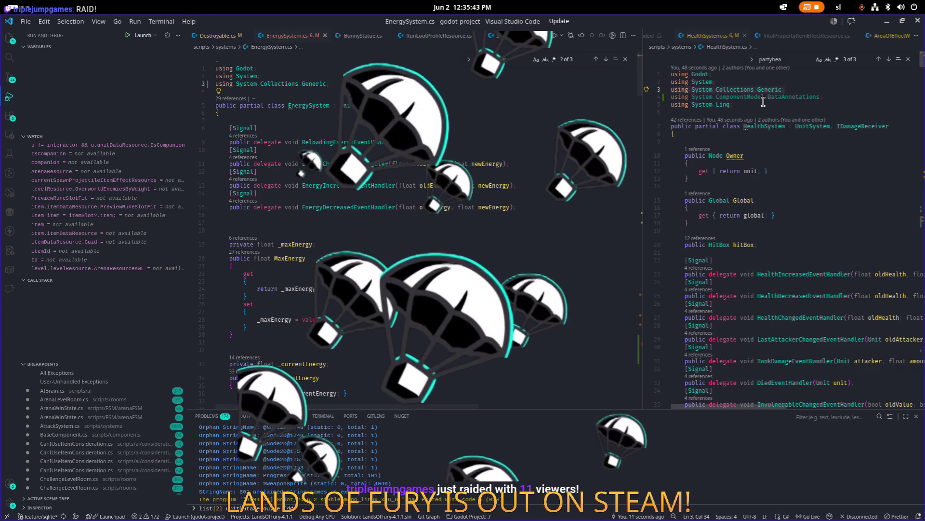
click(347, 84)
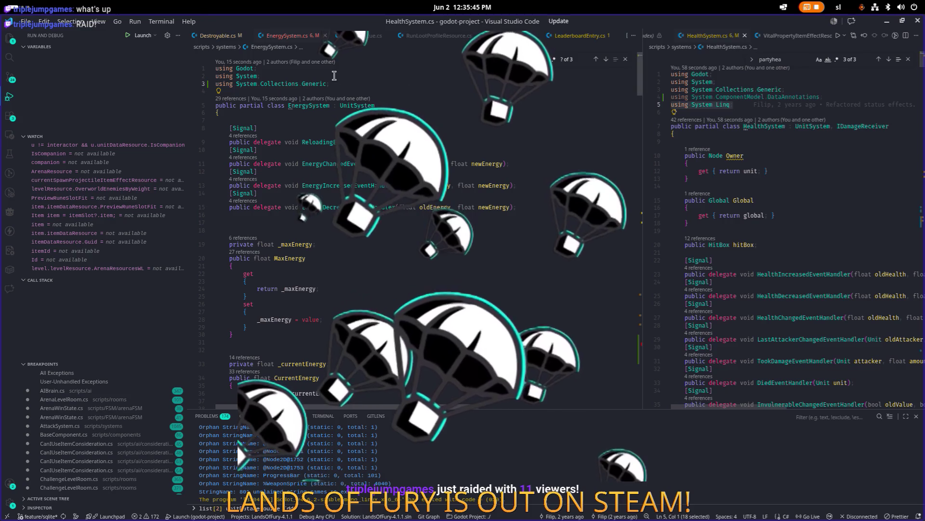
key(Return)
text(using System.Linq;)
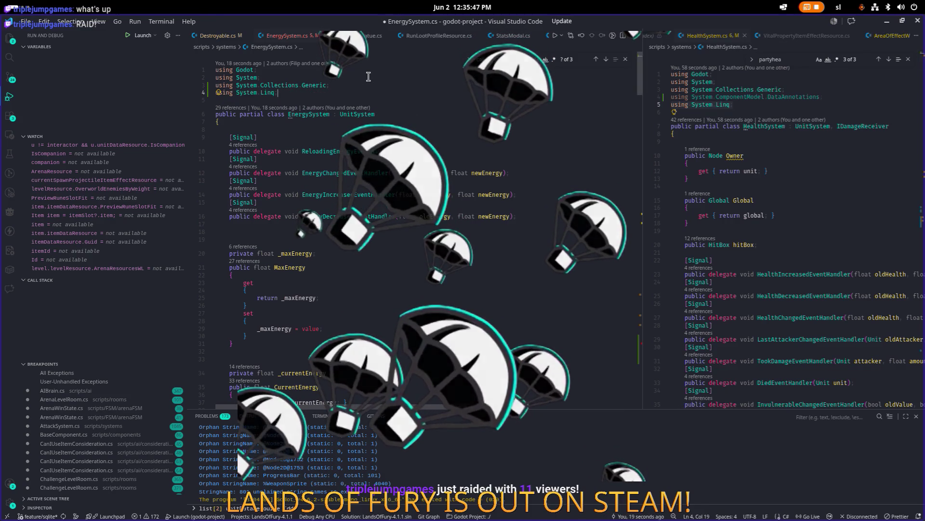
scroll(337, 121, down, 10)
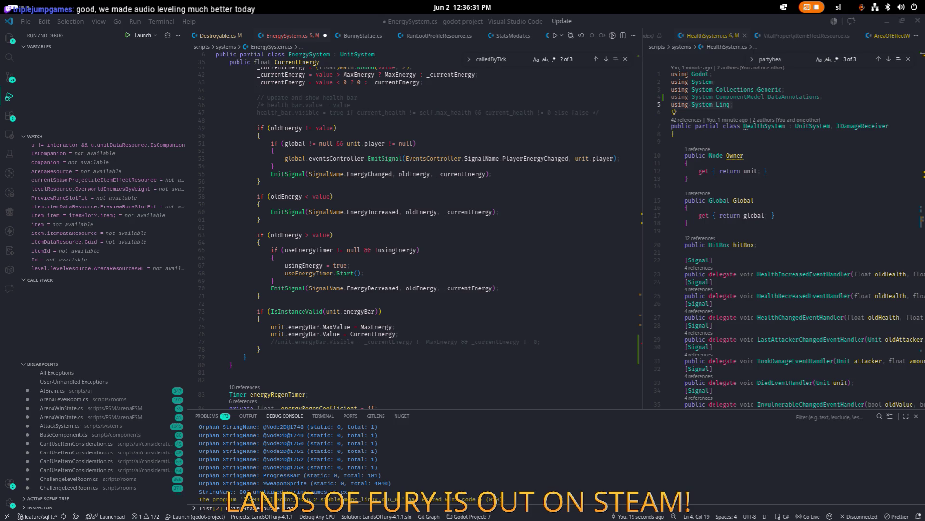
key(alt+Tab)
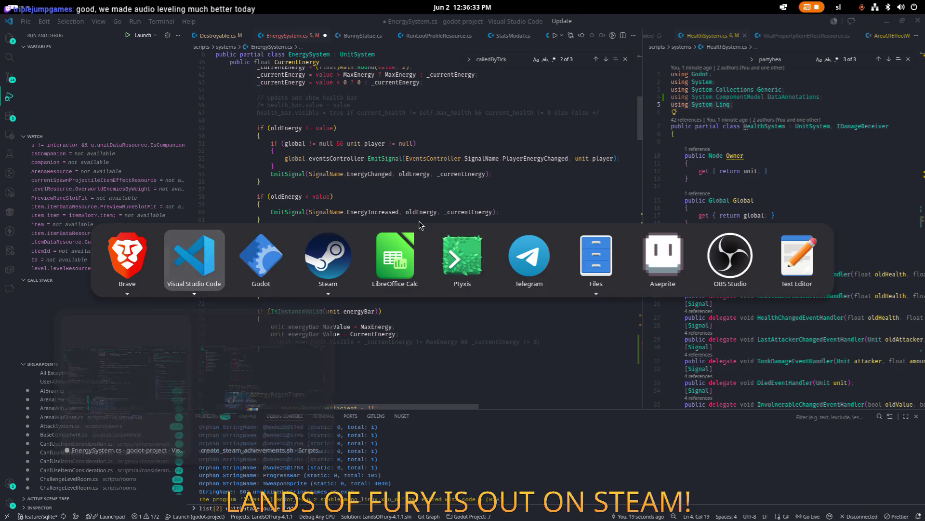
Search the Steam store for 'atomcraft' and open Atomcraft's store page.
click(332, 261)
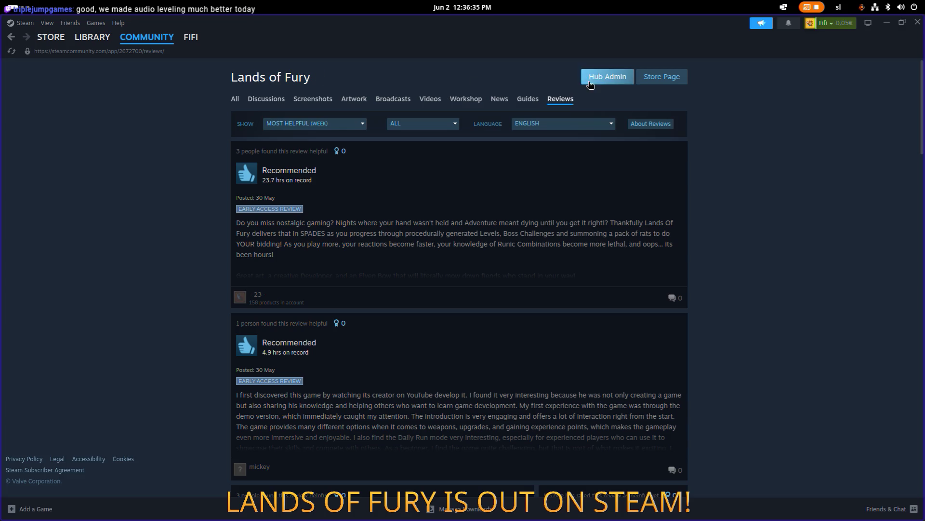
click(57, 39)
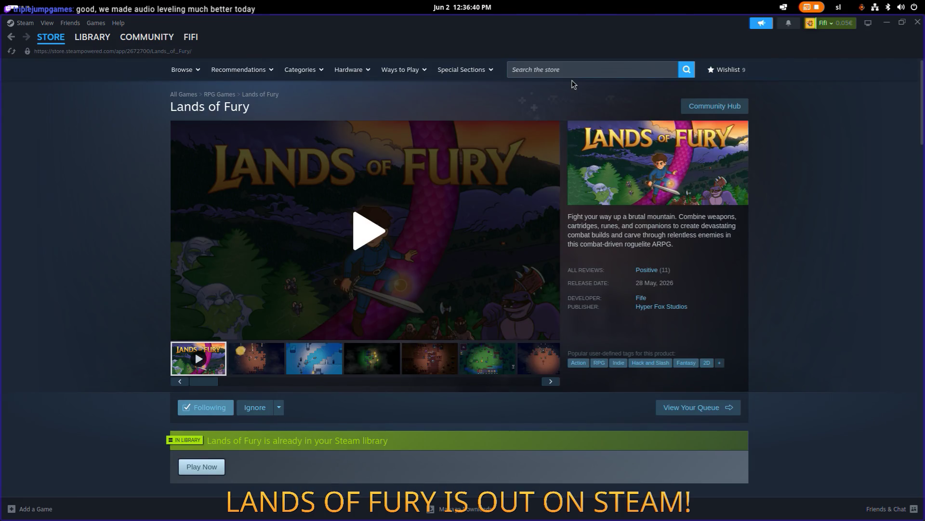
click(570, 71)
text(atomcraft)
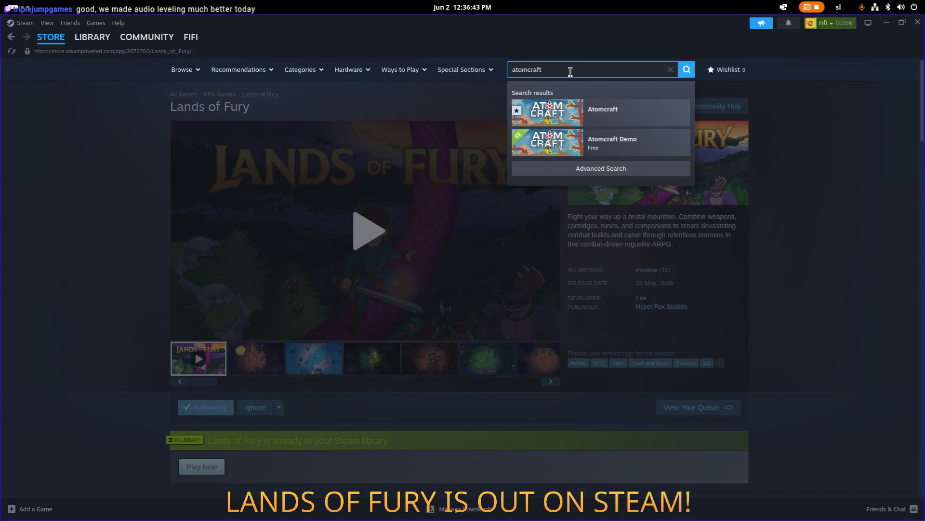
key(Return)
click(355, 179)
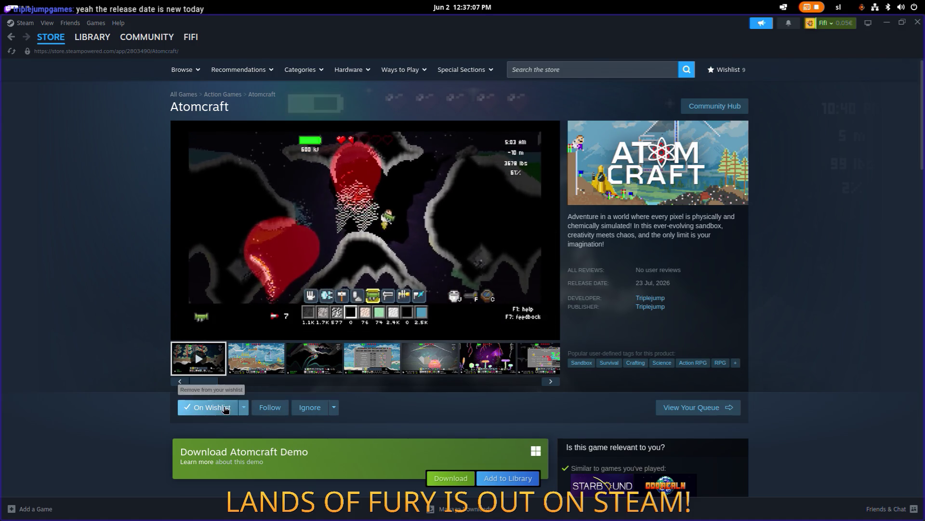
Follow Atomcraft, then minimize Steam and return to HealthSystem.cs in VS Code.
click(264, 410)
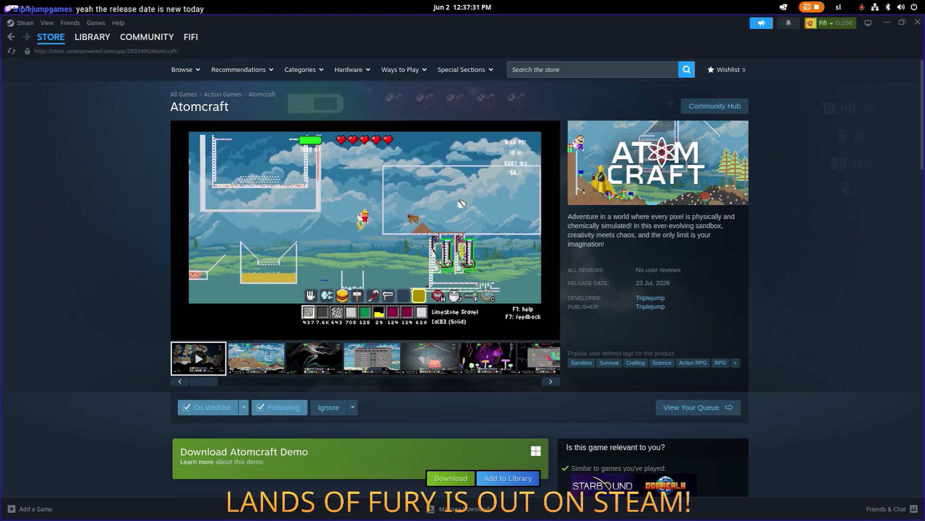
mouse_move(474, 308)
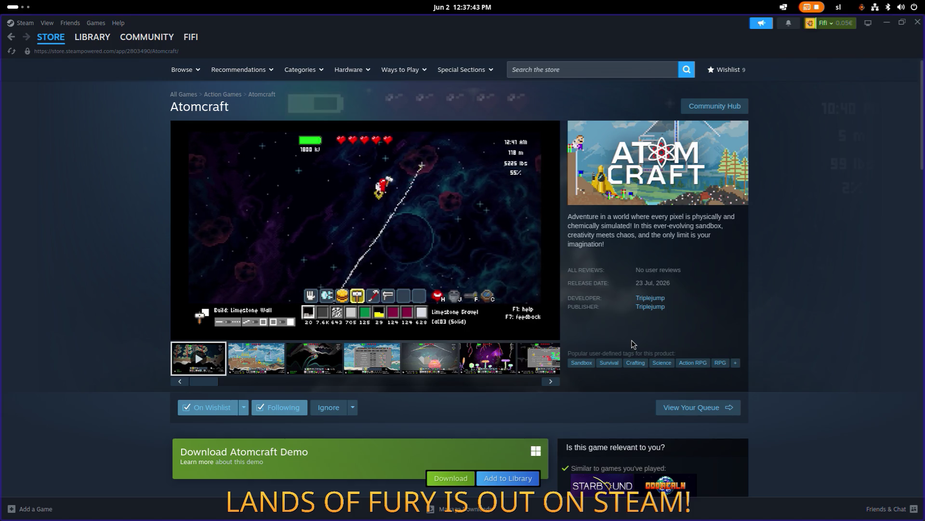
mouse_move(430, 275)
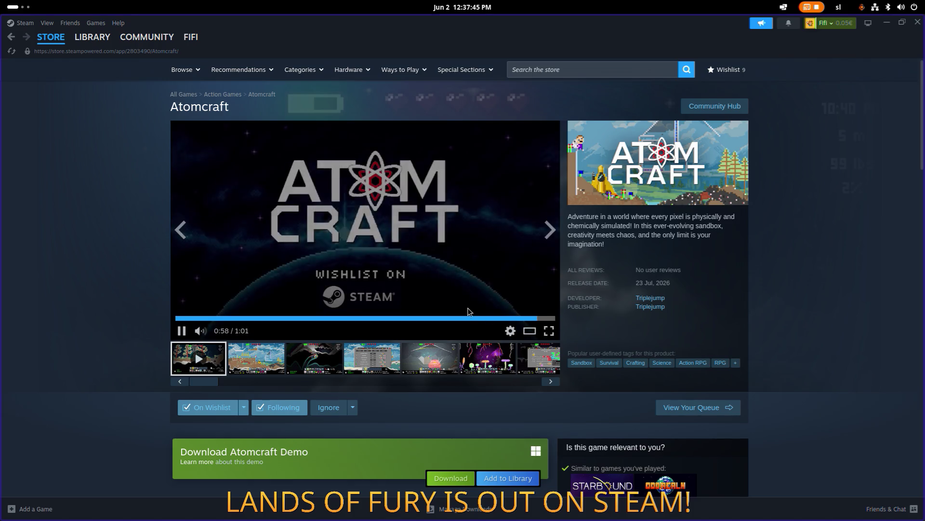
scroll(250, 282, down, 5)
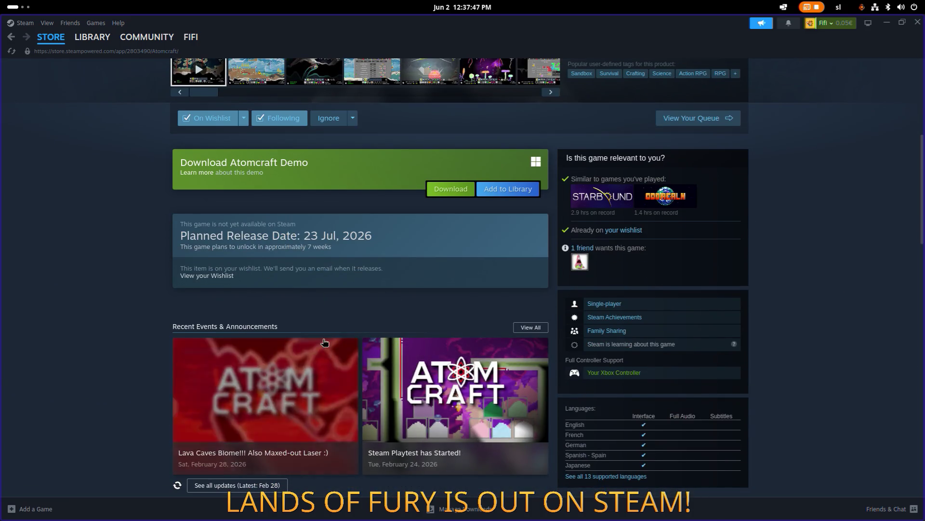
scroll(401, 318, up, 5)
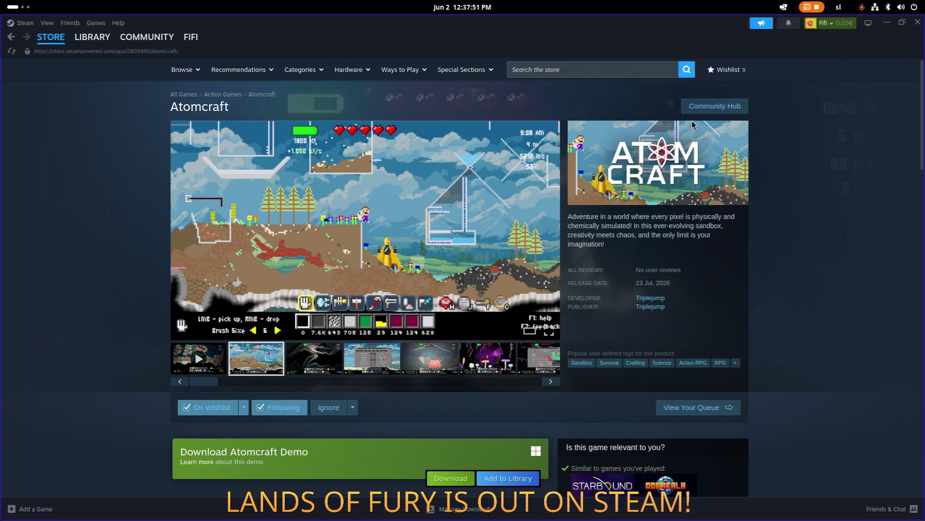
click(890, 27)
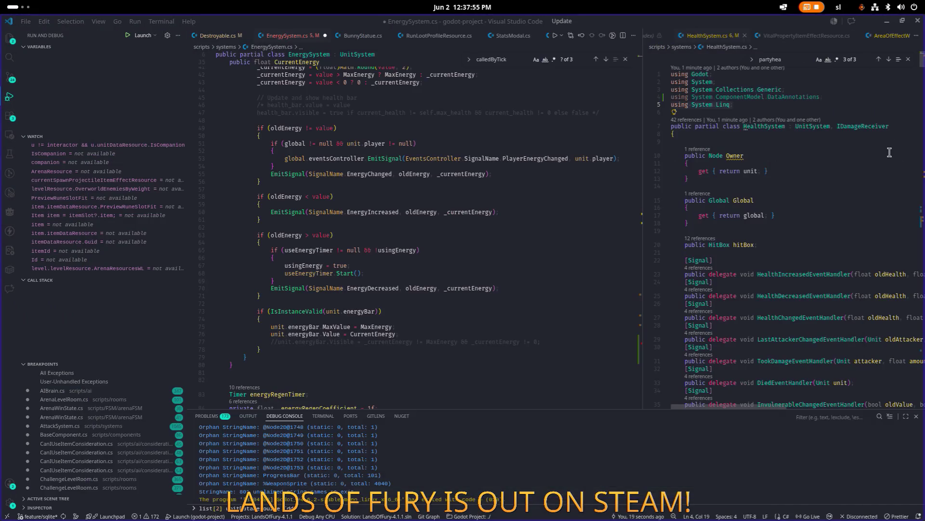
click(889, 153)
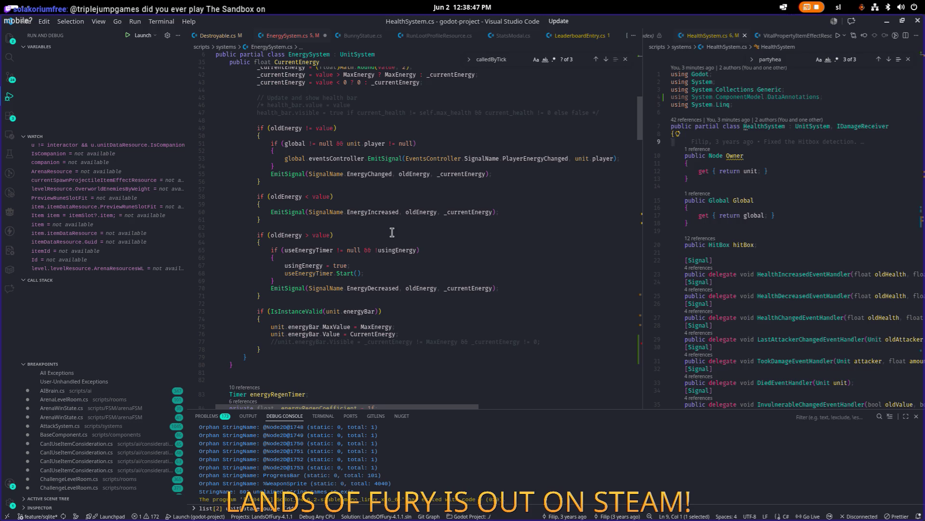
scroll(398, 231, up, 2)
Change the unit's Heal call in PartyReplenish to Replenish and save.
scroll(400, 231, down, 20)
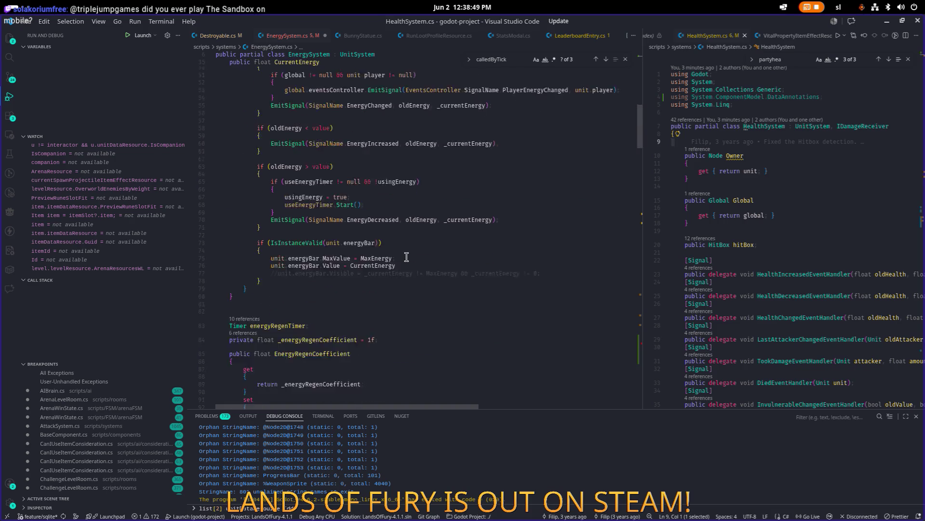
click(371, 142)
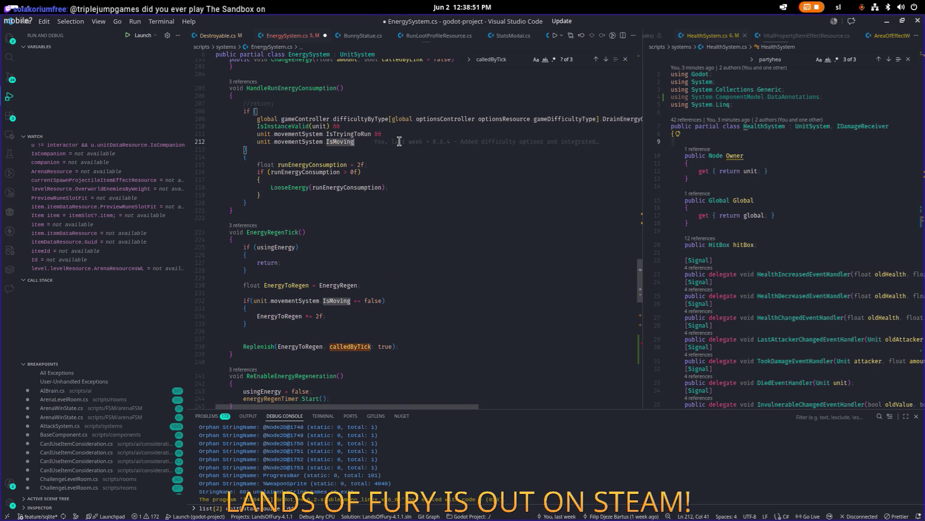
scroll(370, 239, down, 8)
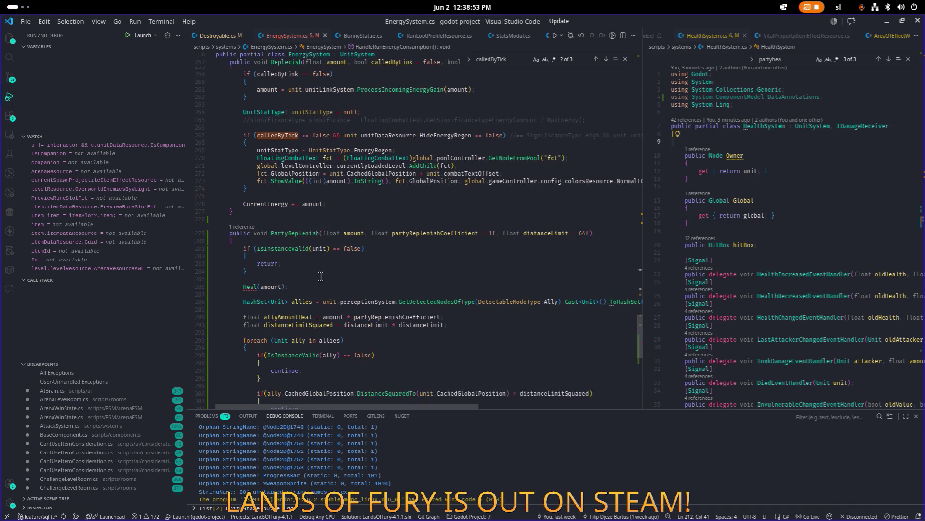
double_click(255, 286)
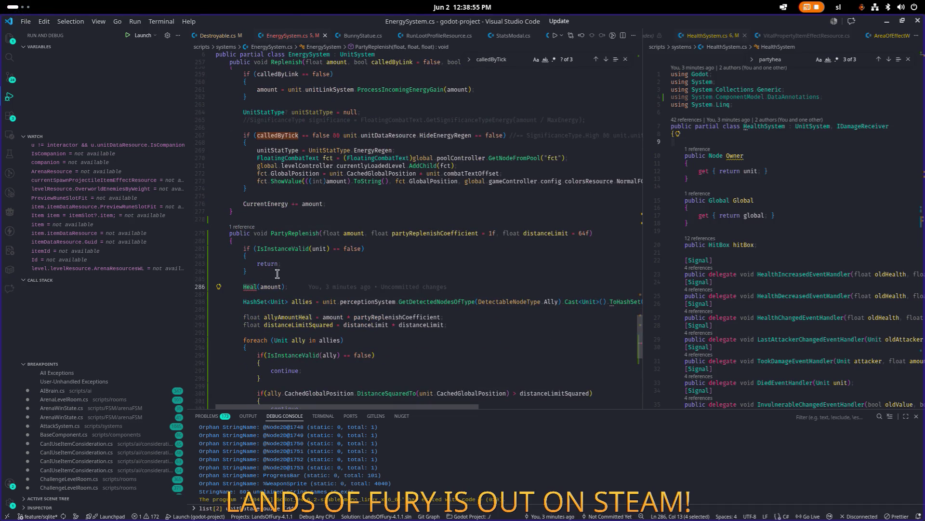
text(Re)
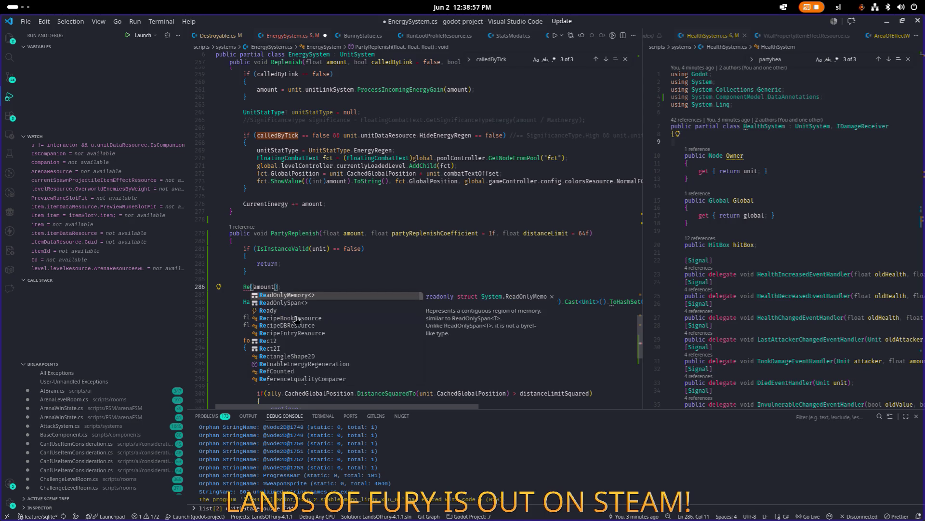
text(plen)
key(Tab)
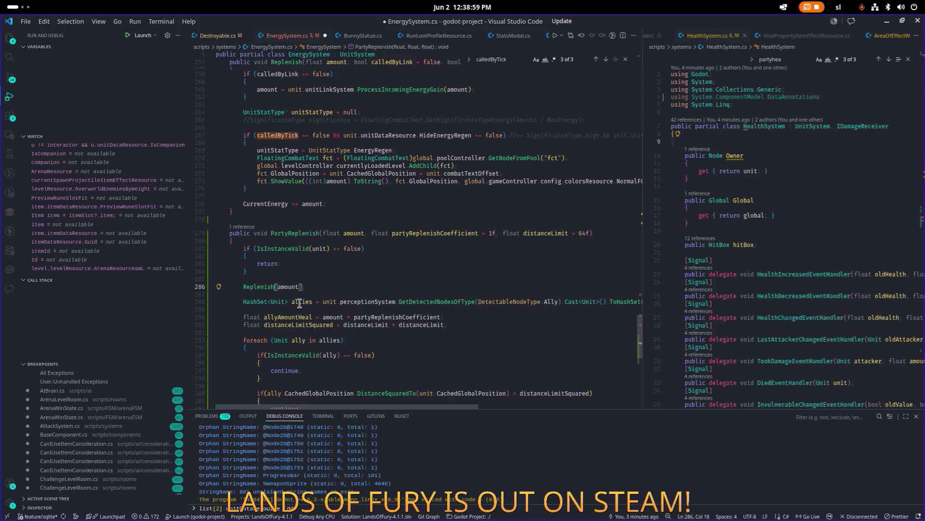
click(363, 293)
key(ctrl+s)
Change the ally line's healthSystem.Heal to energySystem.Replenish and save.
scroll(428, 338, down, 2)
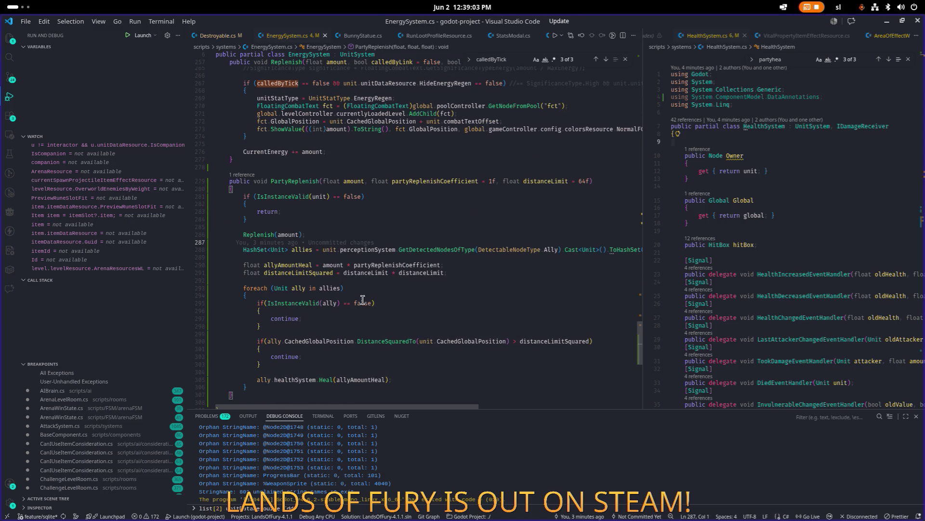
scroll(383, 309, down, 1)
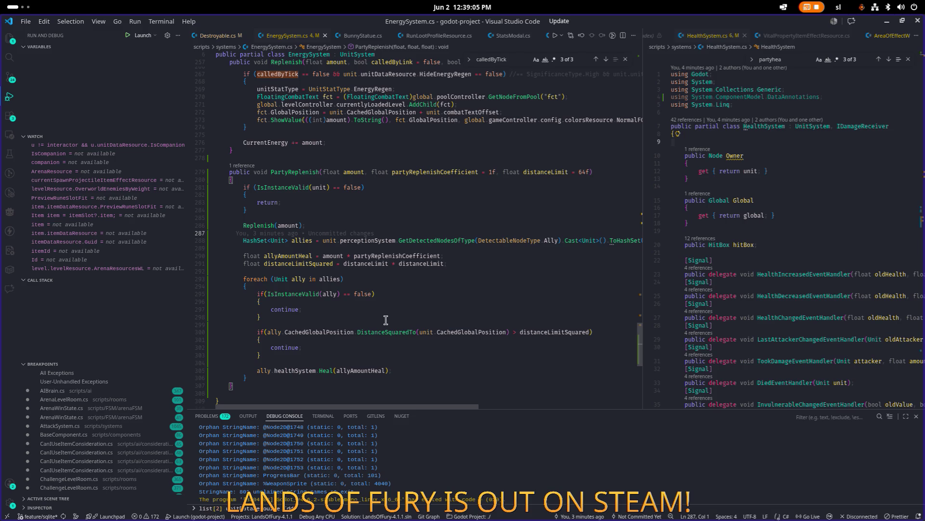
click(330, 370)
double_click(298, 370)
text(en)
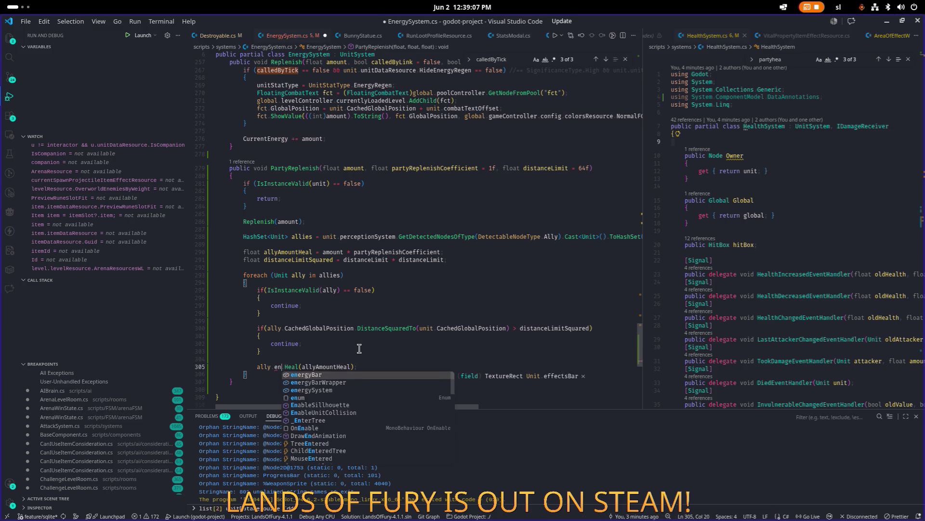
key(Down)
key(Down)
key(Return)
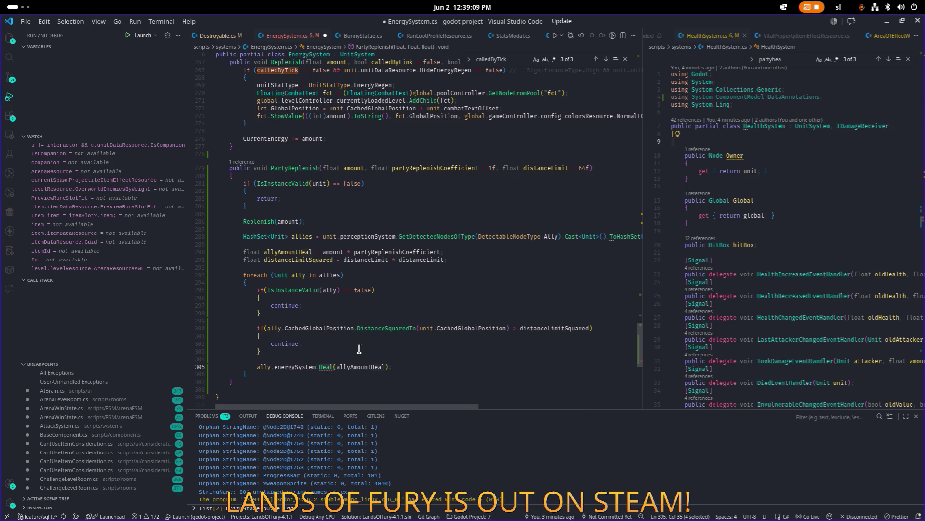
text(Rep)
key(Return)
key(ctrl+s)
Review the ally loop's partyReplenishCoefficient line by scrolling it sideways.
click(396, 314)
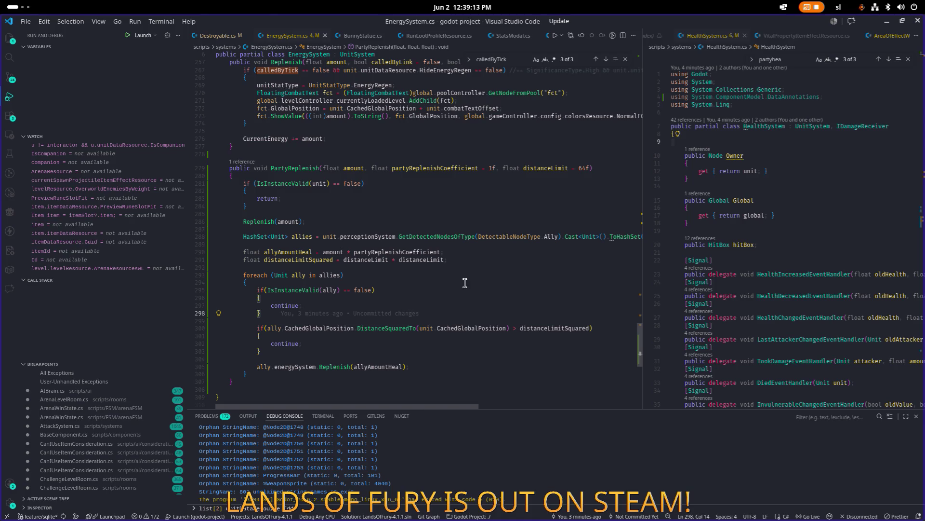
mouse_move(450, 406)
mouse_down()
mouse_move(524, 404)
mouse_move(421, 393)
mouse_up()
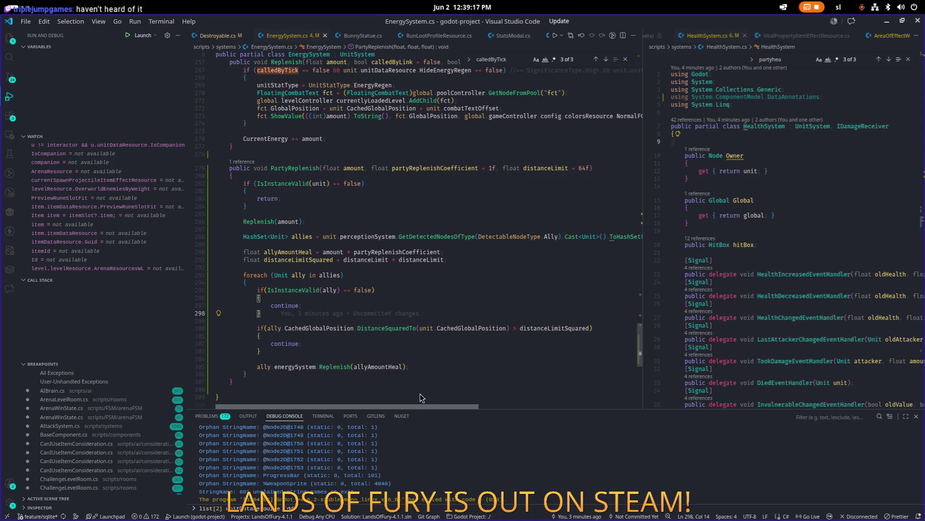
scroll(488, 389, right, 3)
scroll(436, 395, left, 5)
scroll(453, 393, right, 1)
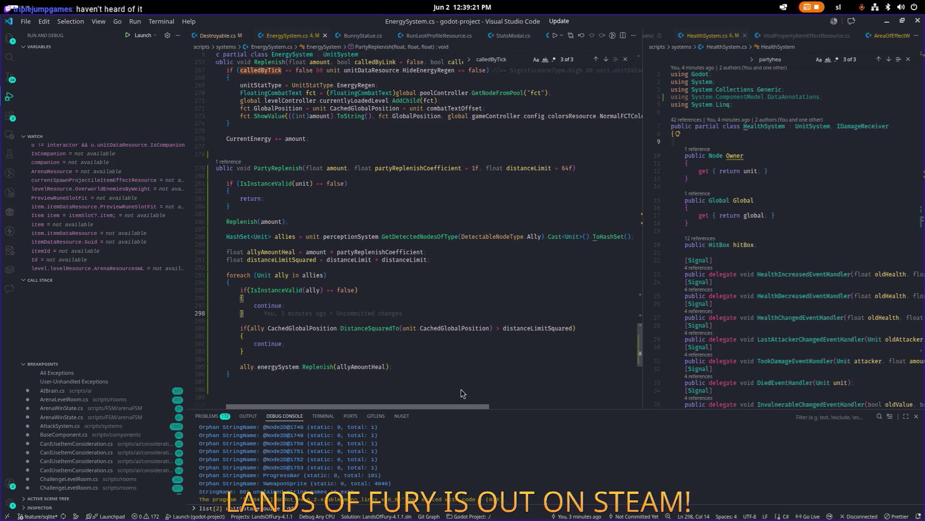
scroll(459, 393, left, 1)
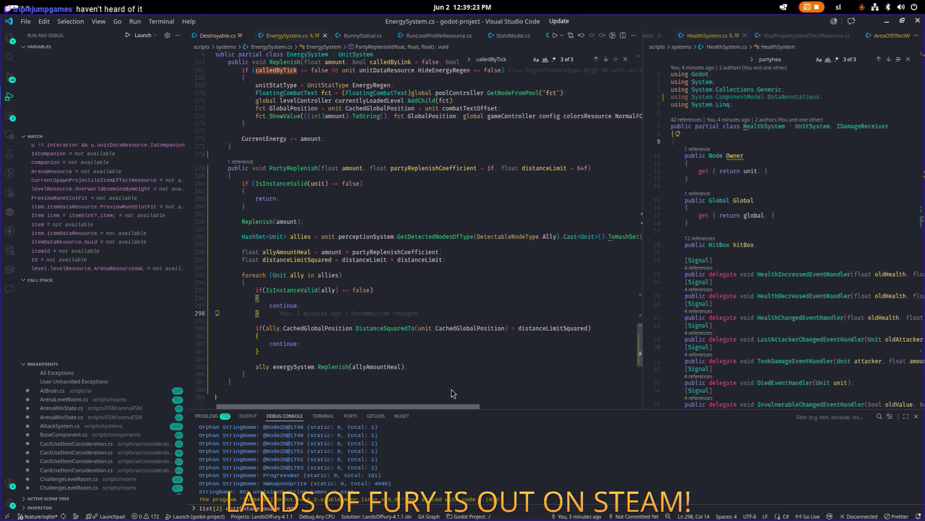
scroll(453, 393, right, 1)
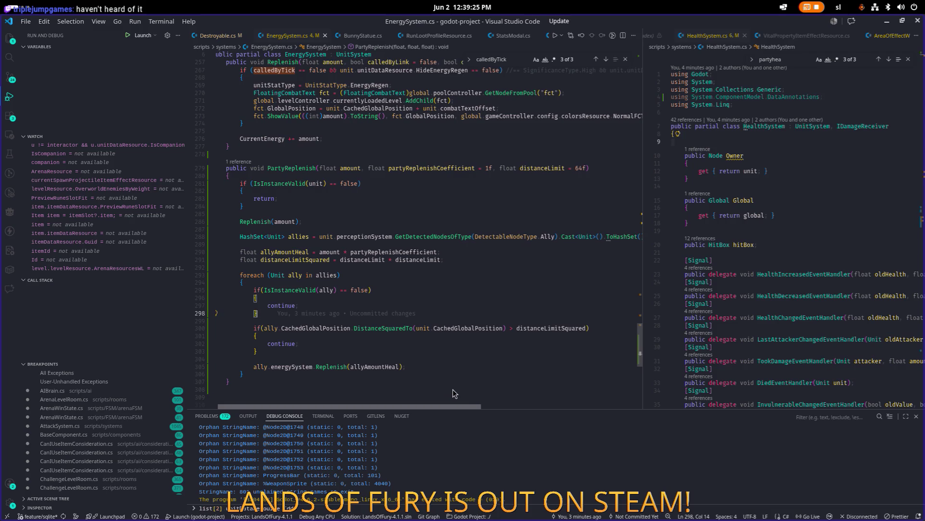
Rename the allyAmountHeal variable to allyAmountReplenish across all its references in PartyReplenish.
click(303, 251)
key(F2)
key(End)
key(ctrl+shift+Right)
key(BackSpace)
text(Energy)
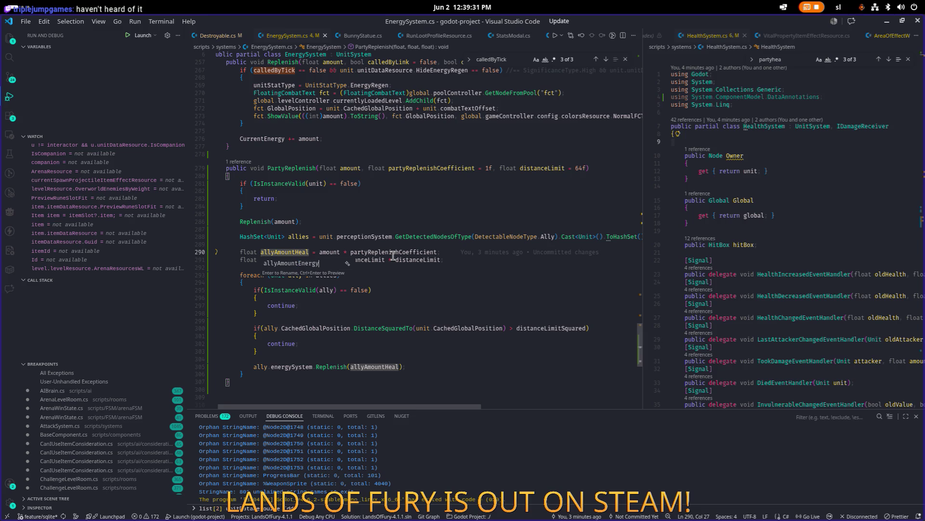
key(BackSpace)
key(BackSpace)
text(eplenish)
key(Return)
Review partyReplenishCoefficient usage and the Replenish call on line 286, then save EnergySystem.cs.
click(436, 253)
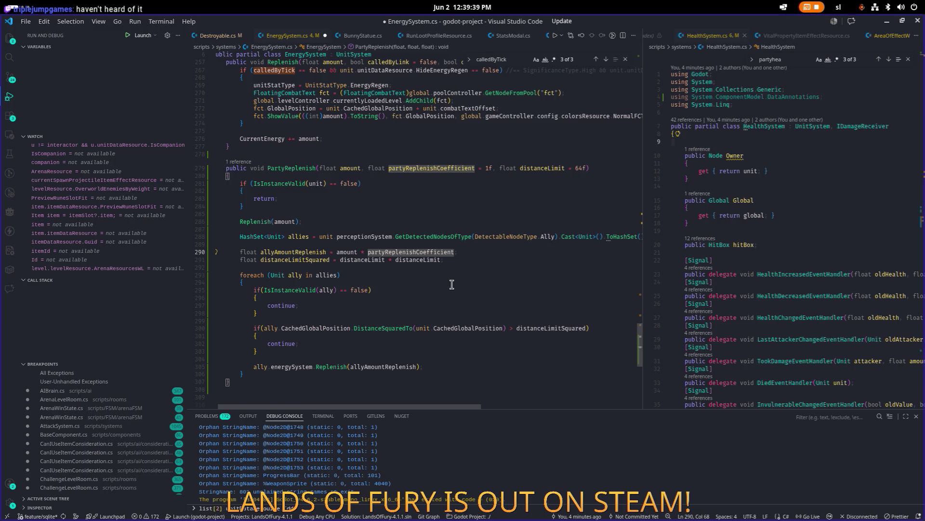
double_click(261, 222)
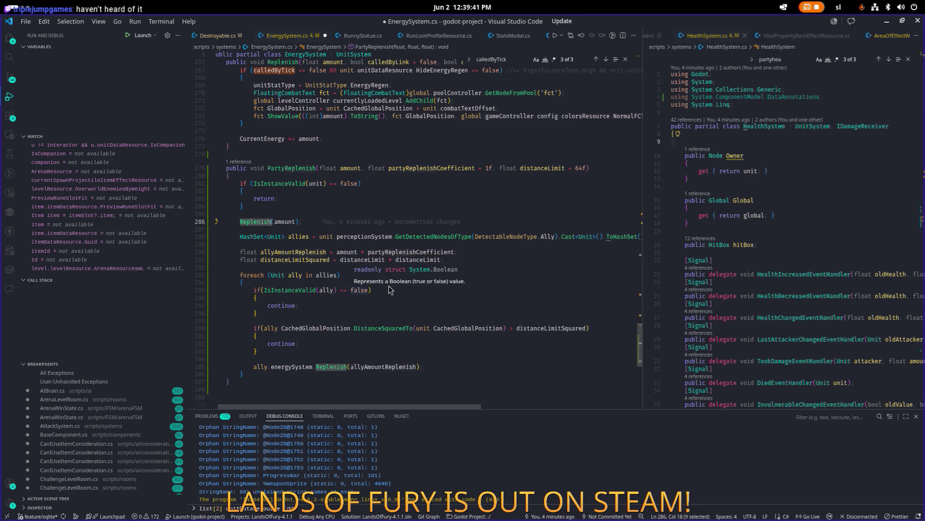
click(404, 283)
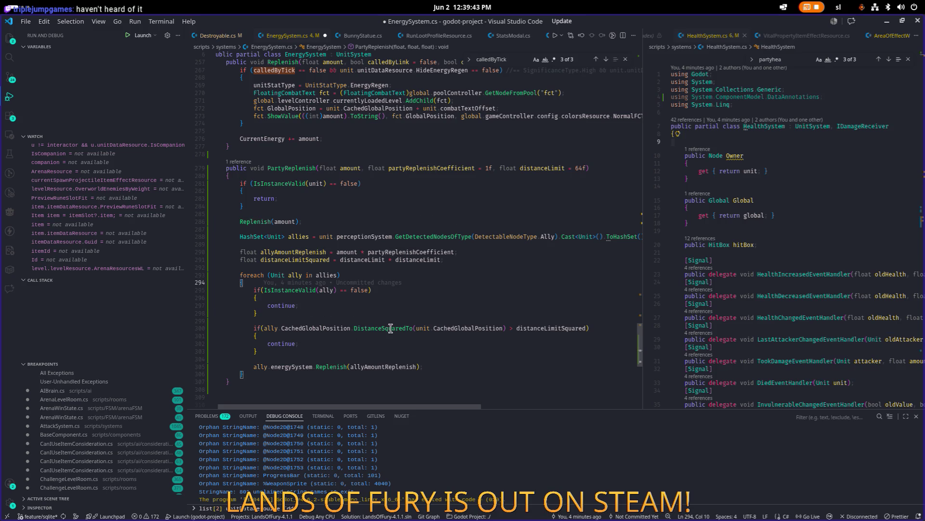
key(ctrl+s)
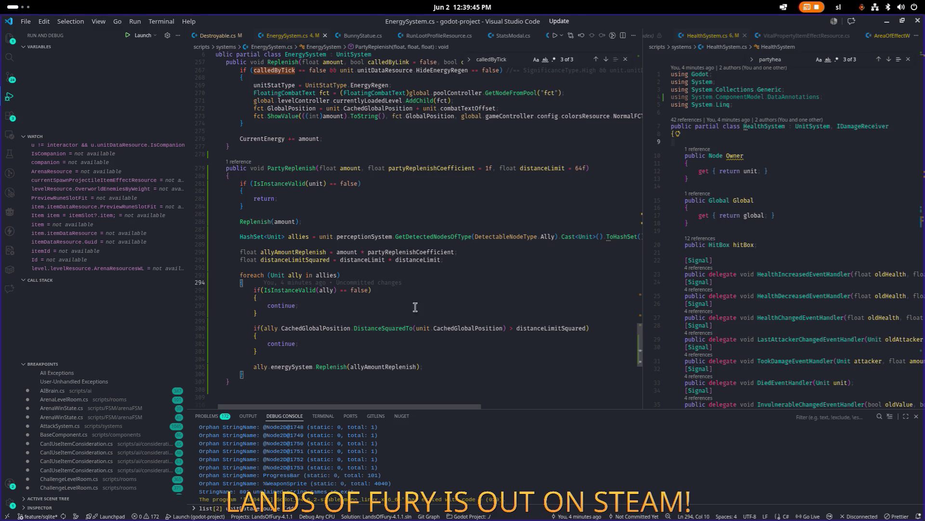
double_click(301, 168)
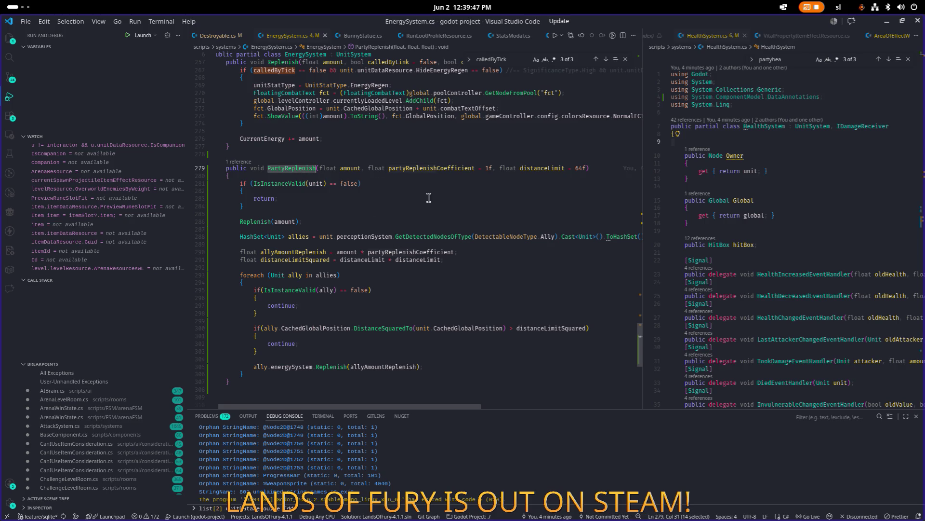
click(439, 222)
click(420, 216)
key(ctrl+p)
Open Destroyable.cs and start an if(ShareWithKillerParty) block after the experience condition.
text(destro)
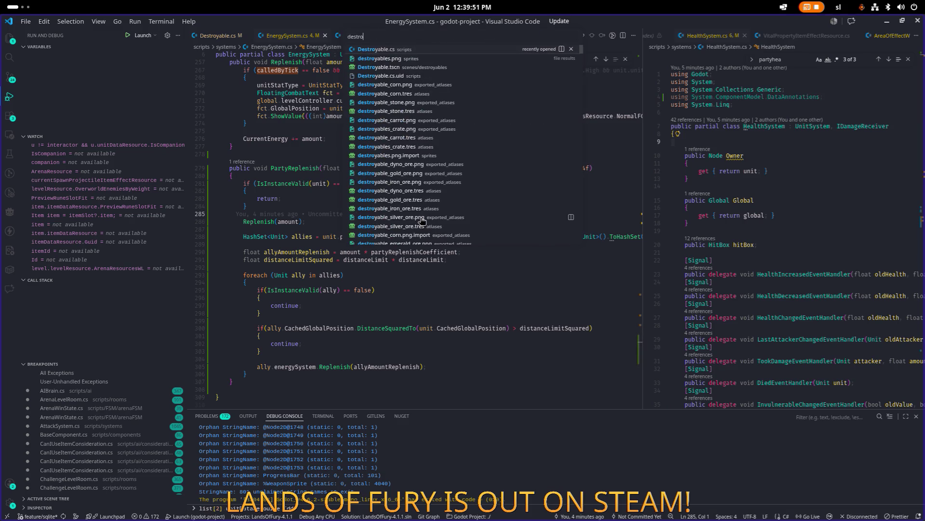
key(Return)
key(Down)
key(End)
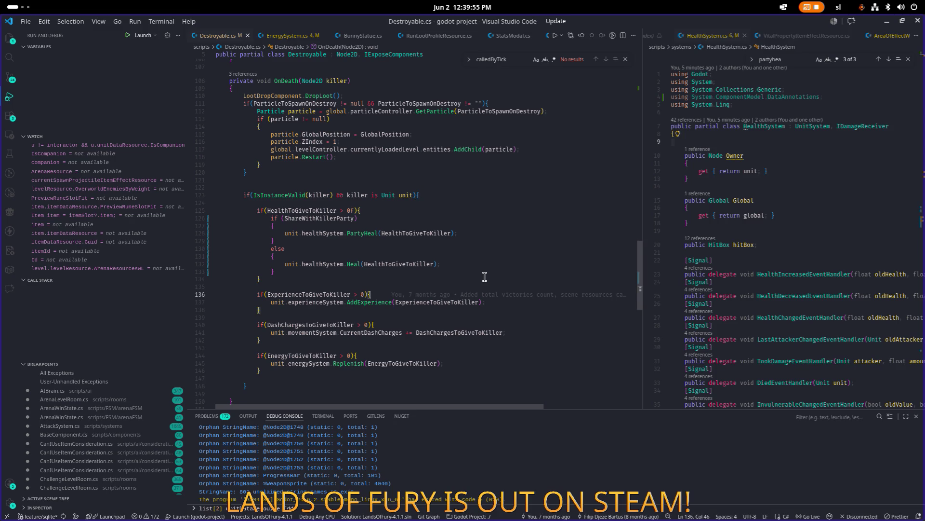
key(Return)
text({)
key(Return)
key(Up)
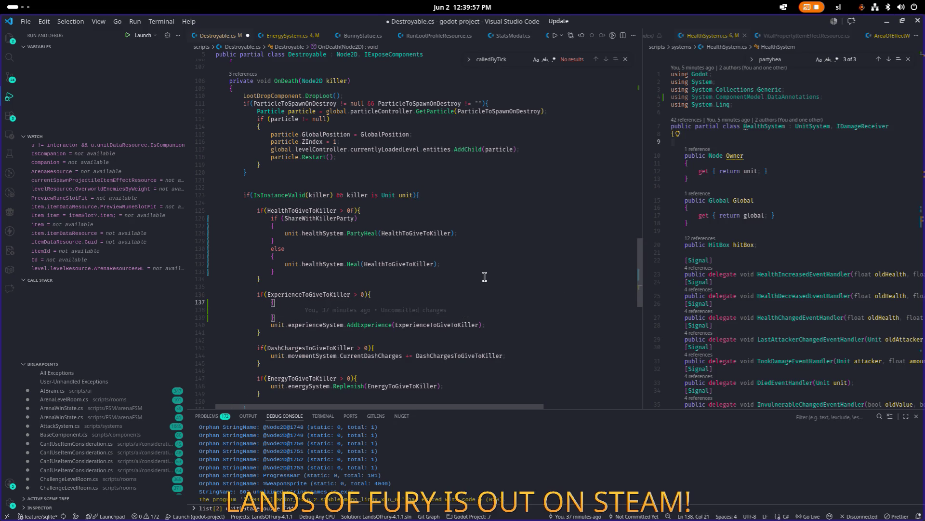
key(Left)
text(i)
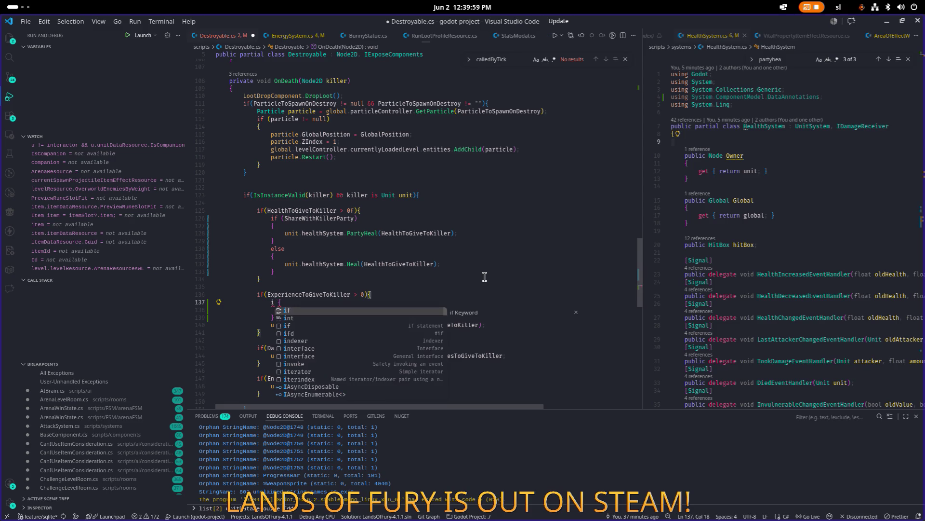
text(f()
key(Up)
key(Down)
text(Sha)
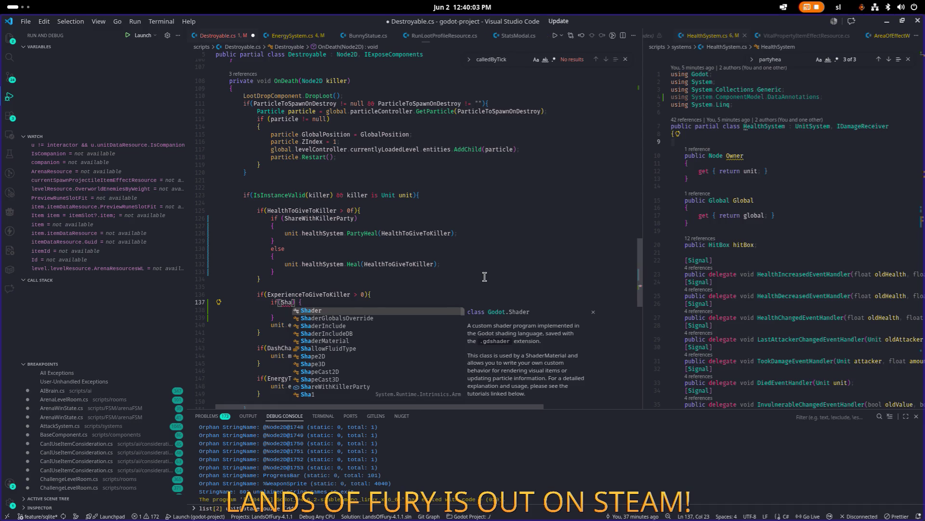
text(reW)
key(Tab)
Try moving the AddExperience call into an else branch of the party check.
key(Down)
key(Down)
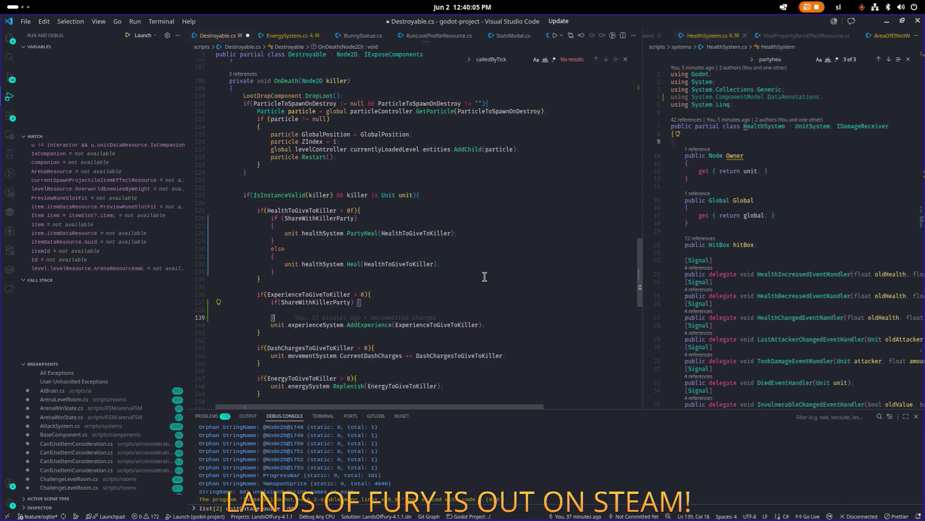
key(alt+Down)
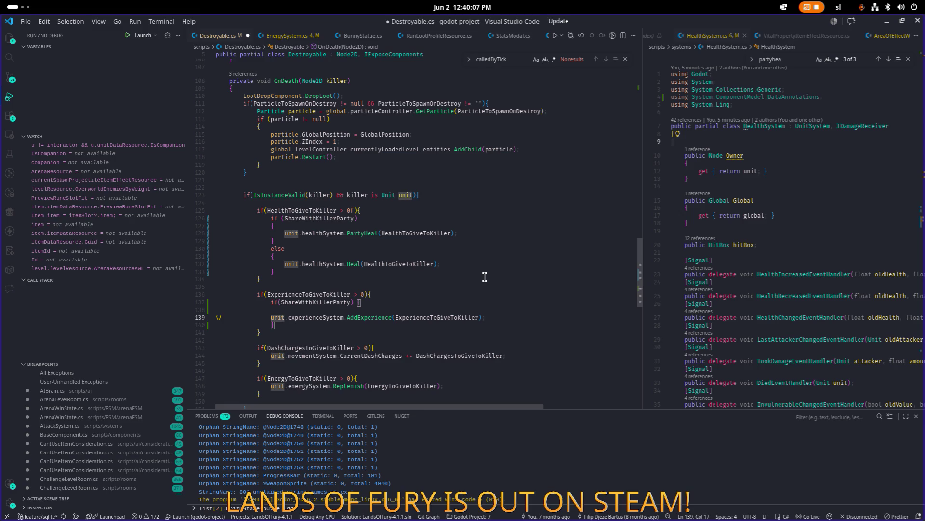
key(ctrl+z)
text(} else)
key(Return)
text({)
key(Return)
key(Down)
key(Down)
key(alt+Up)
key(alt+Up)
key(End)
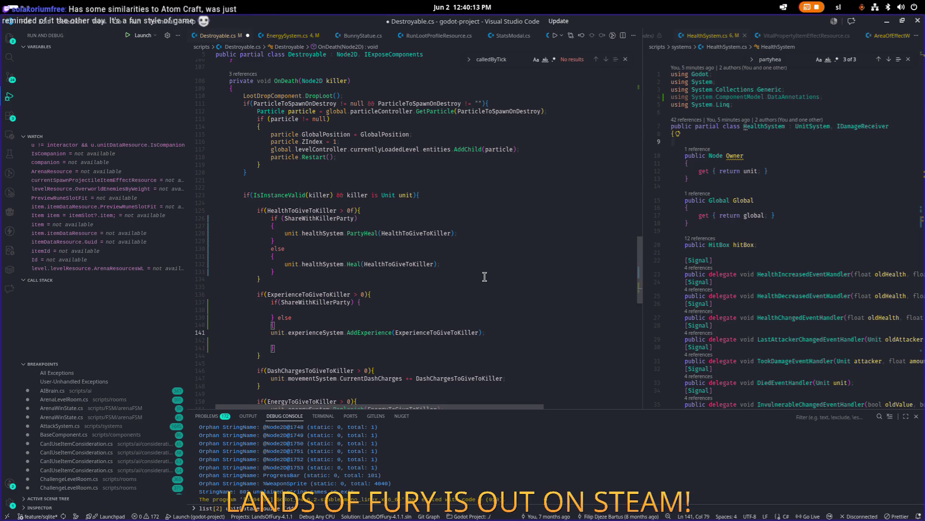
Delete the leftover if/else and empty lines, leaving the plain AddExperience call.
key(Down)
key(Down)
key(Down)
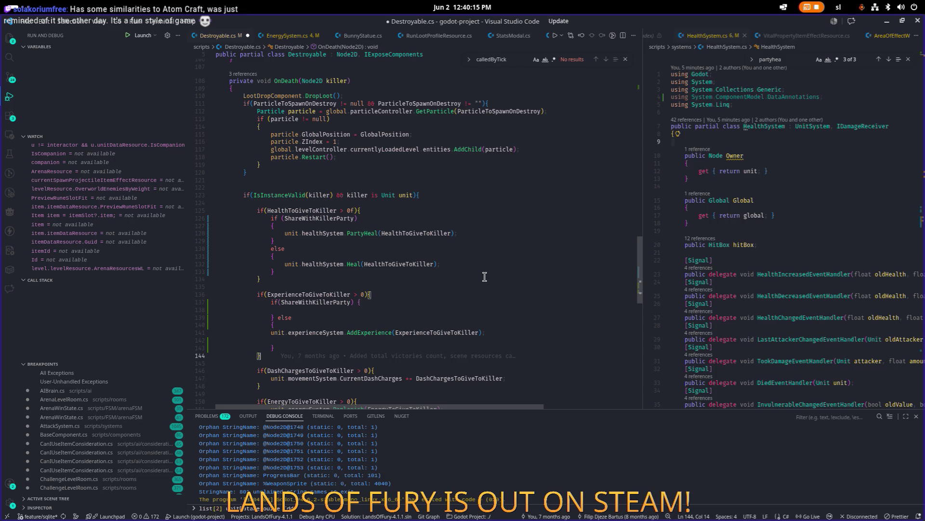
key(Up)
key(ctrl+shift+k)
key(Up)
key(ctrl+shift+k)
key(Up)
key(Up)
key(ctrl+shift+k)
key(Up)
key(End)
key(BackSpace)
key(BackSpace)
key(BackSpace)
key(Up)
key(Up)
key(End)
key(Left)
key(Left)
key(Left)
key(ctrl+BackSpace)
text(Sharewi)
key(ctrl+BackSpace)
key(BackSpace)
key(BackSpace)
key(BackSpace)
key(BackSpace)
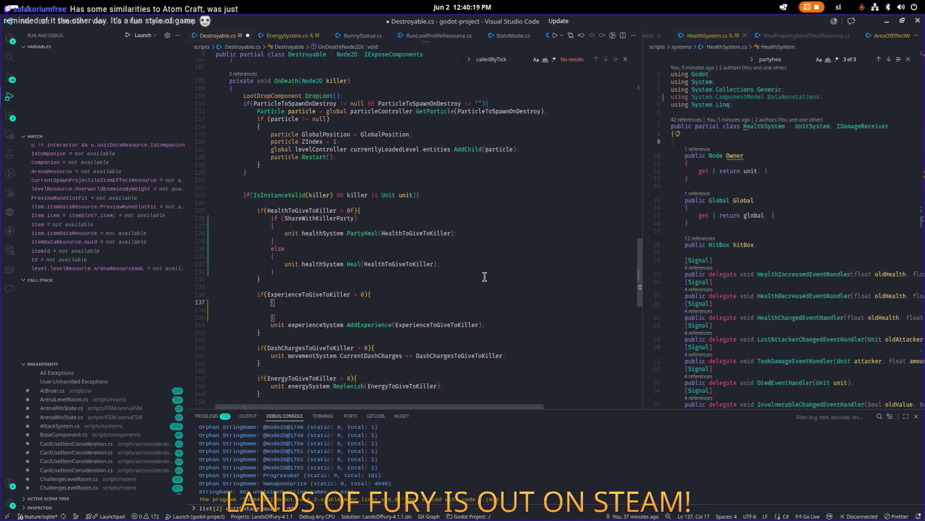
key(Down)
key(ctrl+shift+k)
key(ctrl+shift+k)
key(Up)
key(End)
Begin a new if( condition on a fresh line inside the EnergyToGiveToKiller block.
key(Down)
key(Down)
key(Down)
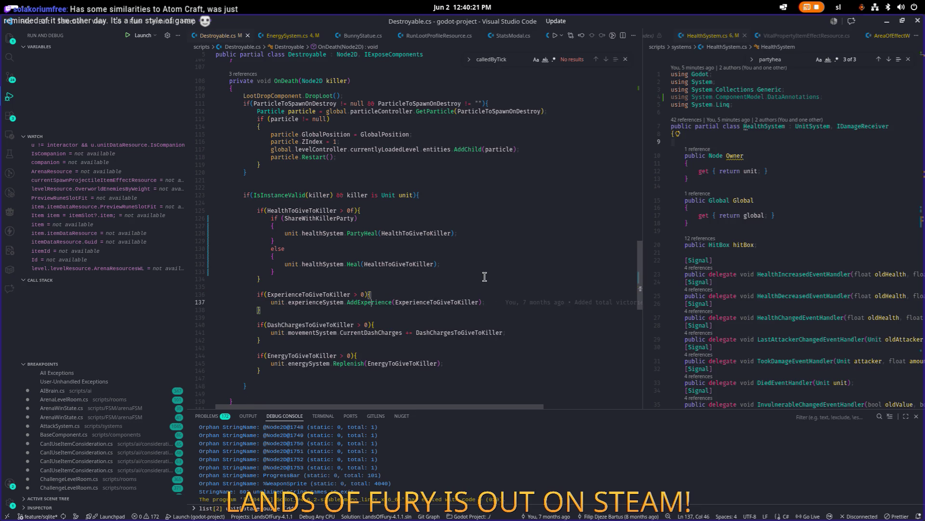
key(Down)
key(Down)
key(Down)
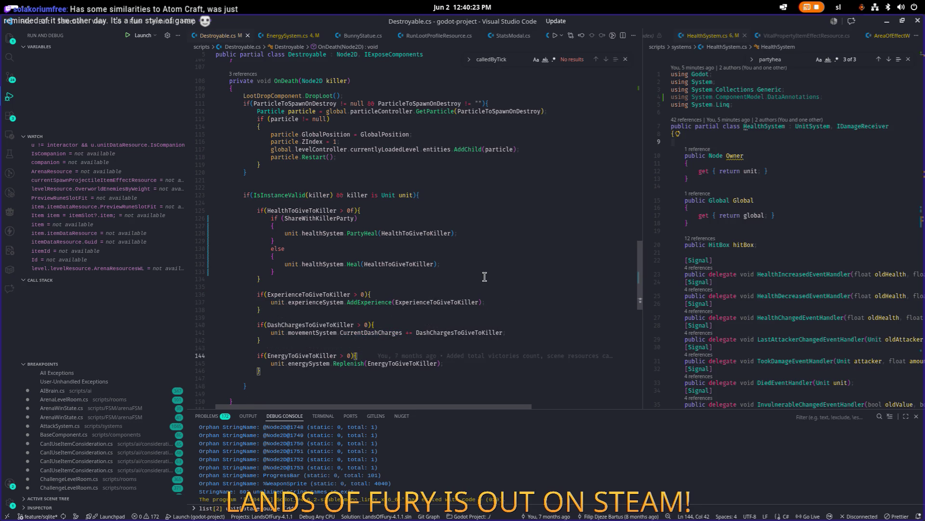
key(Return)
text(if(share)
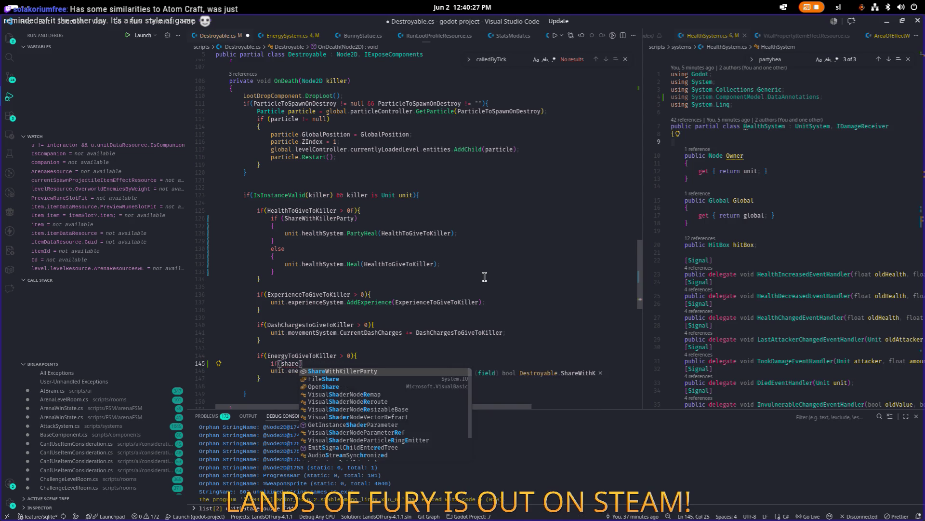
Complete the ShareWithKillerParty condition, move the Replenish call into its braces, and add an else block.
key(Tab)
key(Return)
text({)
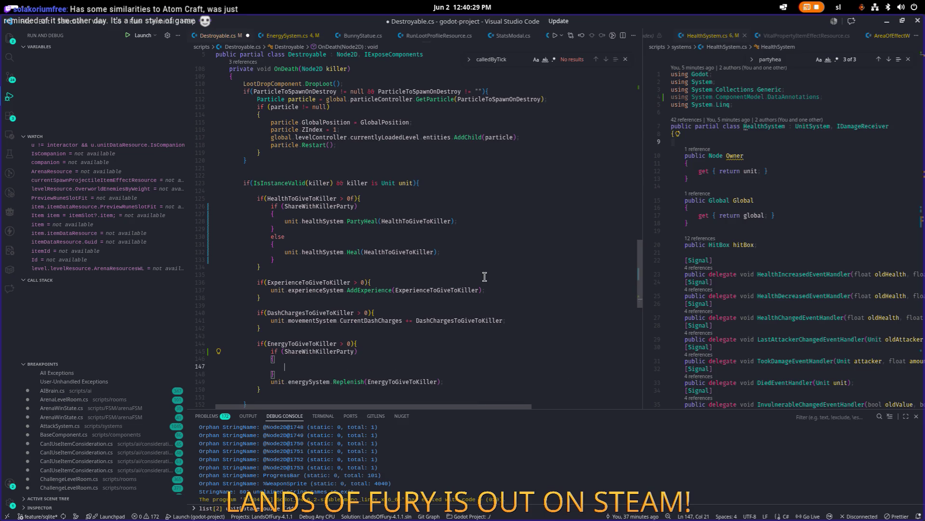
key(Return)
key(Down)
key(Down)
key(alt+Up)
key(alt+Up)
key(Tab)
key(Down)
key(Down)
text(else {)
key(Return)
key(Up)
key(Up)
key(Up)
Copy Replenish into the else branch, change the party-branch call to PartyReplenish, and save Destroyable.cs.
key(shift+End)
key(ctrl+c)
key(Down)
key(Down)
key(Down)
key(ctrl+v)
key(Up)
key(Up)
key(ctrl+Right)
key(ctrl+Right)
key(ctrl+Right)
key(ctrl+Left)
text(Party)
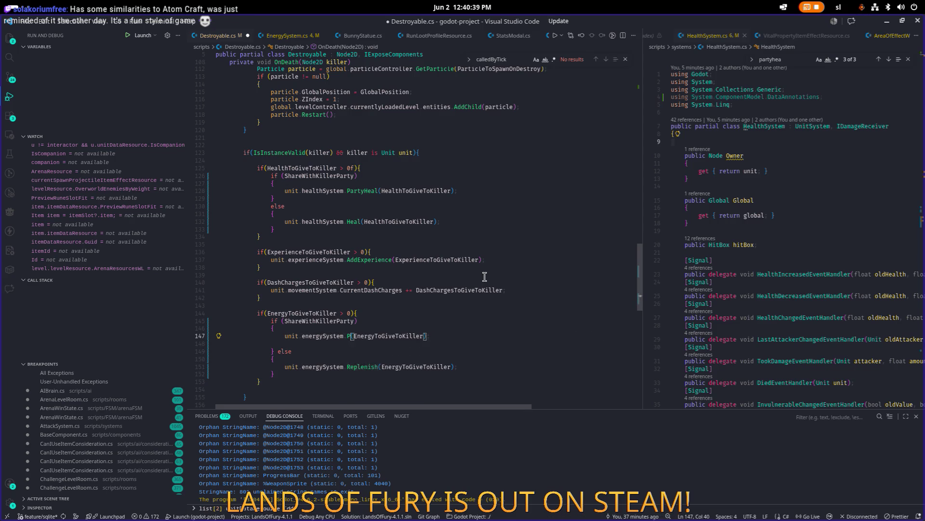
key(Escape)
key(Down)
key(ctrl+s)
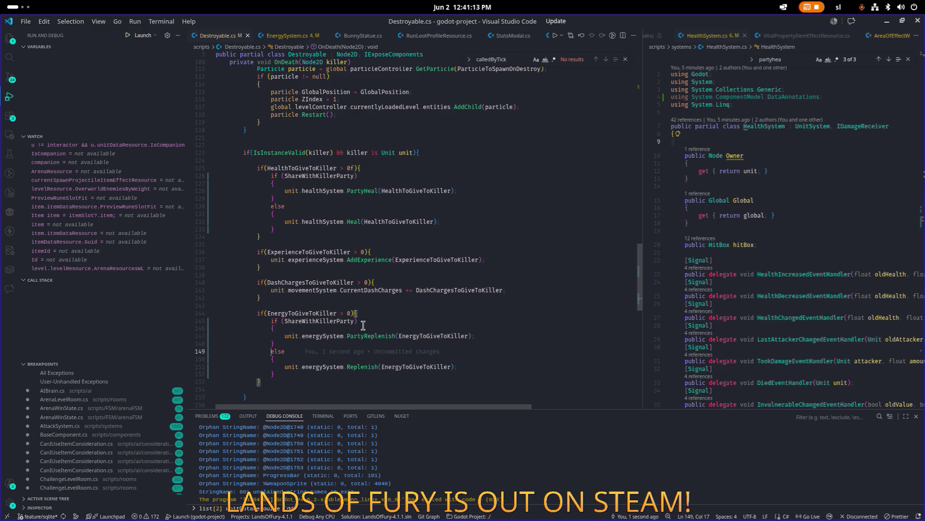
key(Up)
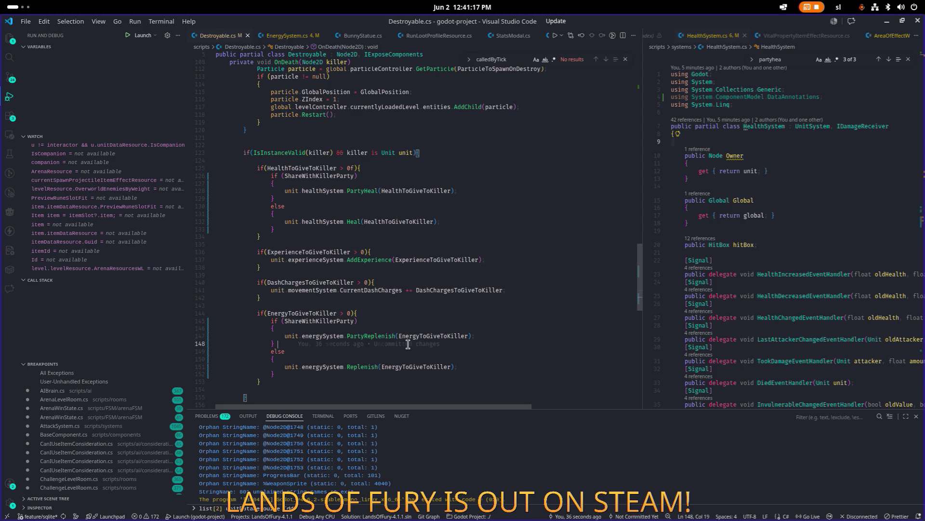
key(Up)
key(Up)
key(Up)
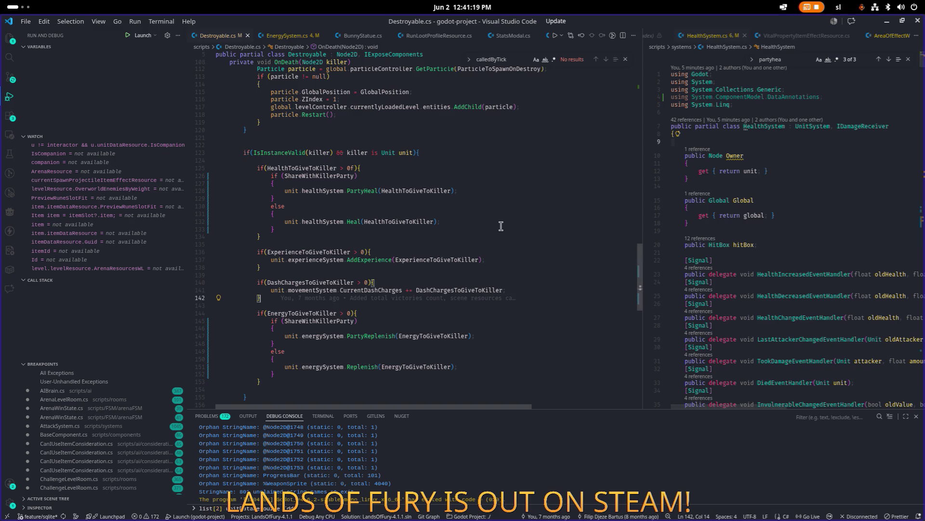
scroll(480, 241, up, 4)
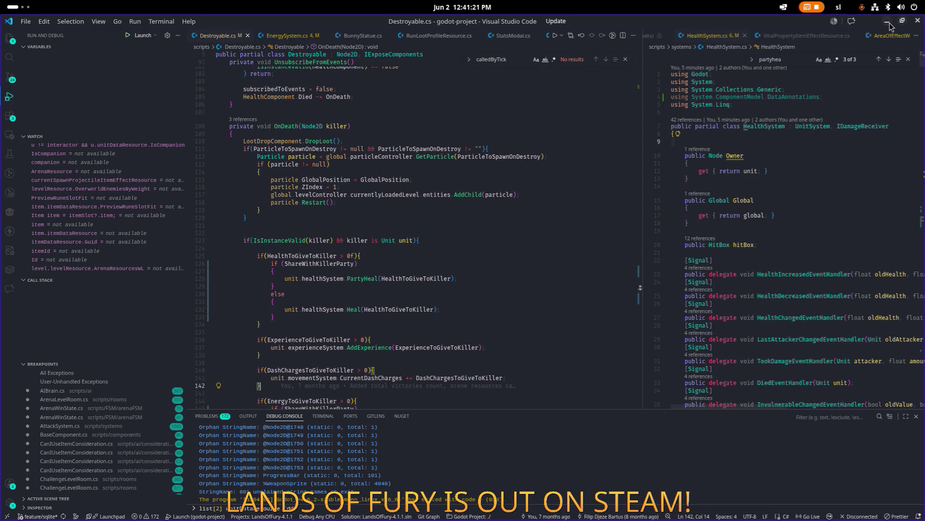
Stop the running game in Godot with F8 and relaunch the project to rebuild it.
key(alt+Tab)
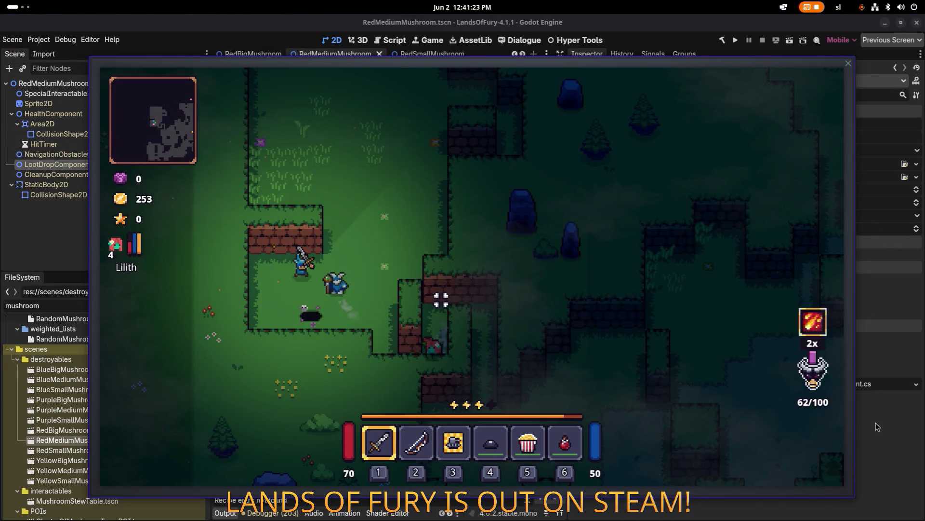
key(F8)
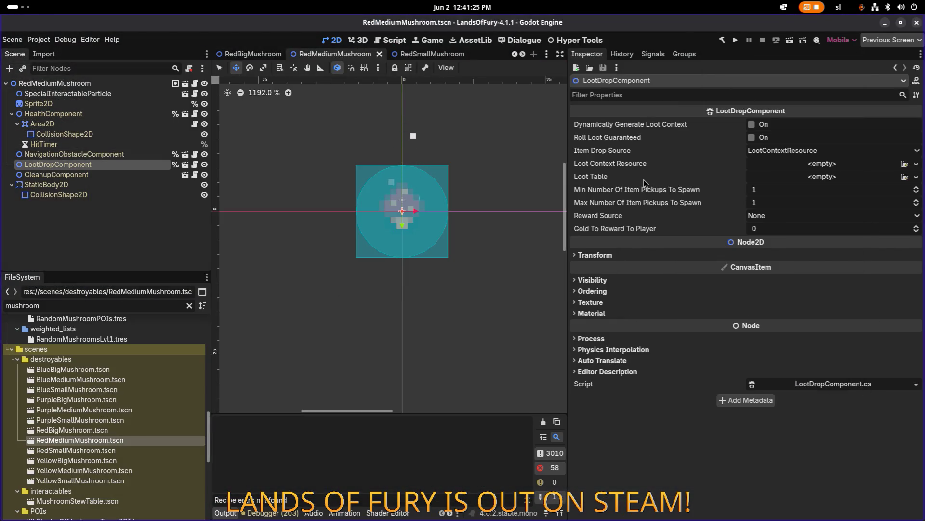
click(736, 40)
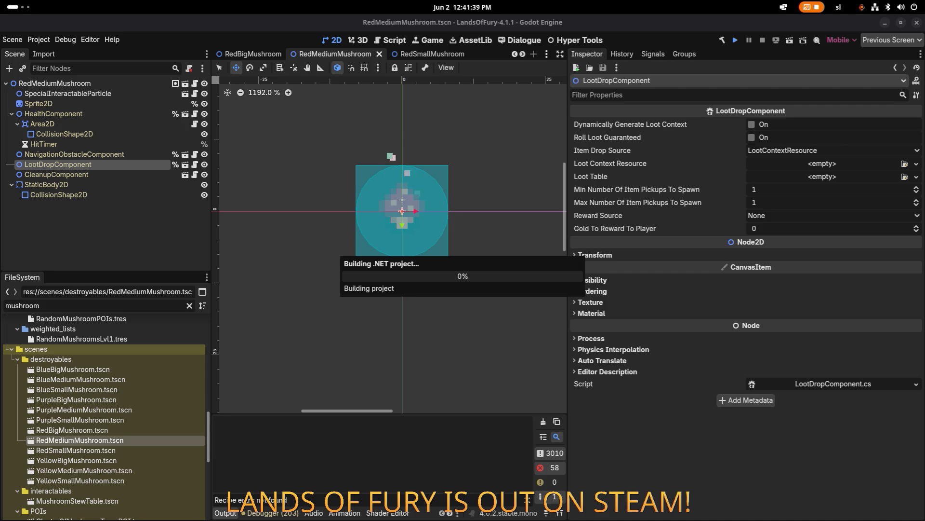
key(alt+Tab)
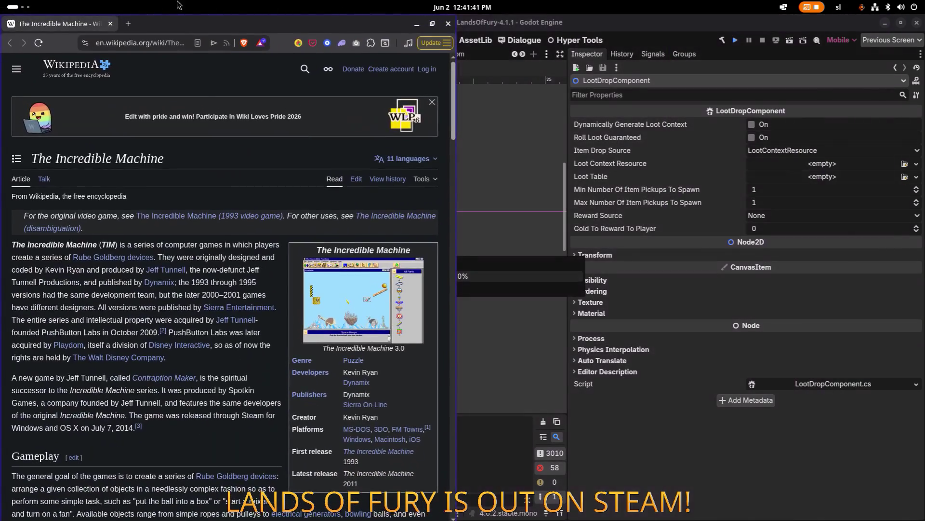
Maximize Brave and view The Incredible Machine 3 screenshot full size in Wikipedia's media viewer.
double_click(392, 26)
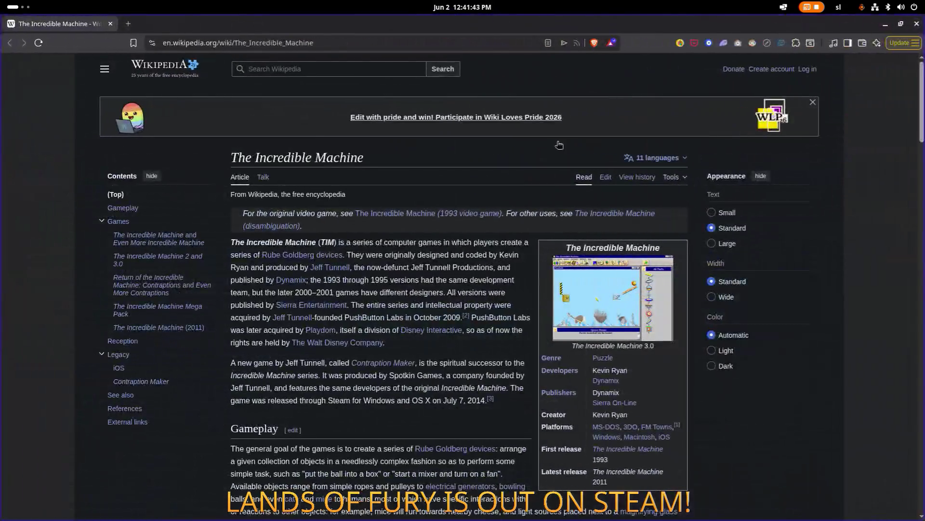
click(606, 304)
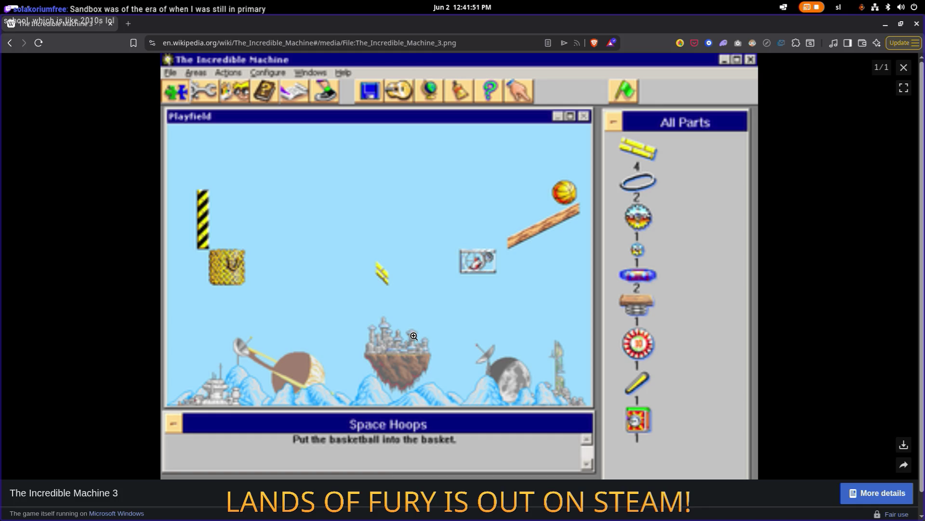
key(alt+Tab)
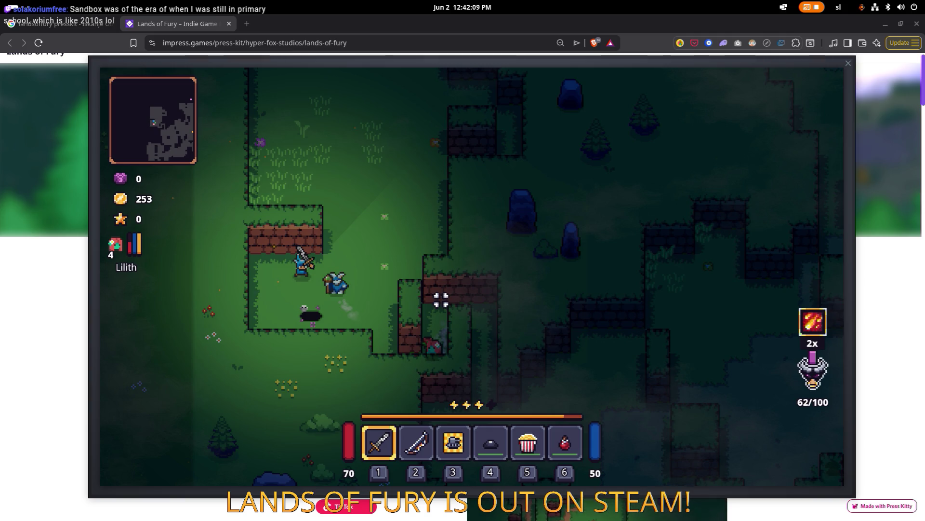
Close the press-kit gameplay image popup and bring the running Lands of Fury game forward.
click(55, 189)
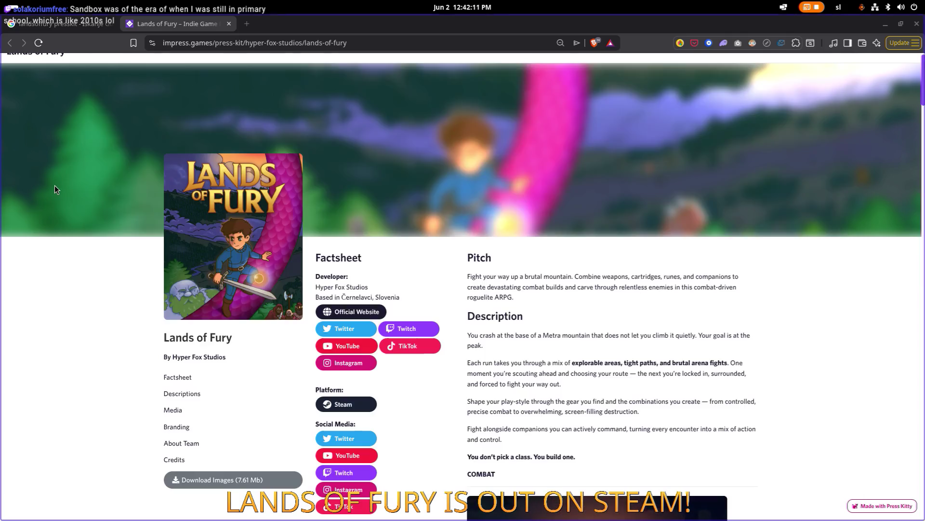
key(alt+Tab)
mouse_move(260, 267)
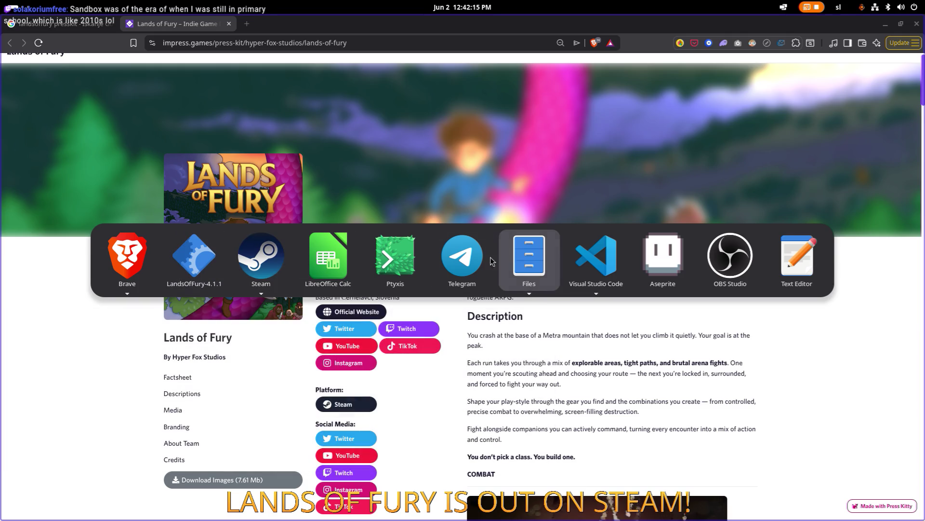
key(Escape)
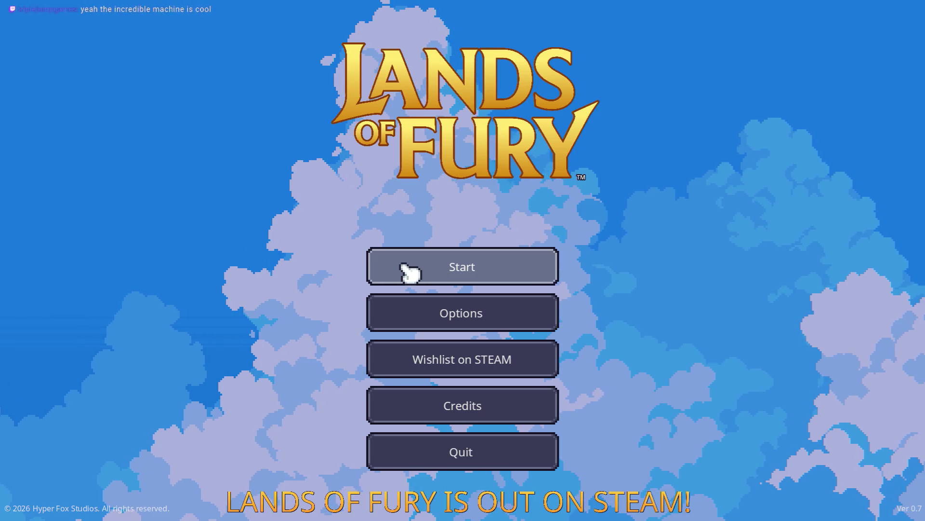
Start with the first profile, walk to the purple portal, equip the sword (4) and enter it.
click(464, 267)
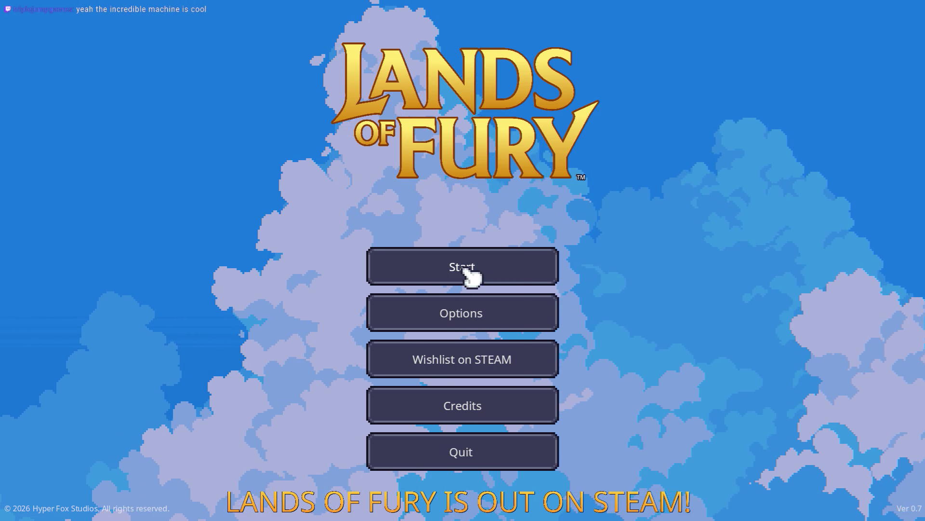
click(446, 268)
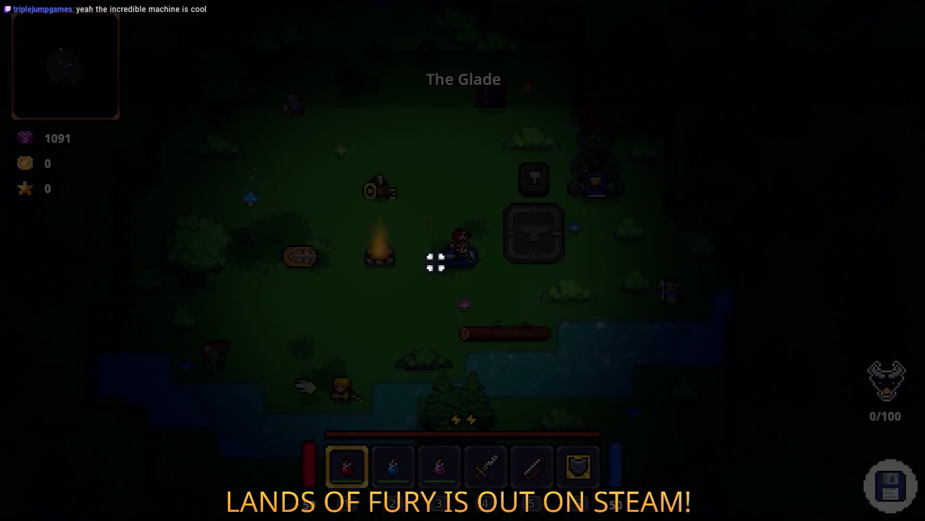
key(d)
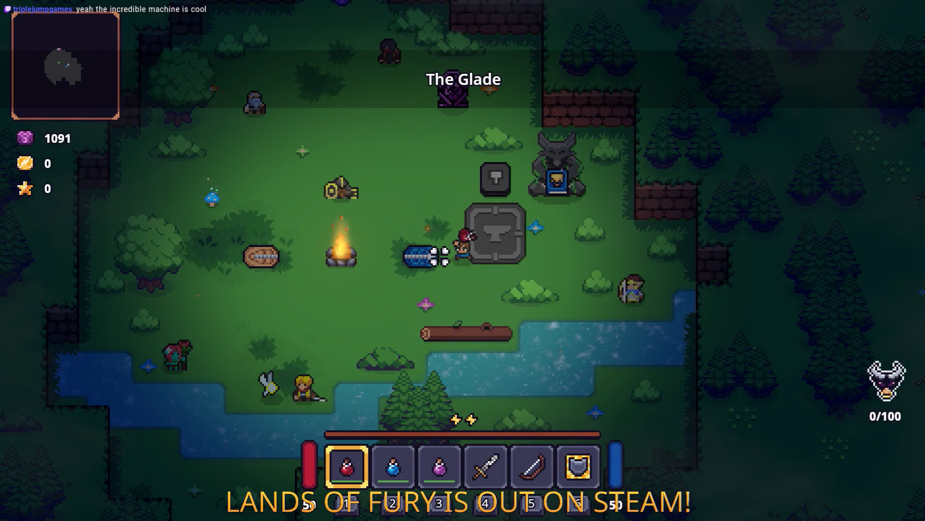
key(w)
key(a)
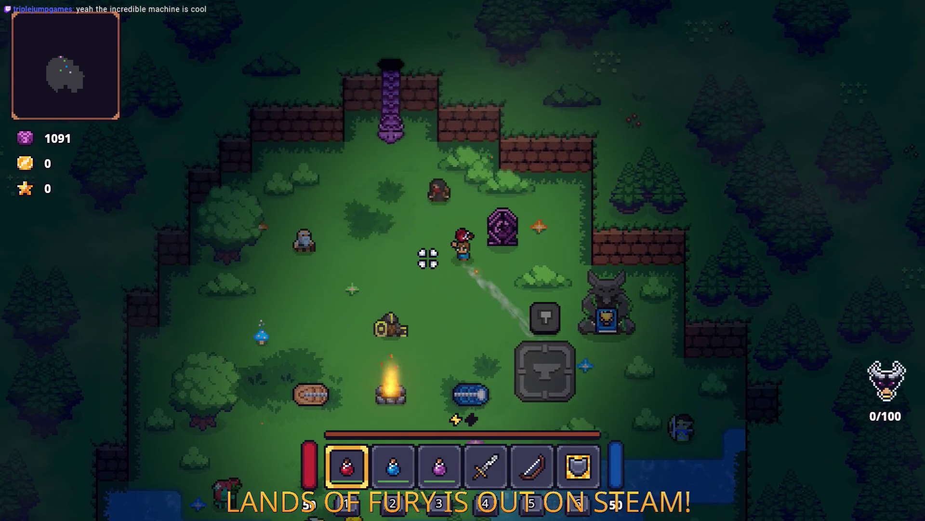
key(4)
key(w)
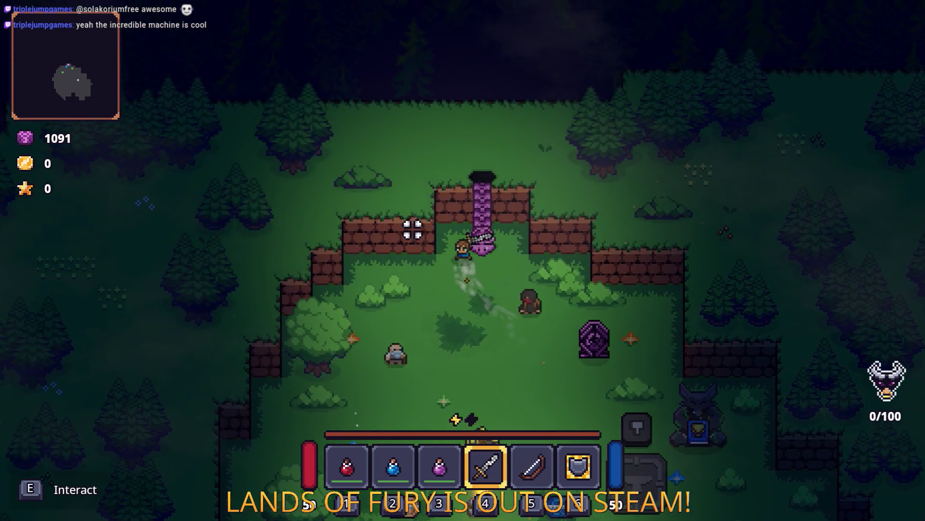
key(e)
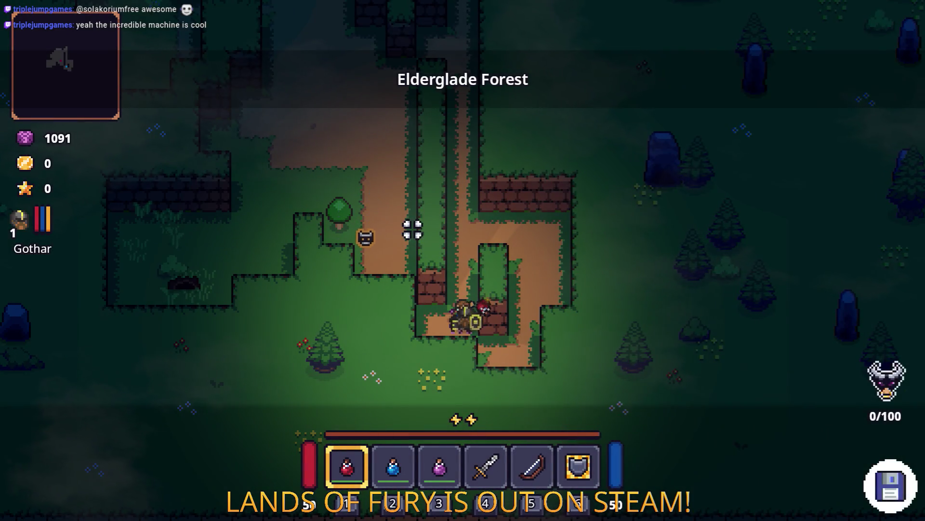
Walk north with the sword and attack the first group of nearby enemies.
key(w)
scroll(524, 215, down, 3)
key(s)
key(a)
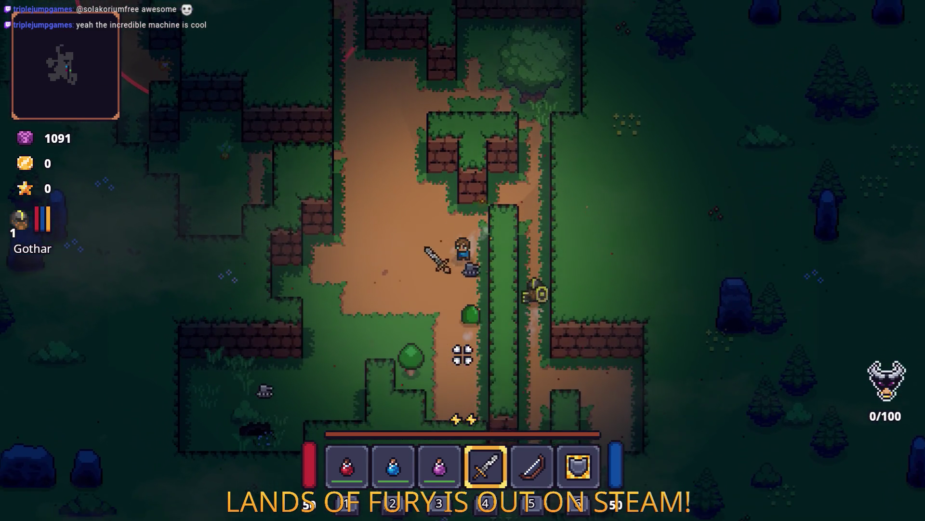
click(455, 352)
click(474, 347)
click(488, 326)
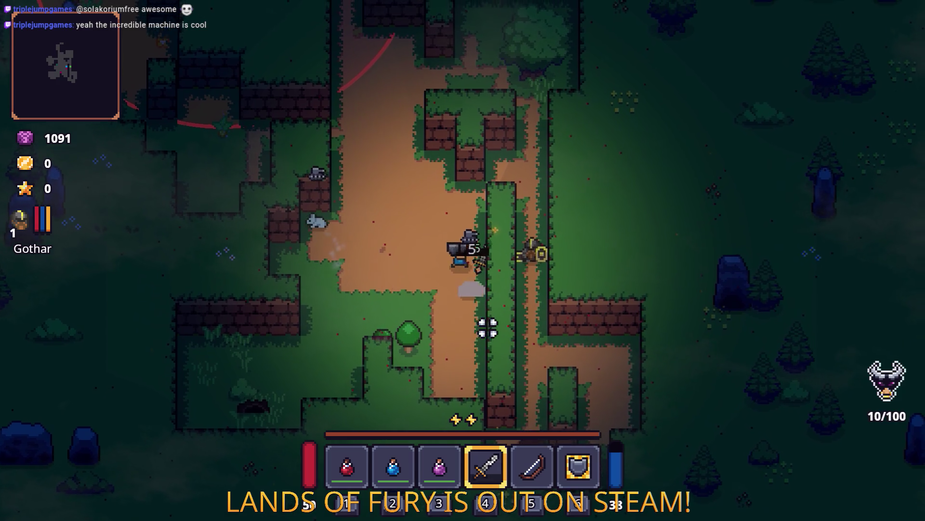
Keep killing enemies to the left and down by the small tree.
key(a)
click(523, 262)
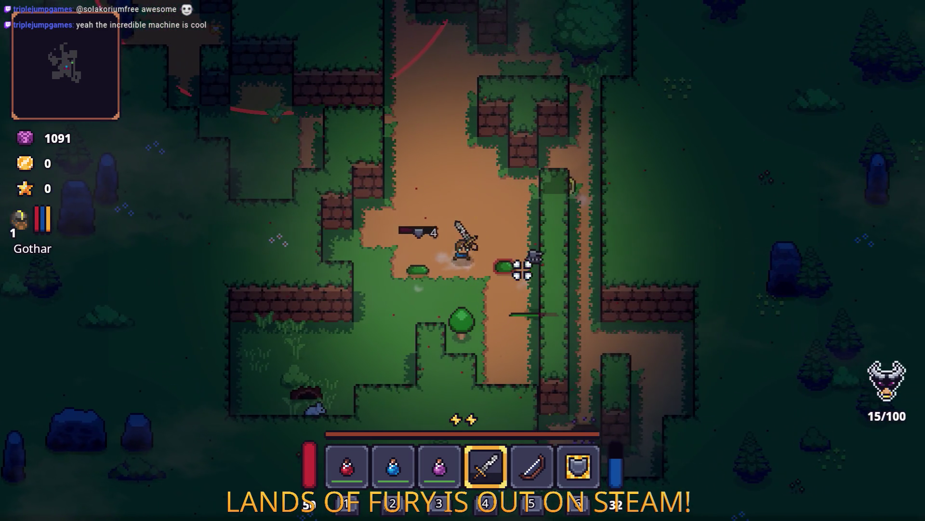
click(427, 277)
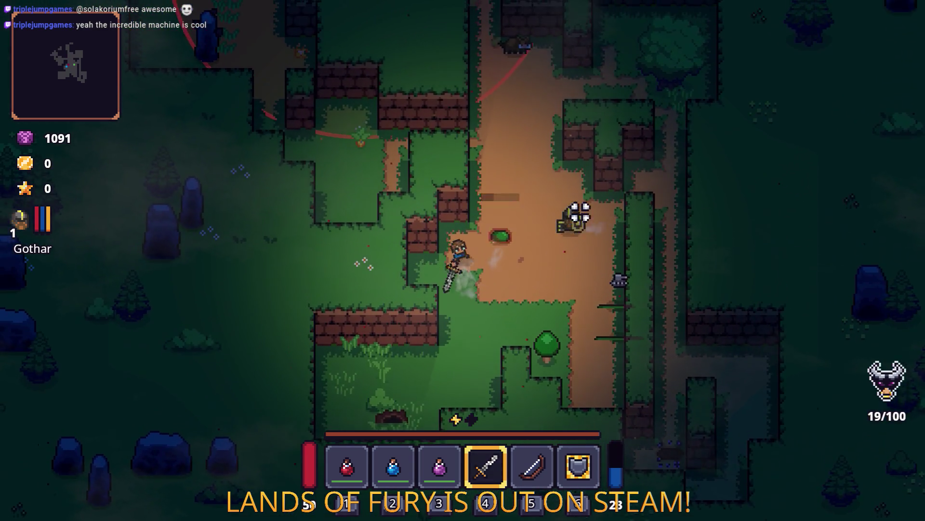
click(579, 212)
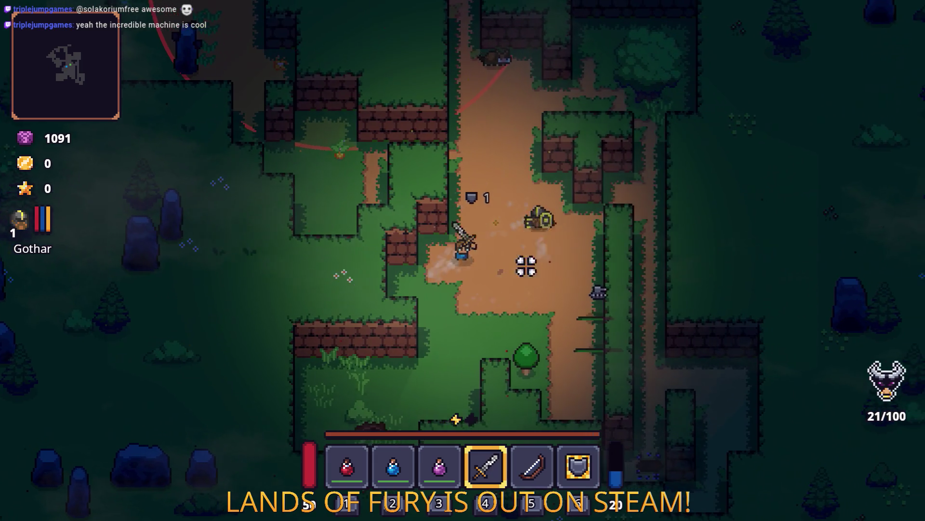
key(s)
click(548, 241)
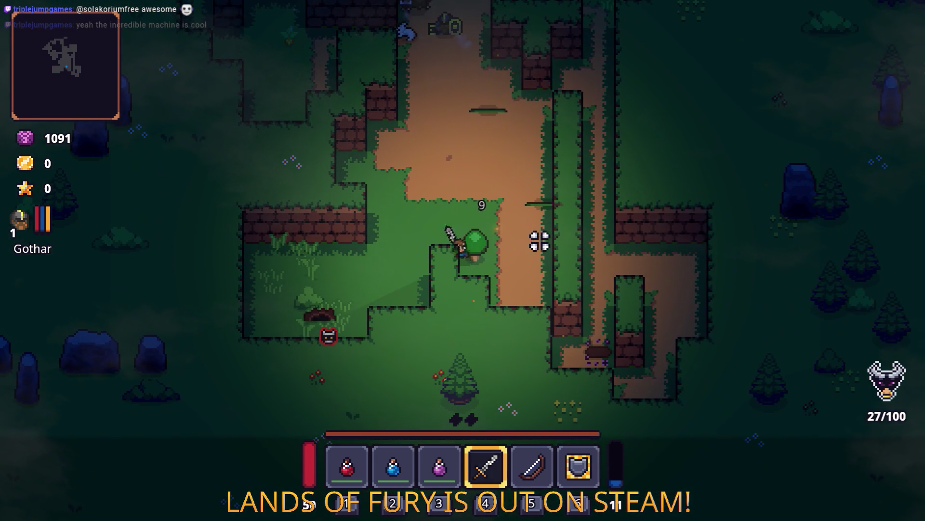
Fight off the enemies that reach the player along the dirt path and grass.
key(w)
key(a)
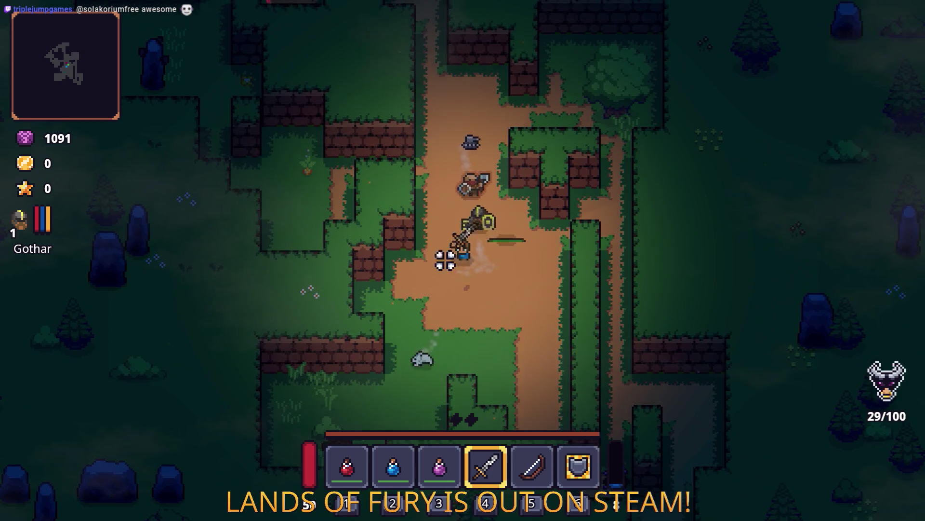
click(529, 190)
key(s)
key(a)
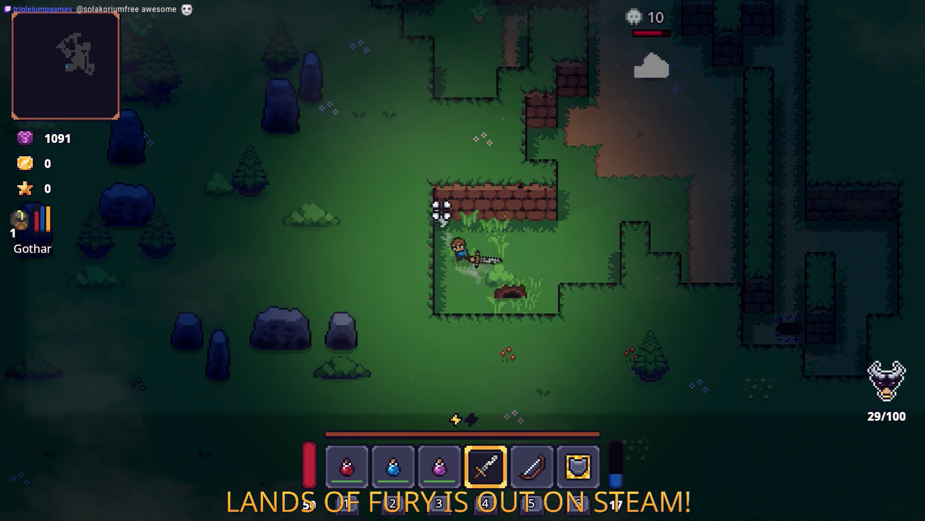
click(436, 208)
key(w)
key(d)
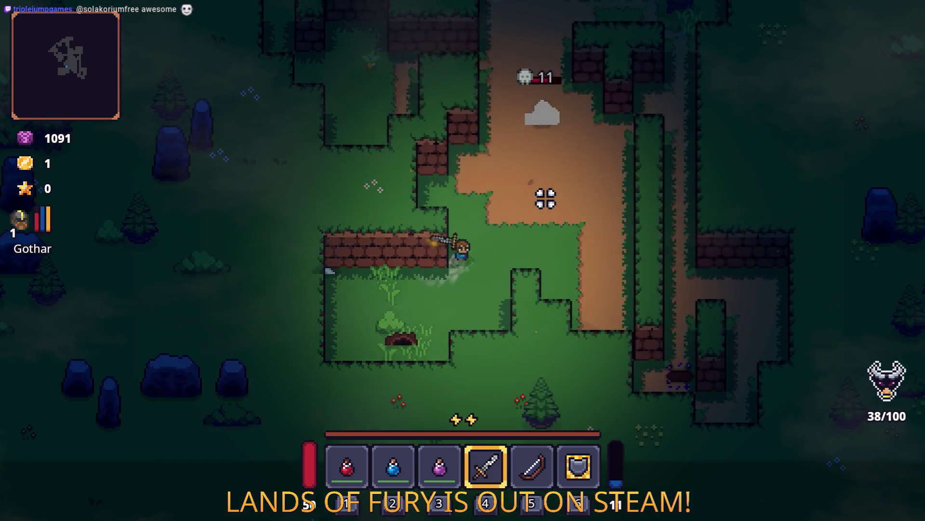
Travel up the map and east along the path, slashing the next enemy group.
key(w)
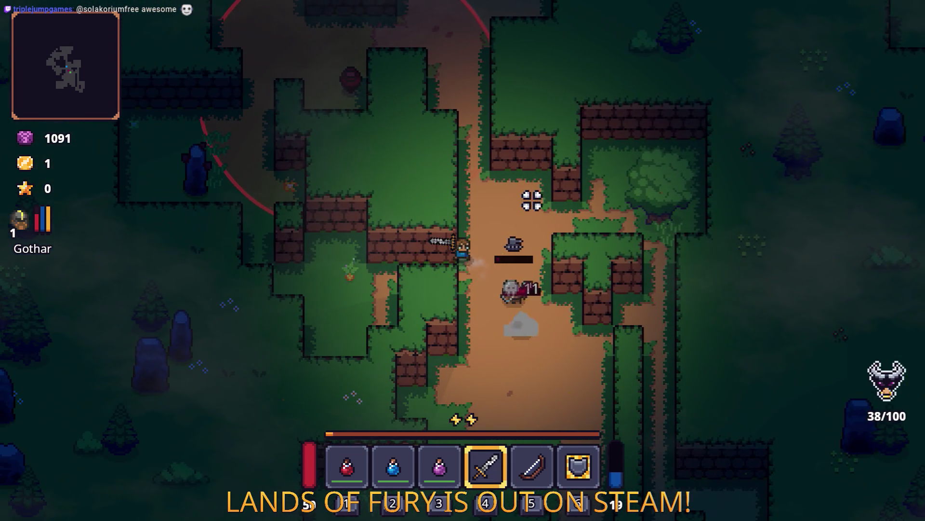
key(d)
key(w)
key(a)
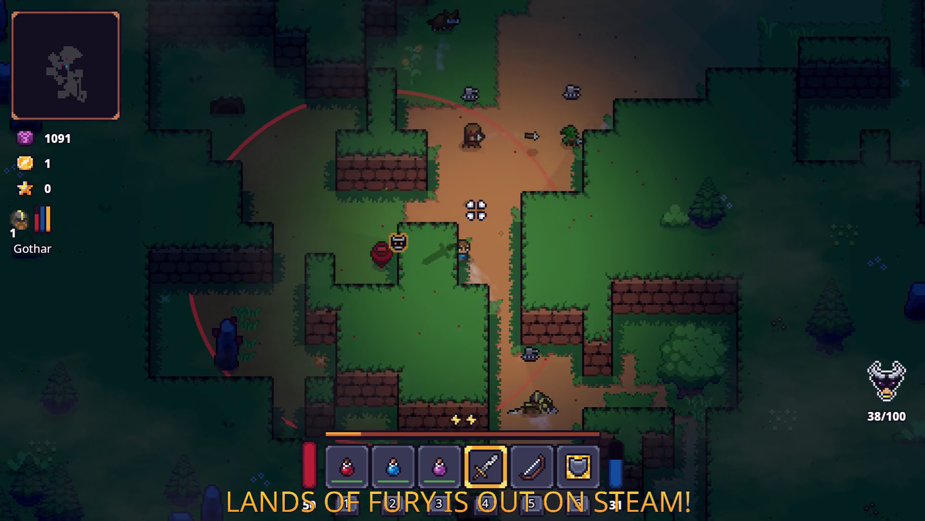
key(w)
click(547, 198)
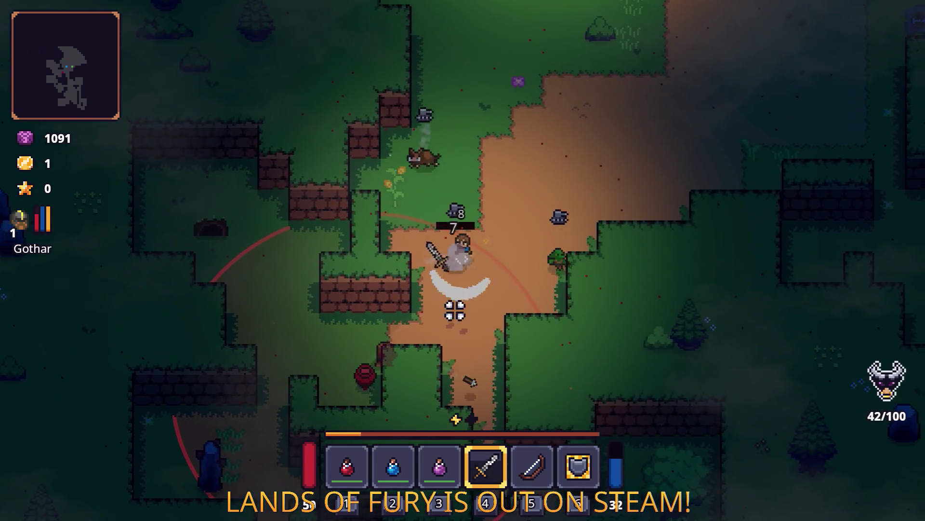
Gather the dropped coins and cross the grass up-right to the crates.
key(s)
key(a)
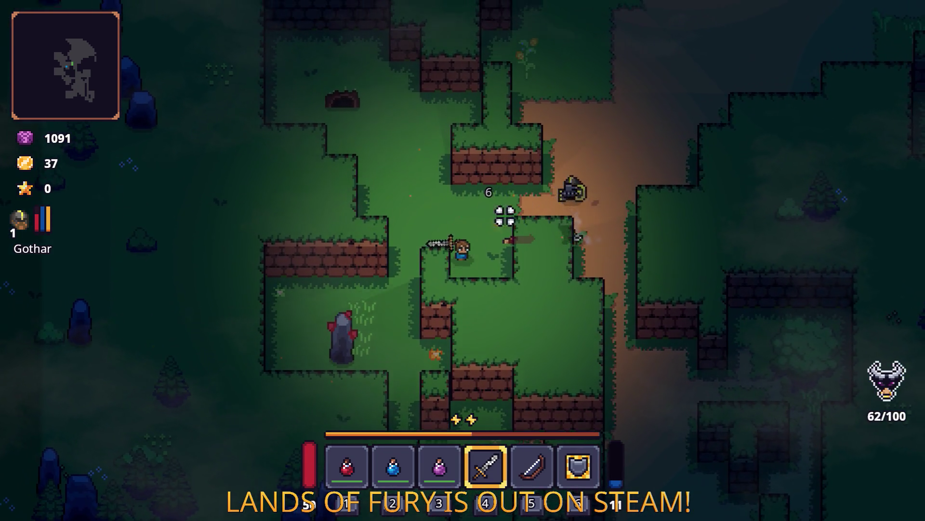
key(w)
key(a)
key(w)
key(d)
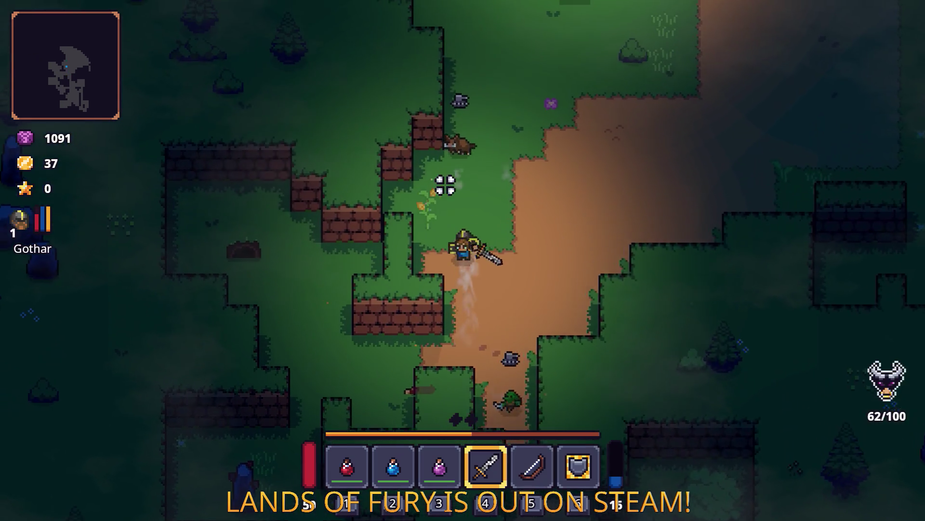
key(w)
key(d)
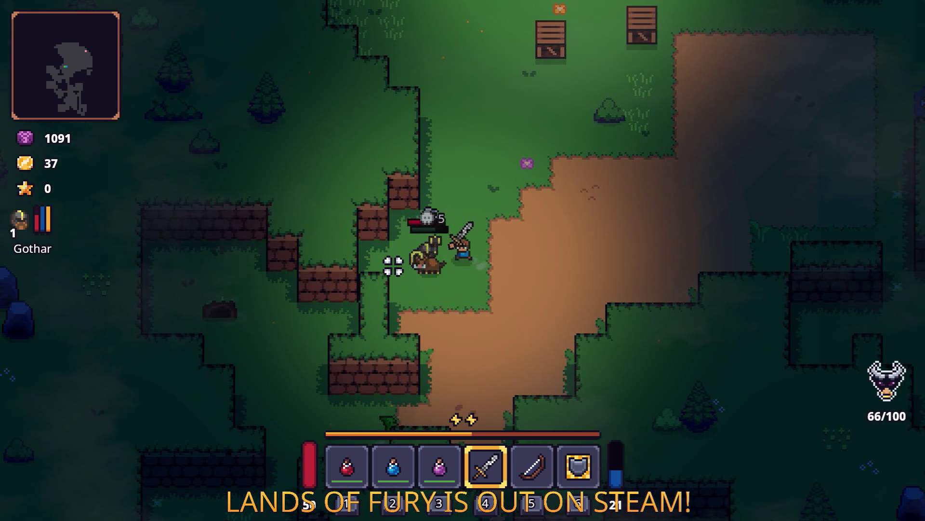
key(w)
key(d)
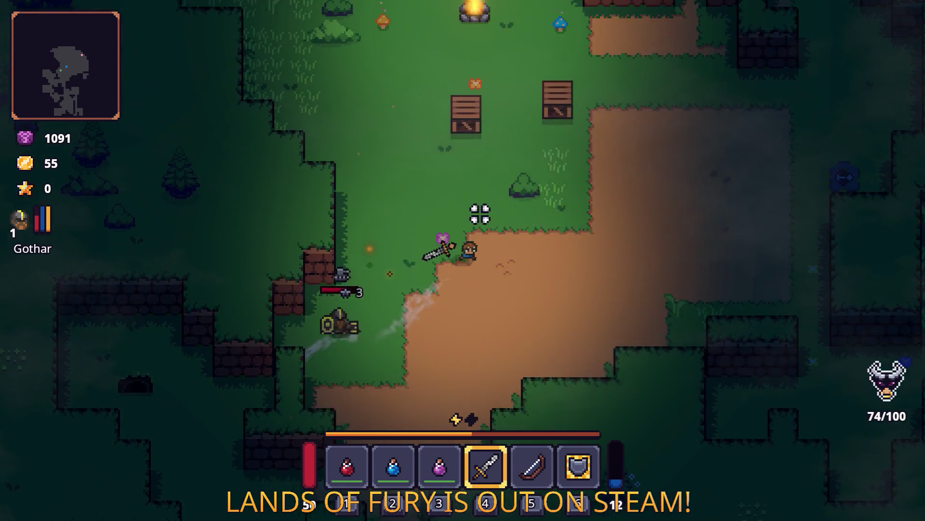
Smash the crates and collect the stick they drop.
click(499, 172)
key(w)
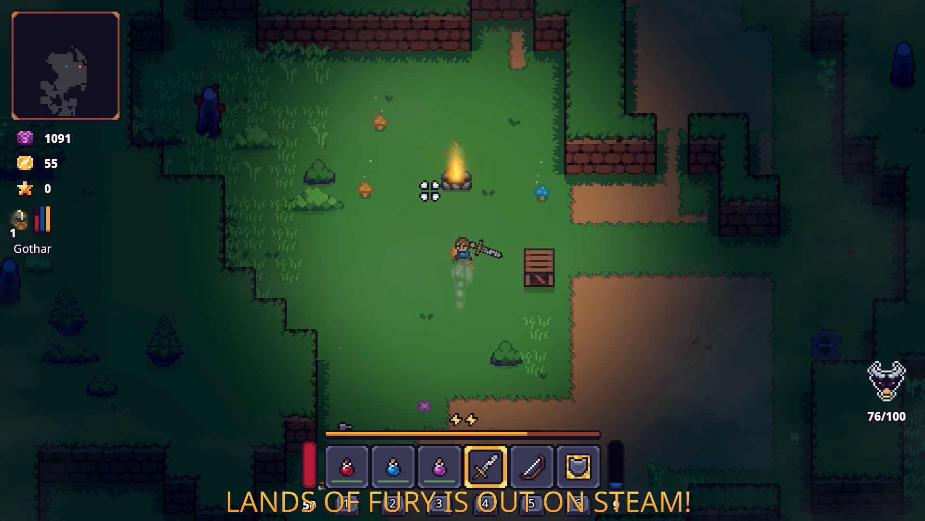
key(d)
click(632, 250)
Walk back down from the crates and circle around near the camp.
key(s)
key(s)
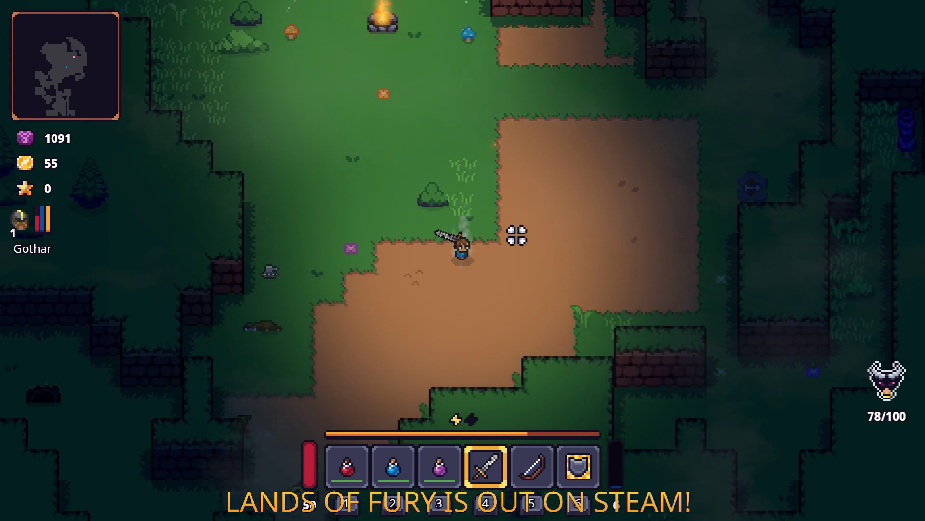
key(a)
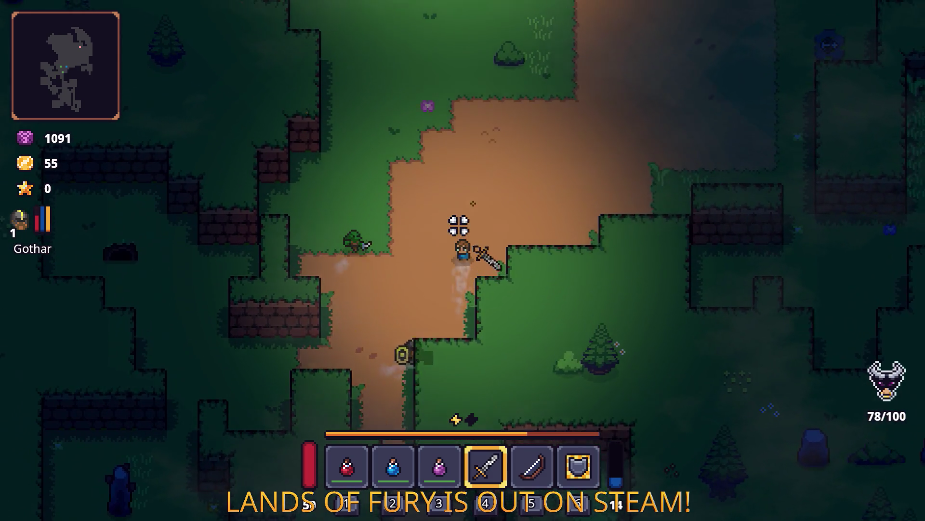
key(w)
key(d)
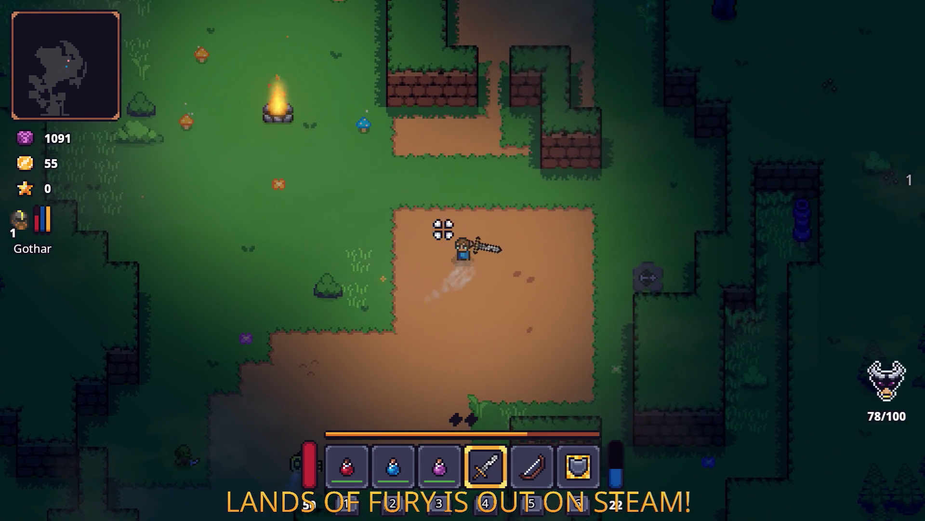
key(w)
key(a)
key(s)
Walk north-west to the campfire, then south past the dirt clearing.
key(w)
key(a)
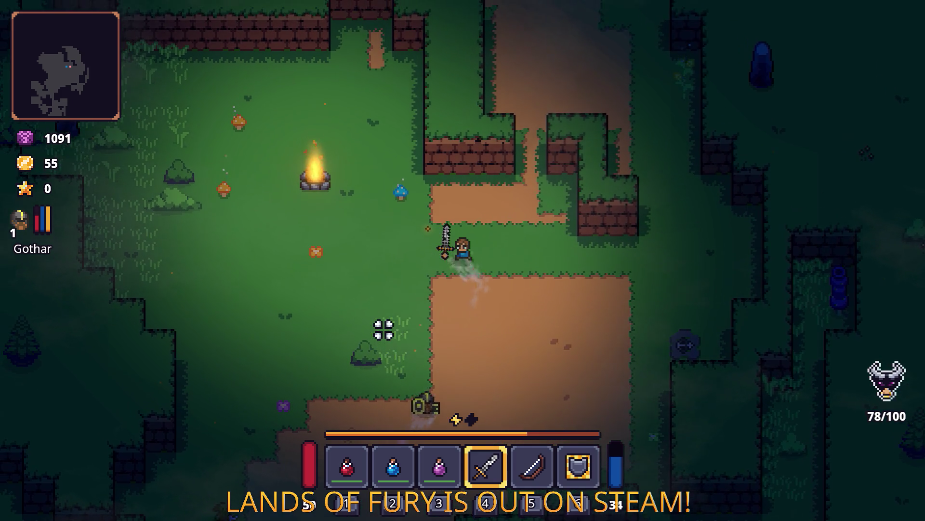
key(w)
key(a)
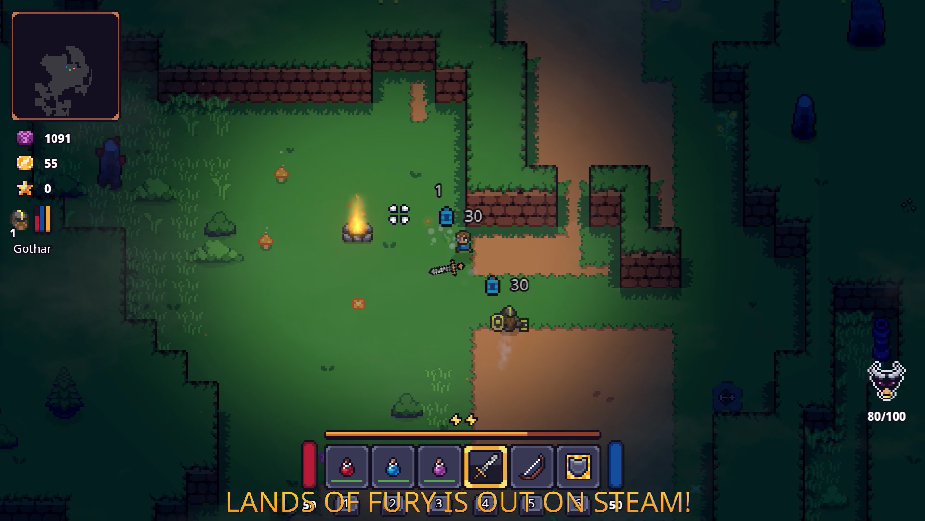
key(d)
key(s)
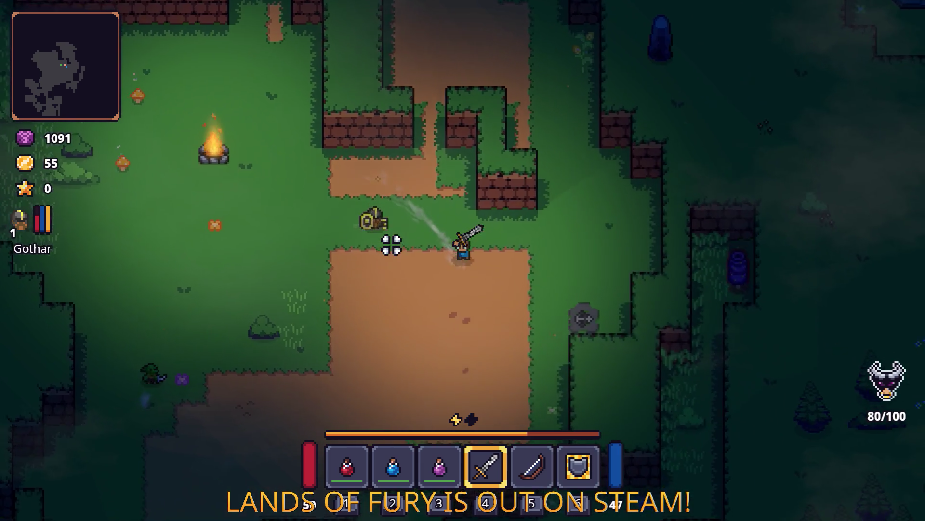
key(s)
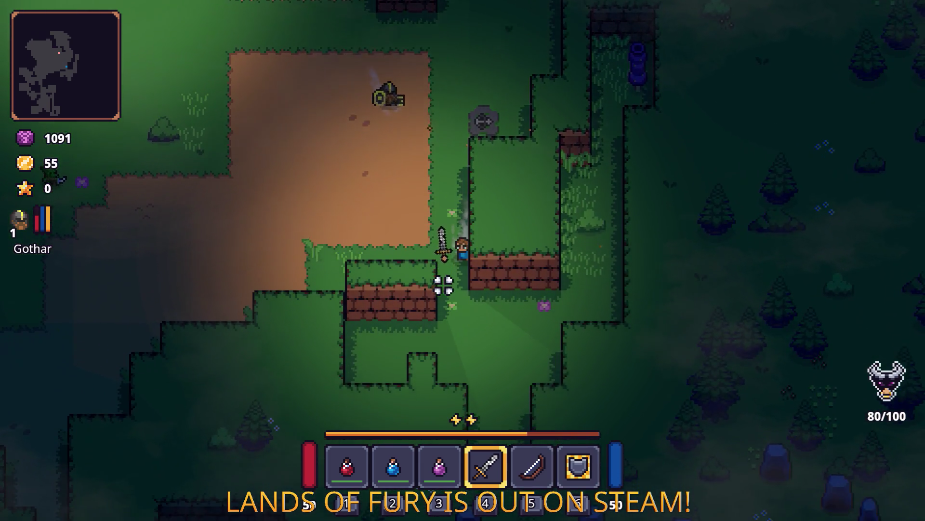
Dash north-west past the campfire and slash the stone enemy.
key(w)
key(a)
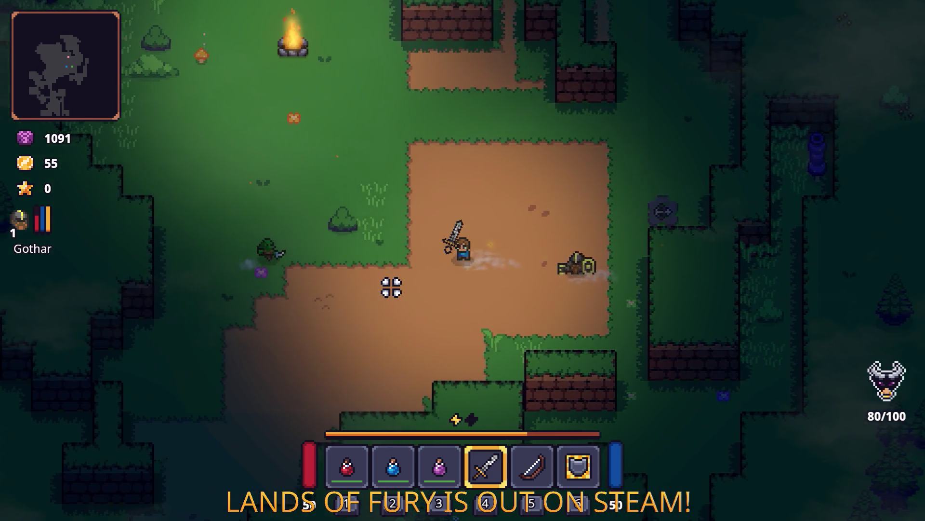
key(space)
click(378, 264)
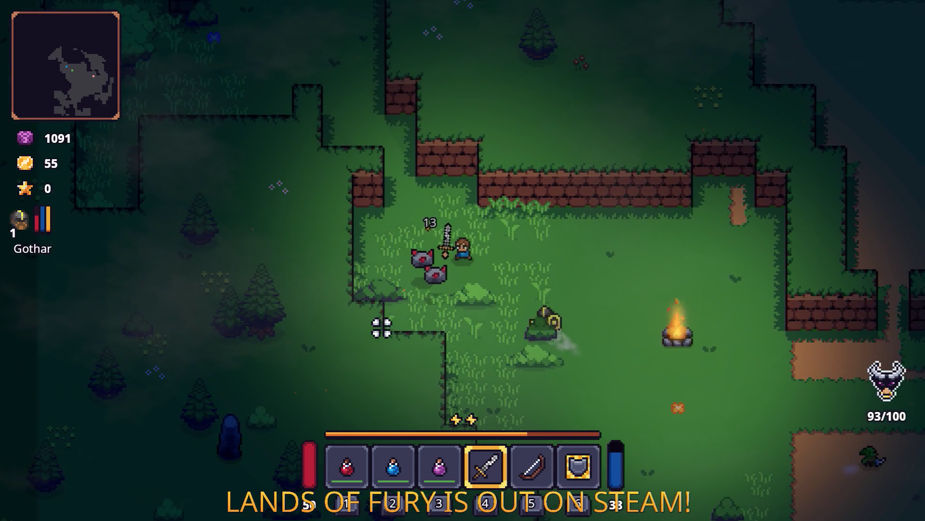
Dash north and right, then walk up toward the forge's anvil area.
key(w)
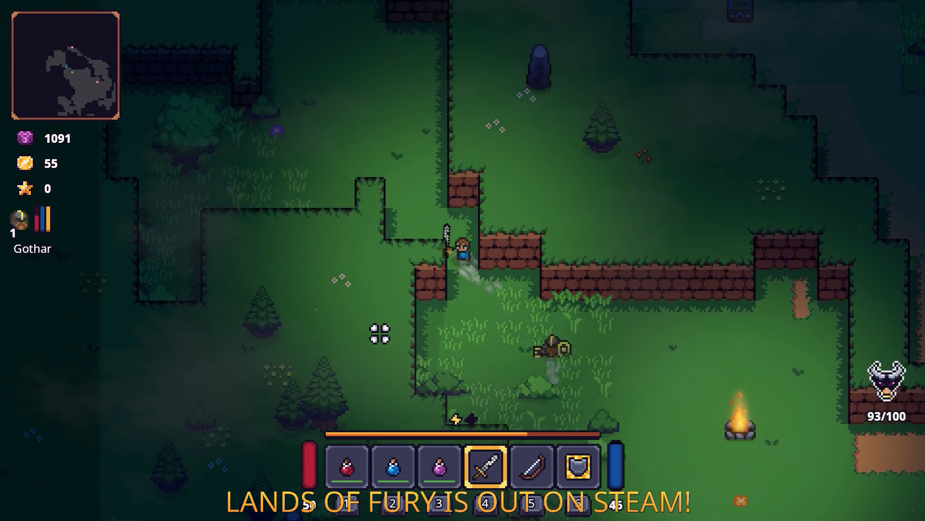
key(space)
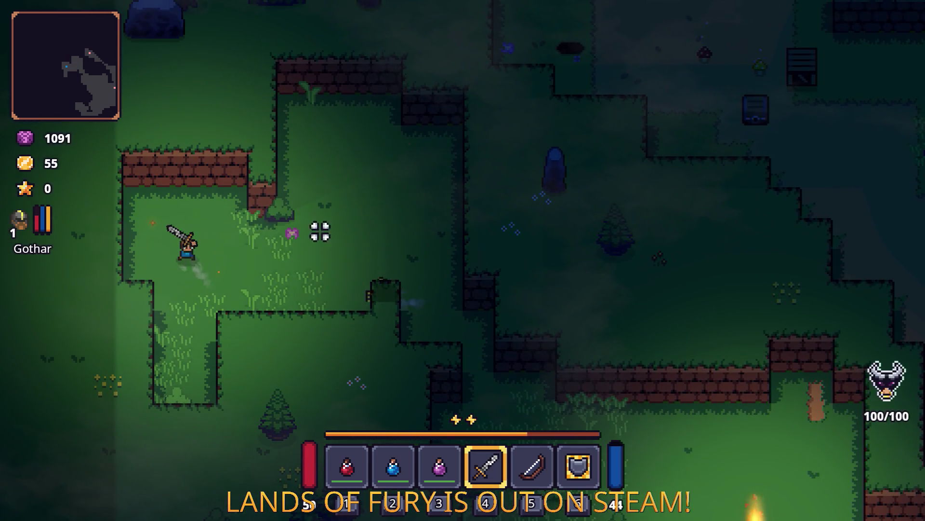
key(d)
key(space)
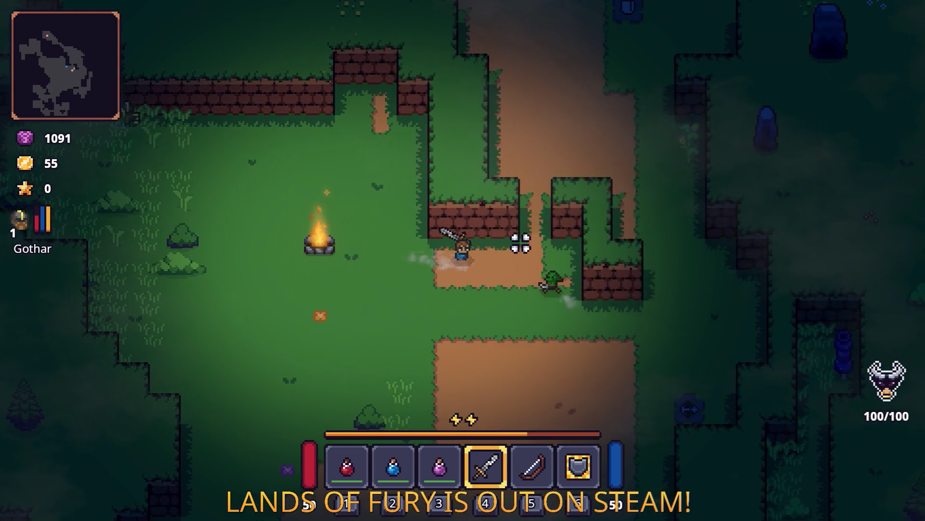
key(w)
key(d)
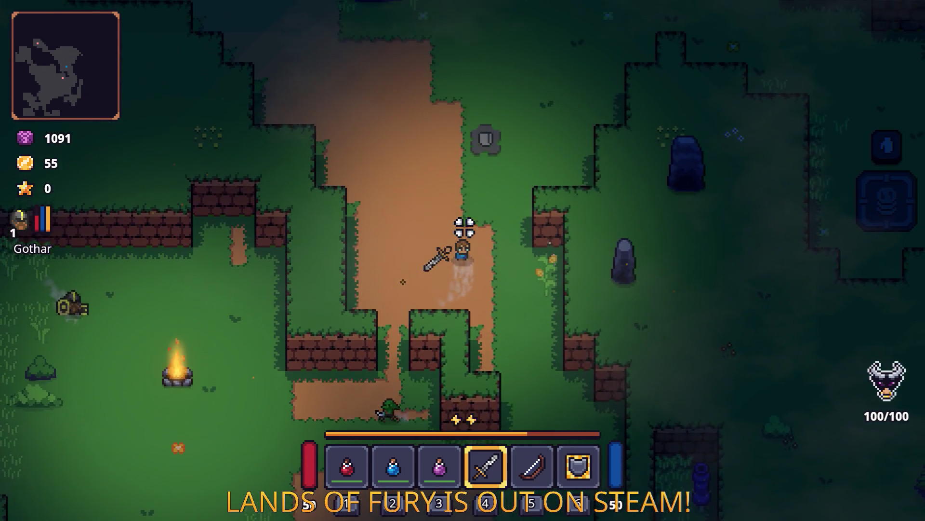
Walk north toward the forge and hit the armored enemy with the sword.
key(s)
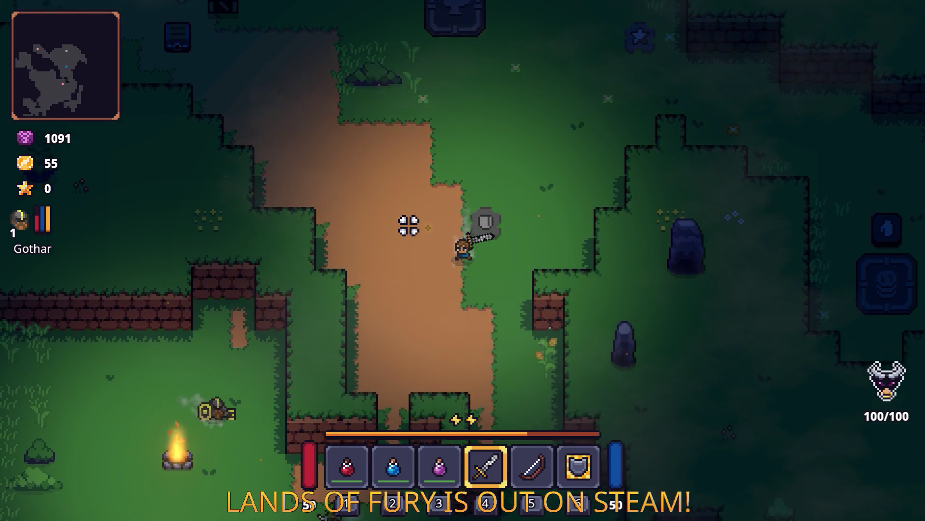
key(w)
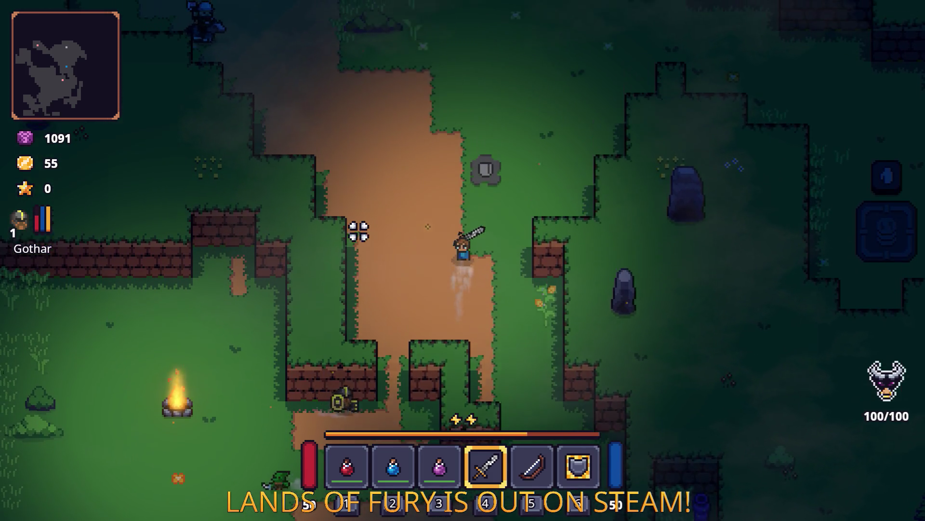
key(a)
key(w)
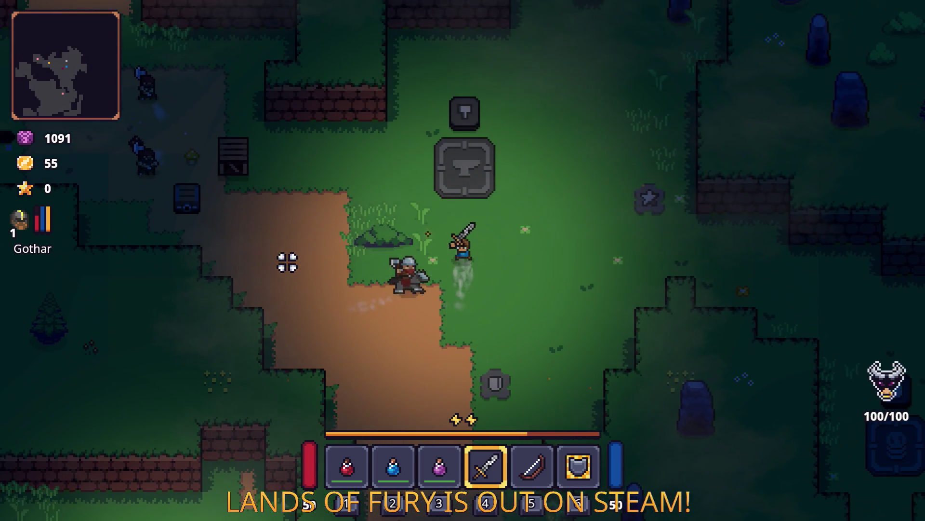
click(304, 275)
key(a)
Fight the enemies to the north-west and finish one off for experience.
key(w)
key(a)
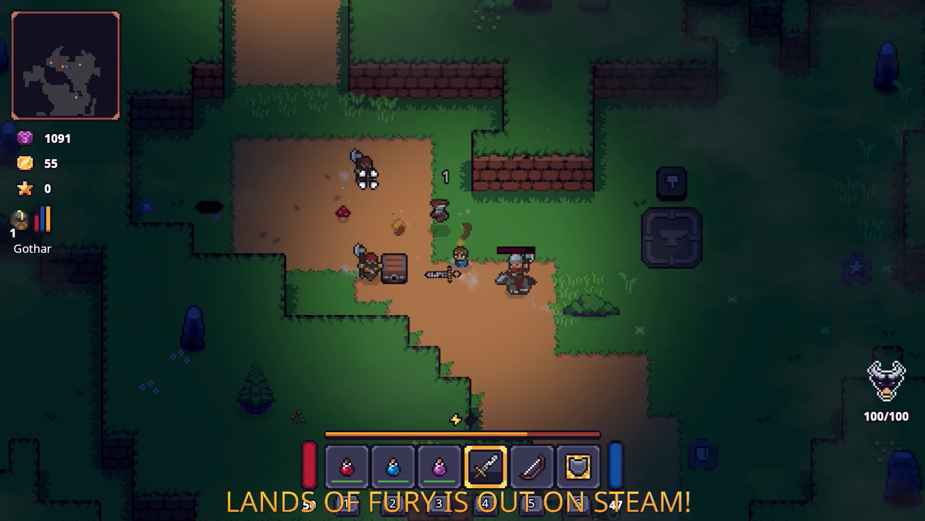
click(562, 299)
key(a)
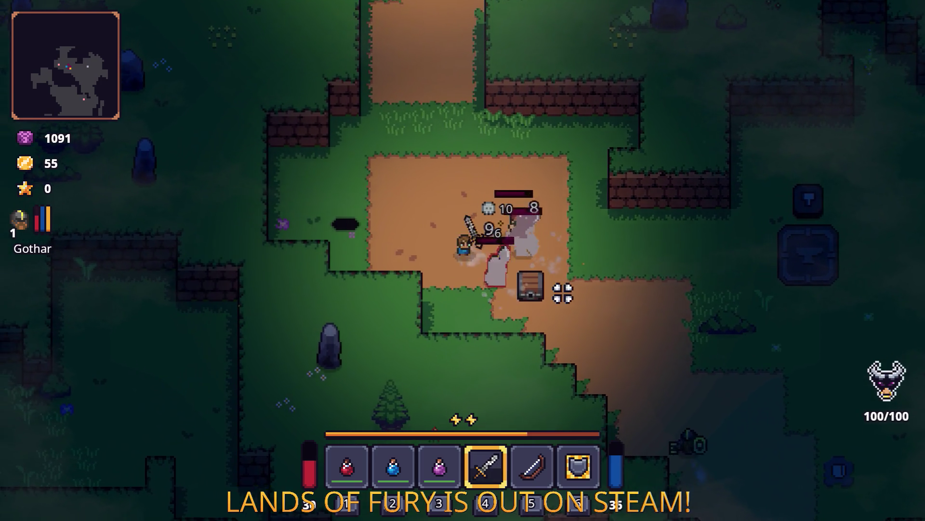
click(610, 283)
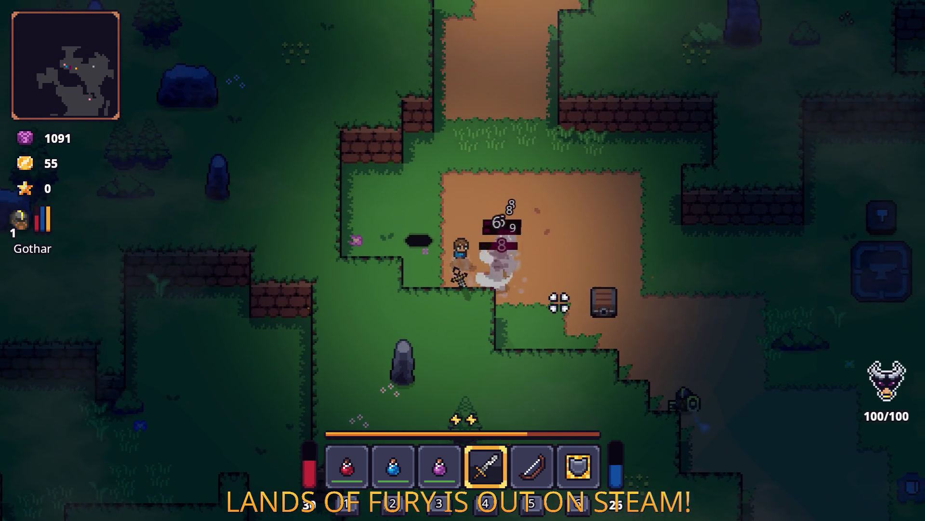
key(d)
key(w)
click(351, 330)
click(350, 331)
Check the inventory briefly, then kill the next enemy to the north.
key(d)
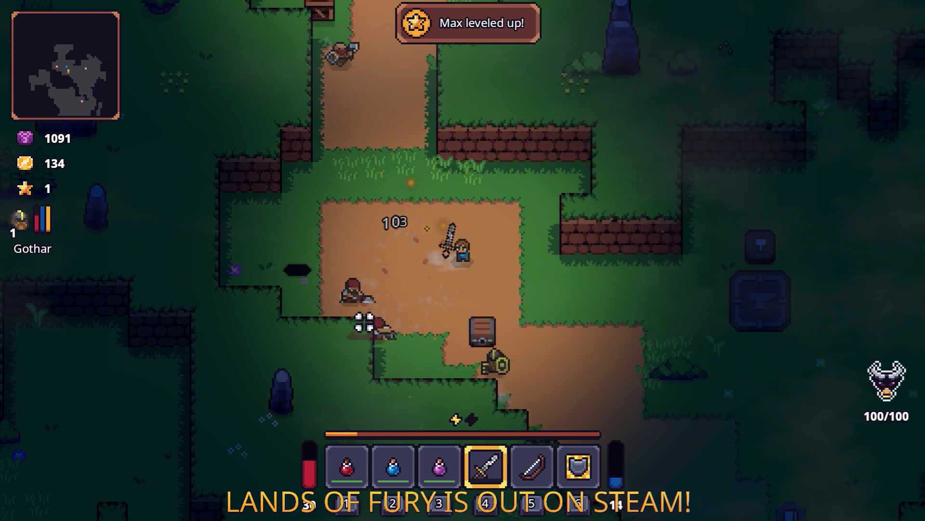
key(s)
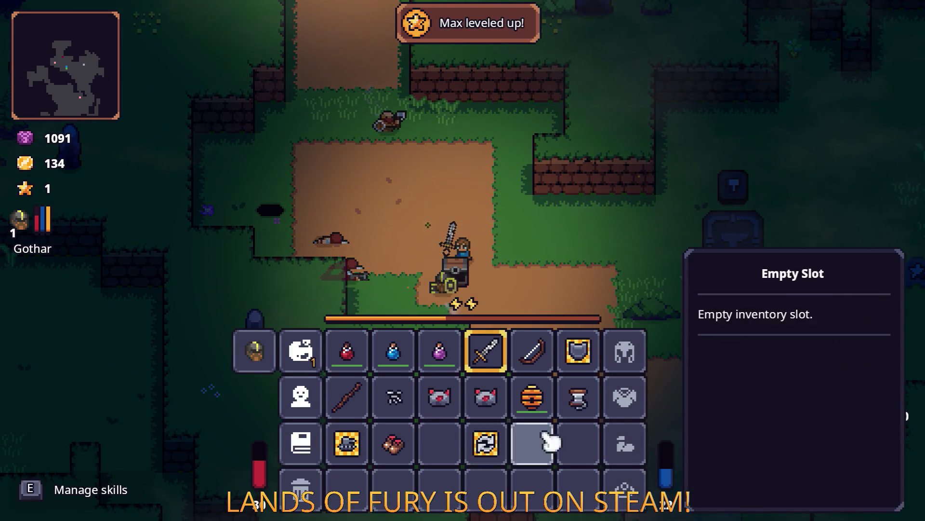
key(Tab)
key(w)
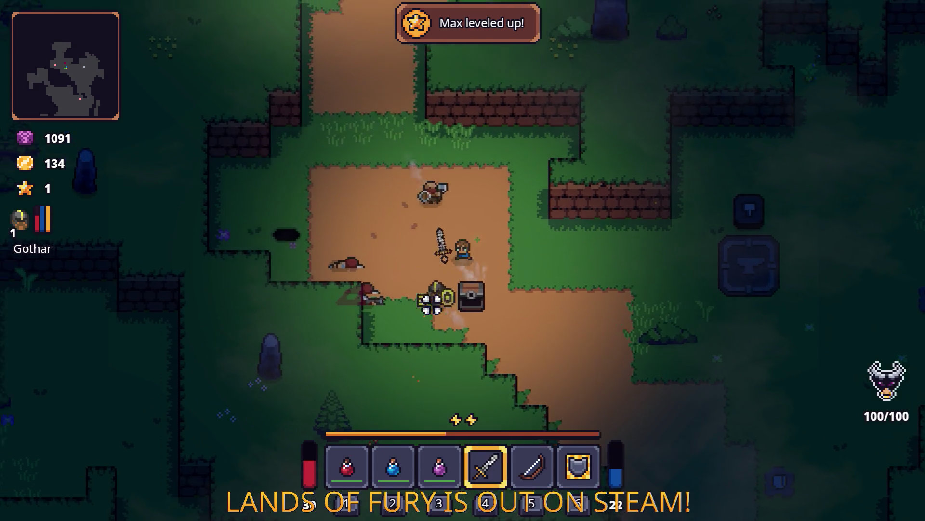
click(384, 259)
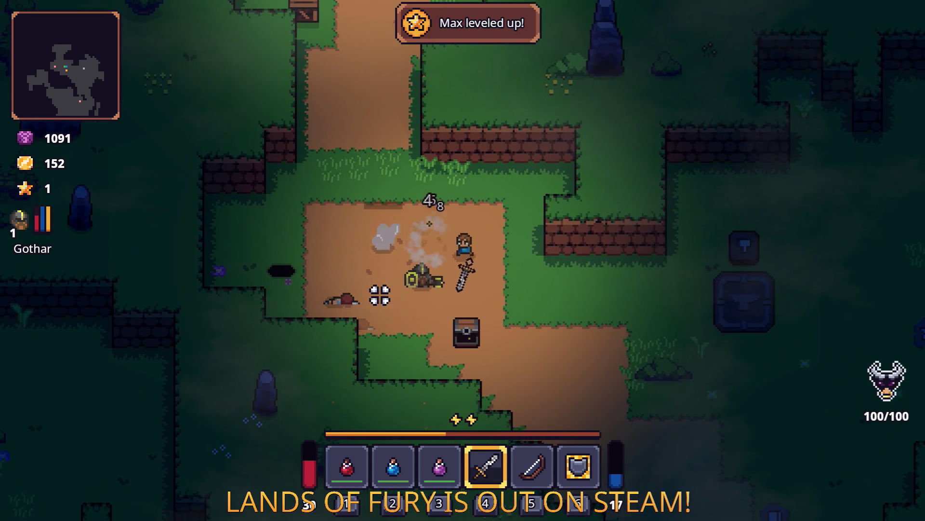
Walk north-west to the campfire and pick up the gold.
key(w)
key(a)
key(w)
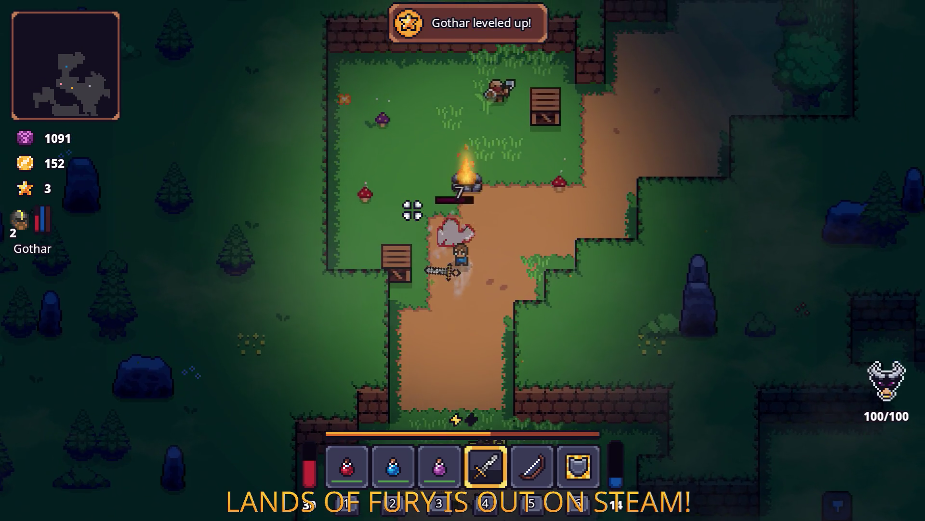
key(w)
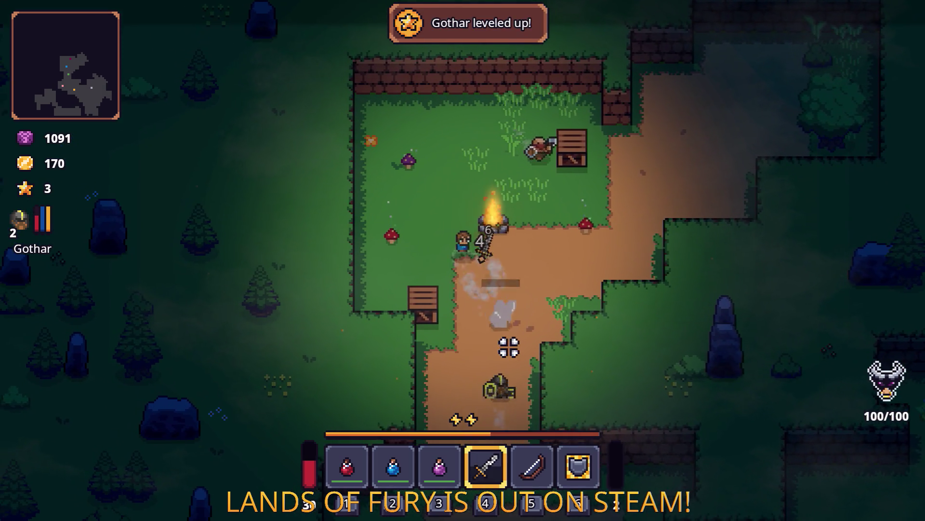
key(a)
click(387, 308)
Strike the enemy east of the campfire until it dies.
key(d)
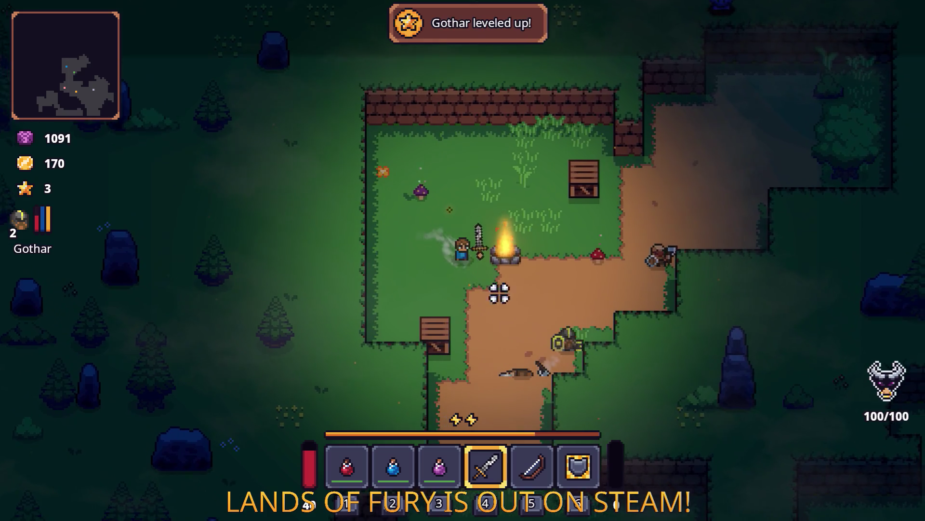
key(d)
click(577, 234)
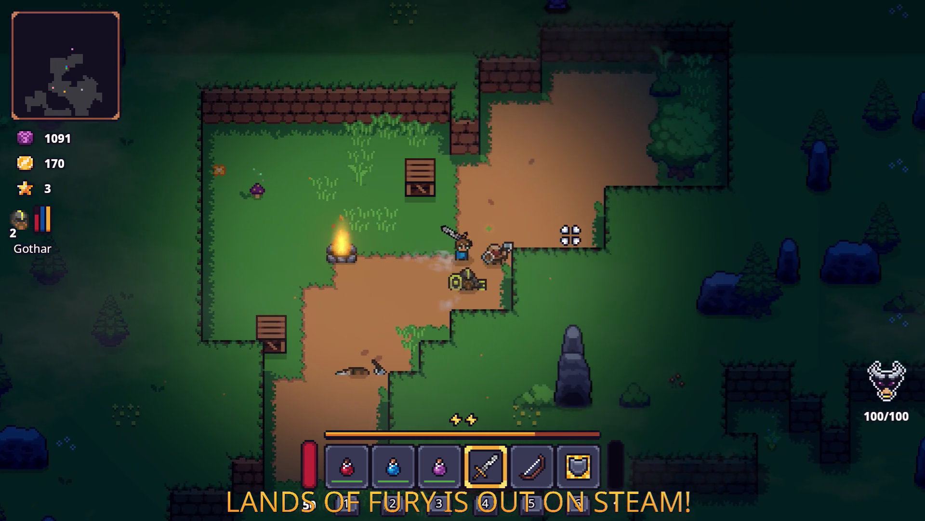
click(519, 256)
click(520, 256)
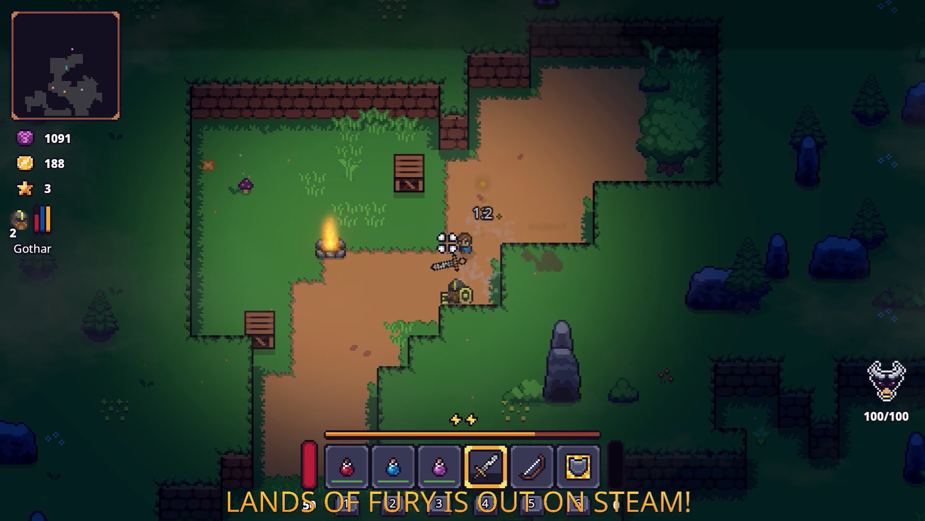
Step onto the campfire, switch back to the sword, and pause the game.
key(w)
key(a)
key(a)
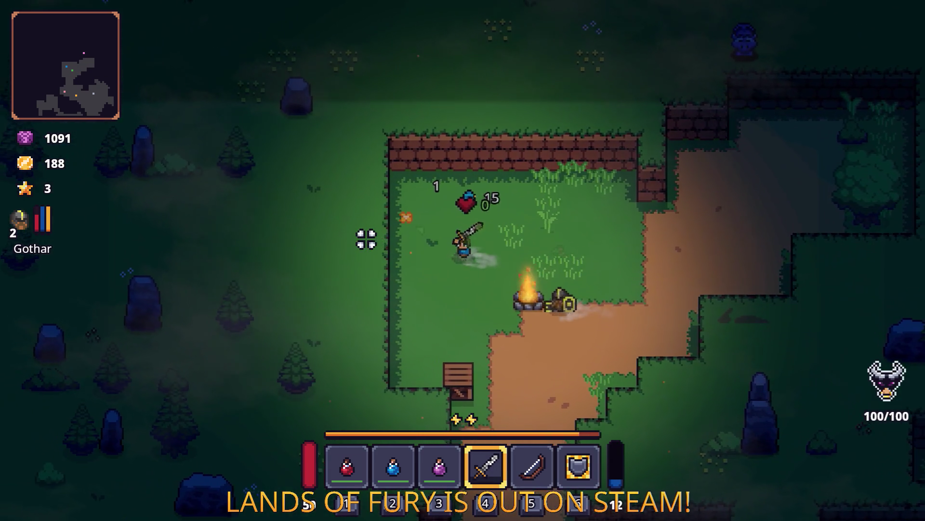
key(d)
key(s)
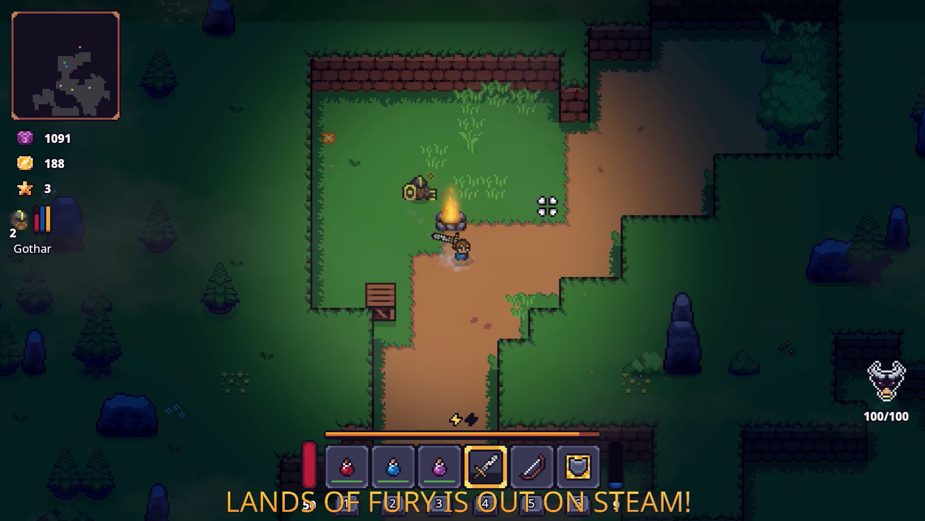
key(e)
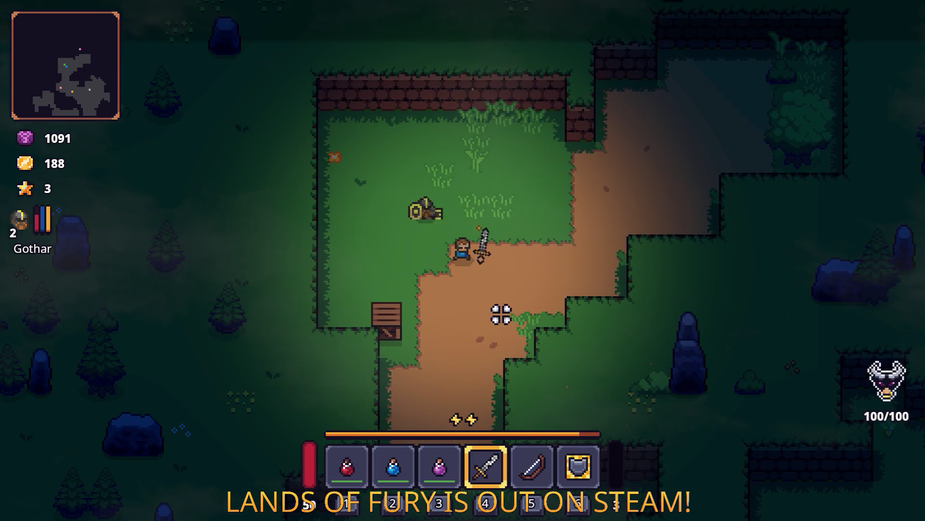
key(Escape)
Switch to the VS Code editor and then back to the paused game.
key(alt+Tab)
key(Tab)
click(588, 269)
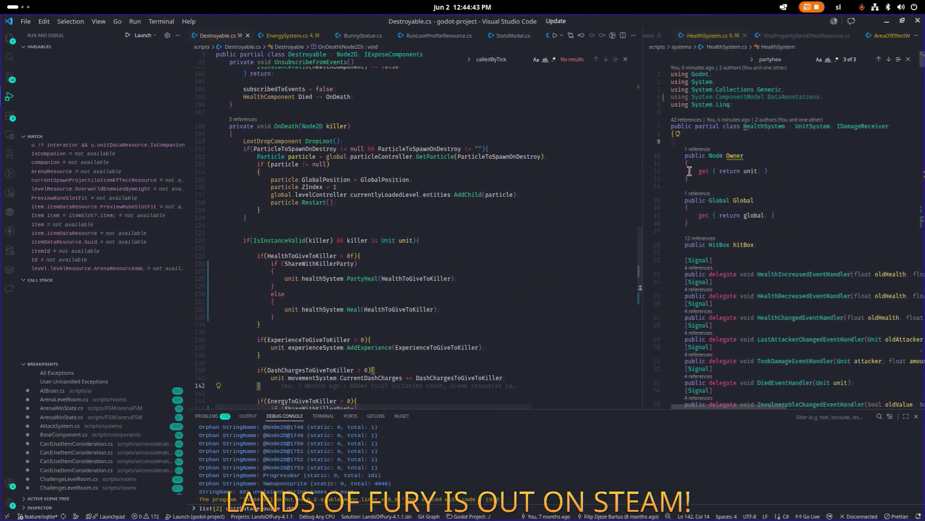
key(alt+Tab)
key(Tab)
click(194, 262)
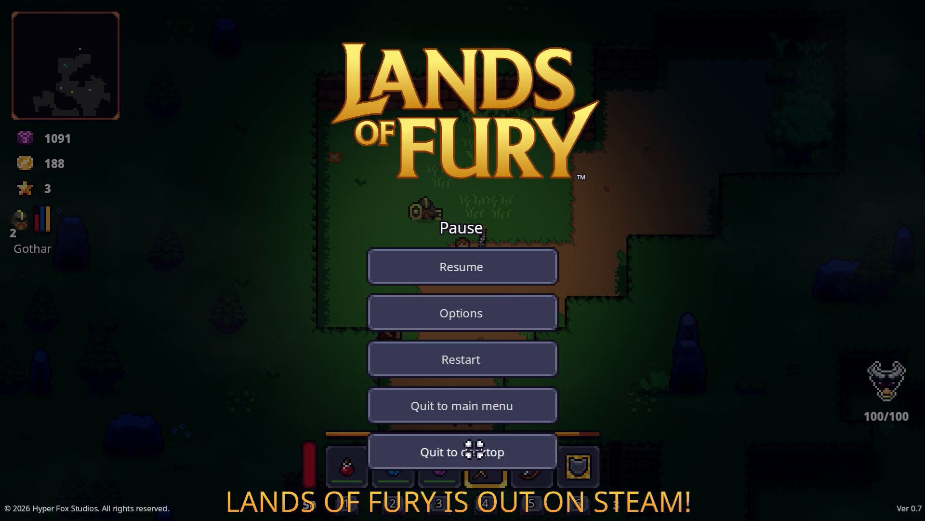
Place the cursor at the end of line 128 in Destroyable.cs, then bring up the terminal.
key(alt+Tab)
click(519, 278)
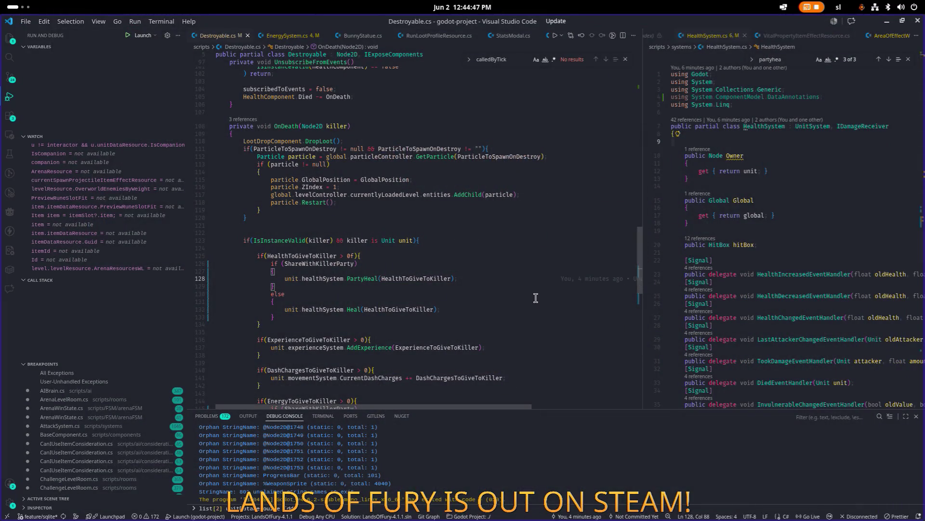
key(alt+Tab)
key(Tab)
key(Tab)
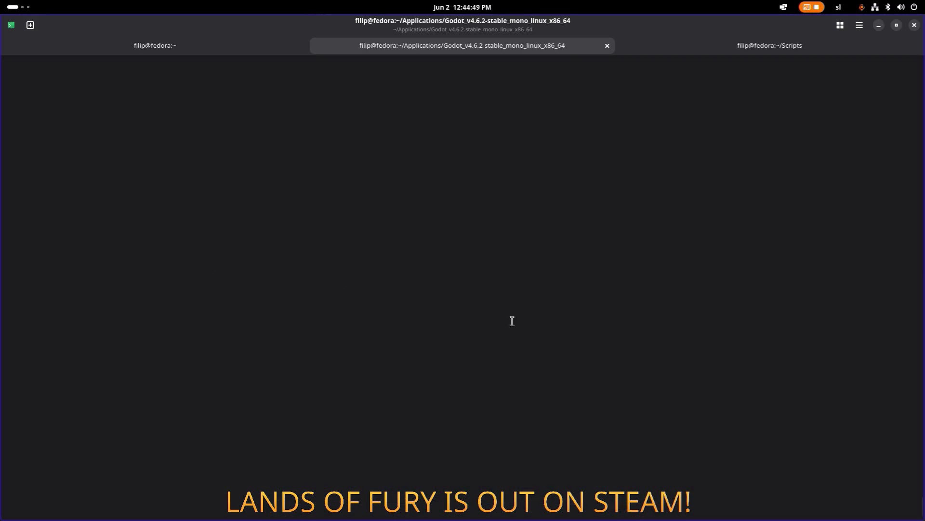
Rerun the ./Godot_v4.6.2-stable_mono launch command and open the LandsOfFury project.
key(Up)
key(Return)
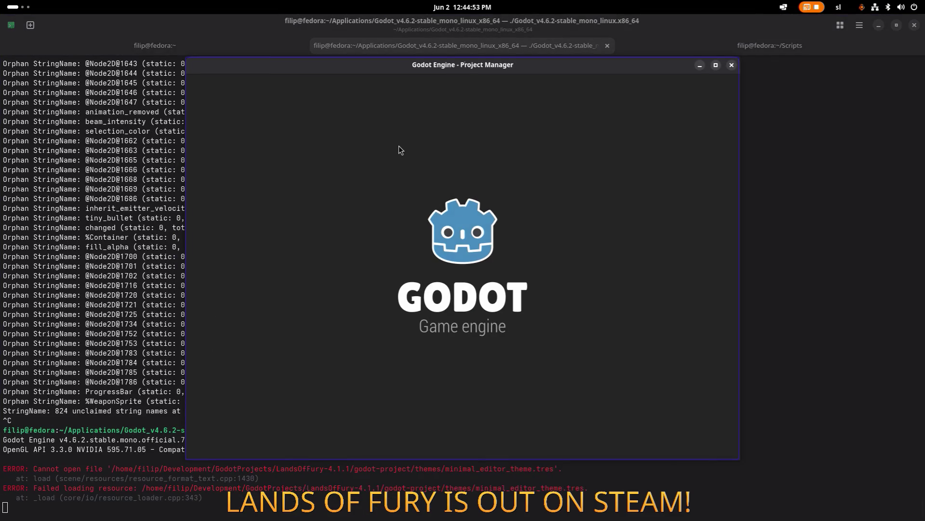
double_click(383, 131)
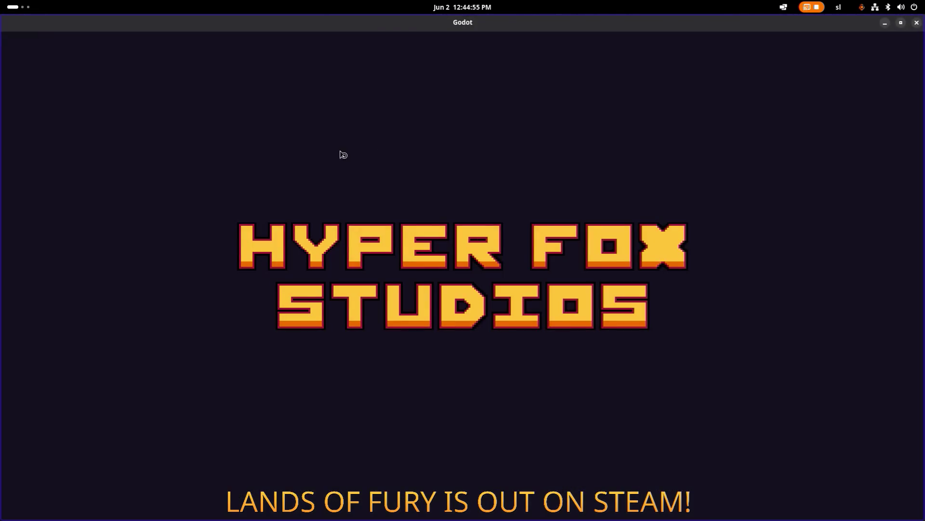
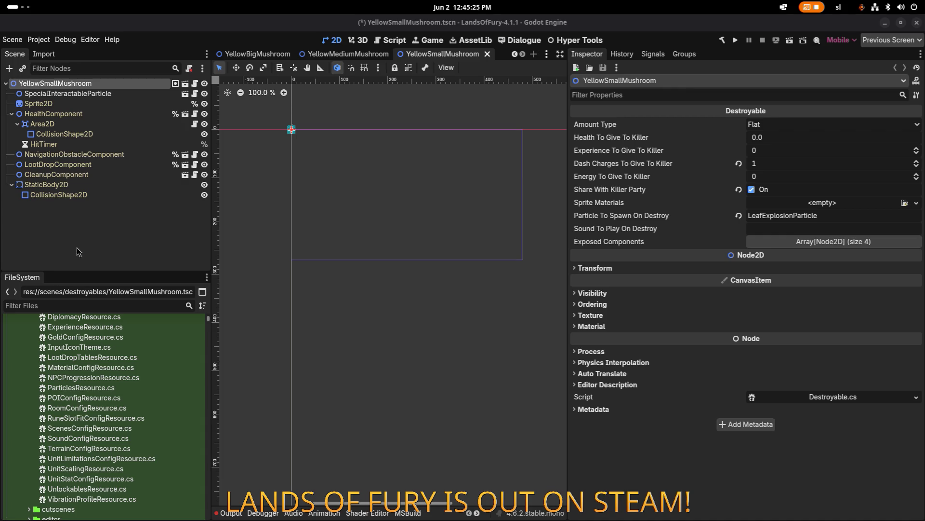
Refocus the Godot editor, then switch over to Visual Studio Code.
click(95, 301)
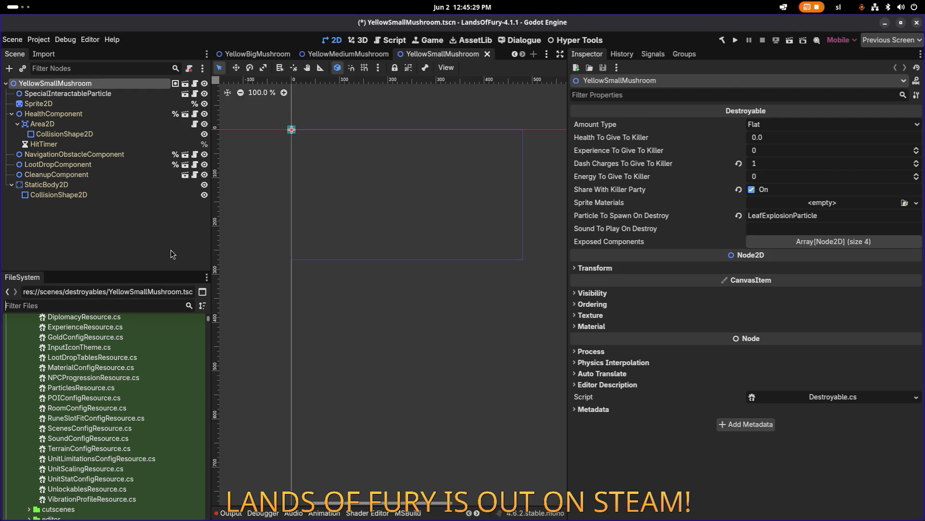
key(alt+Tab)
key(alt+Tab)
key(alt+Tab)
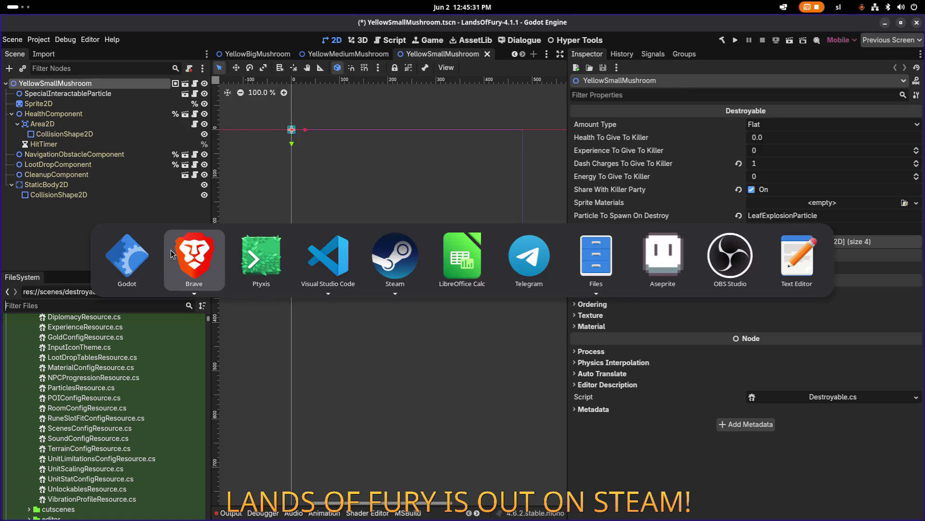
Search for 'partyhea' and jump to the PartyHeal definition in HealthSystem.cs.
key(ctrl+f)
text(partyhea)
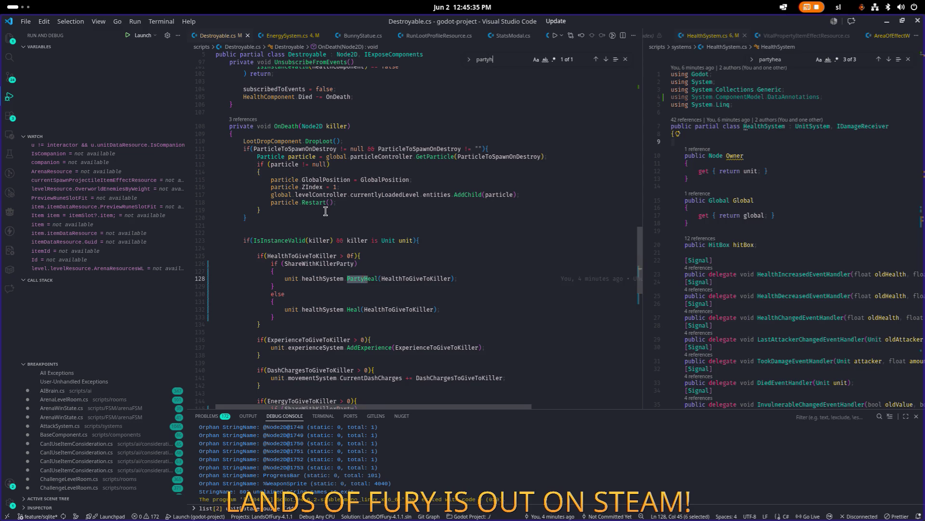
click(361, 279)
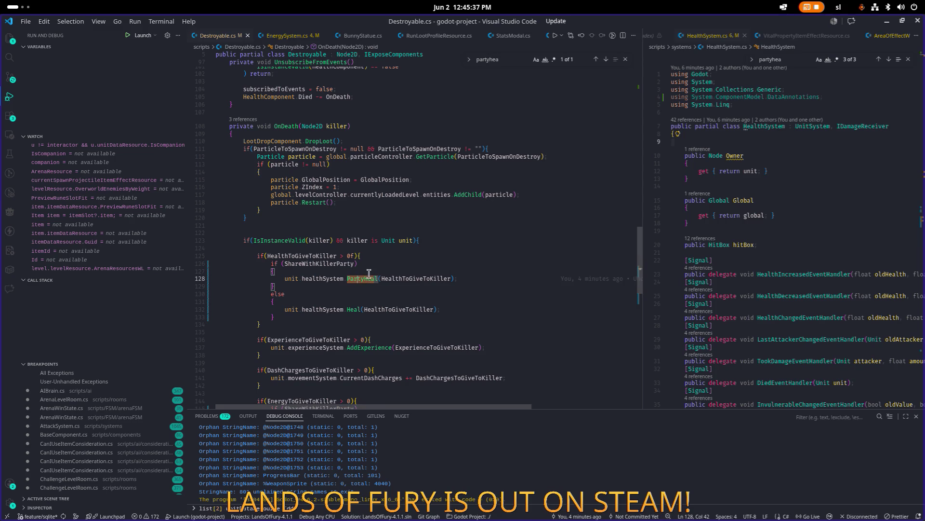
key(F12)
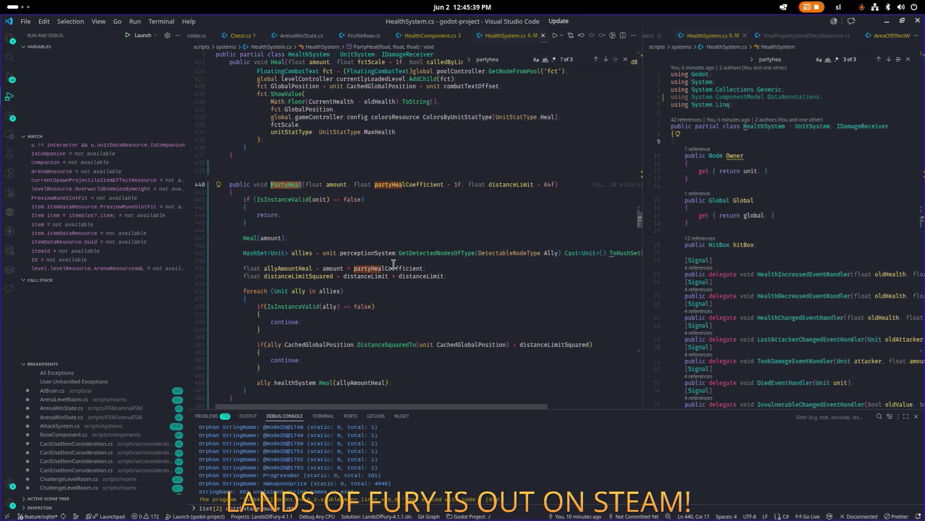
Change PartyHeal's distanceLimit default from 64f to 128f and save HealthSystem.cs.
click(552, 174)
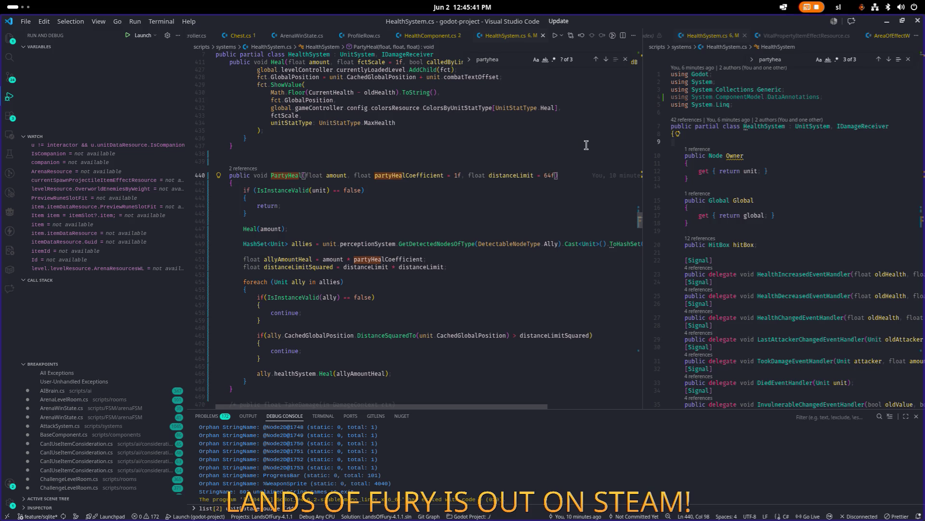
key(shift+Left)
key(shift+Left)
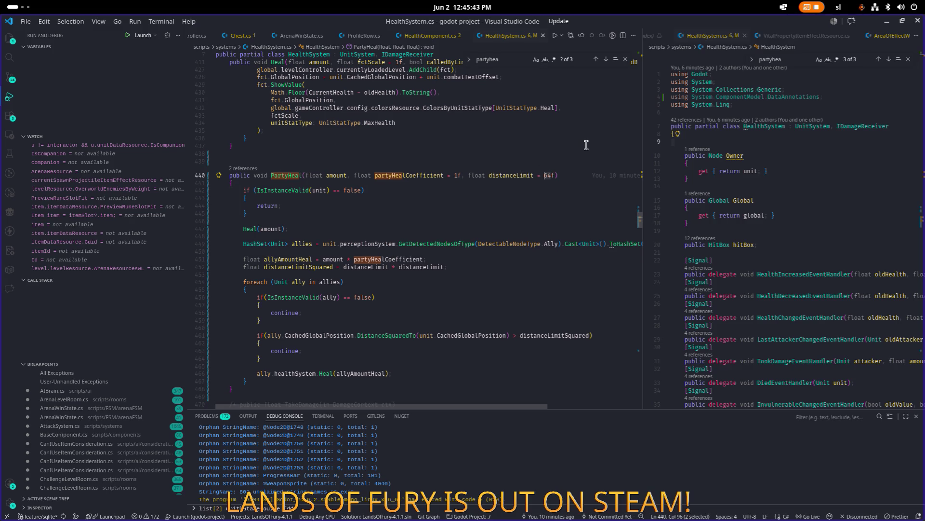
text(128)
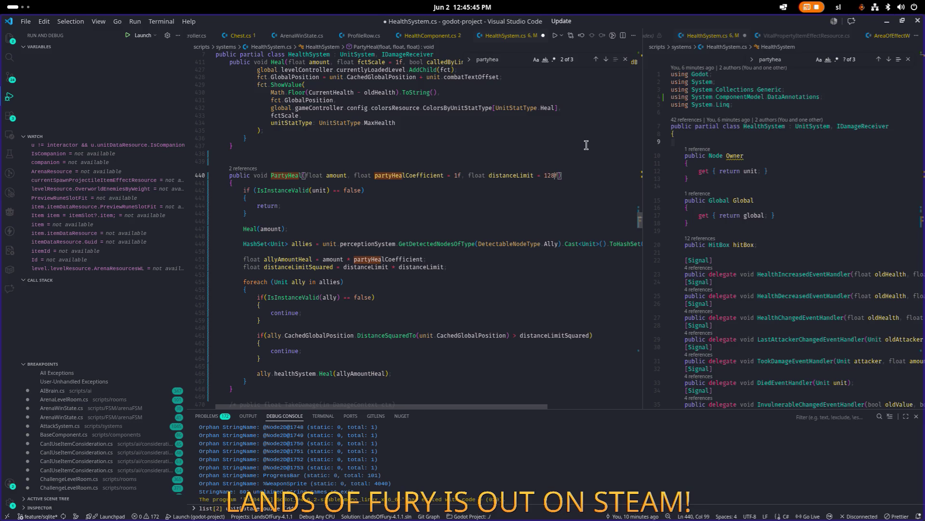
key(ctrl+s)
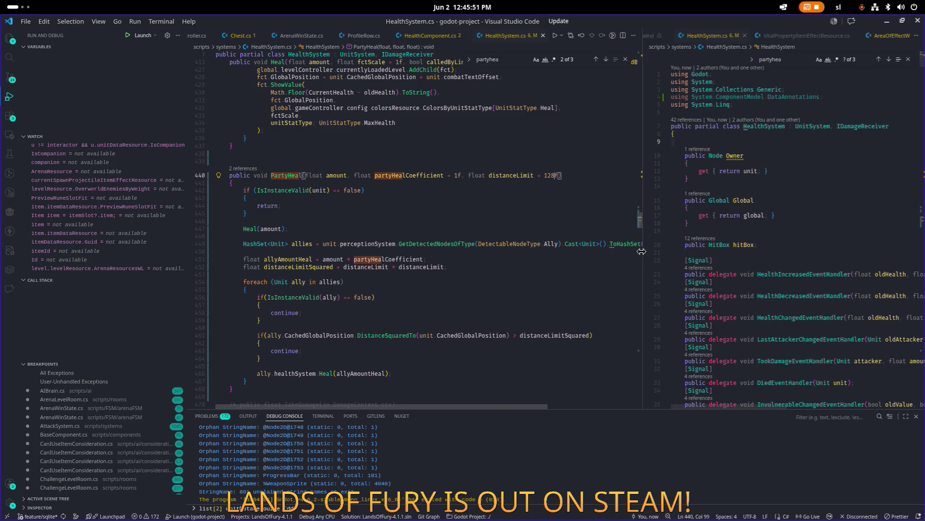
drag(596, 246, 593, 247)
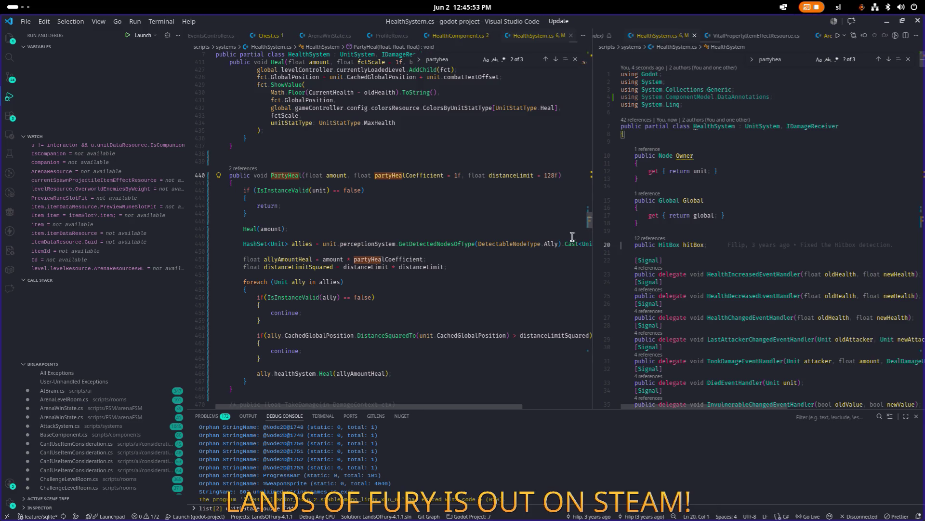
click(478, 243)
click(490, 230)
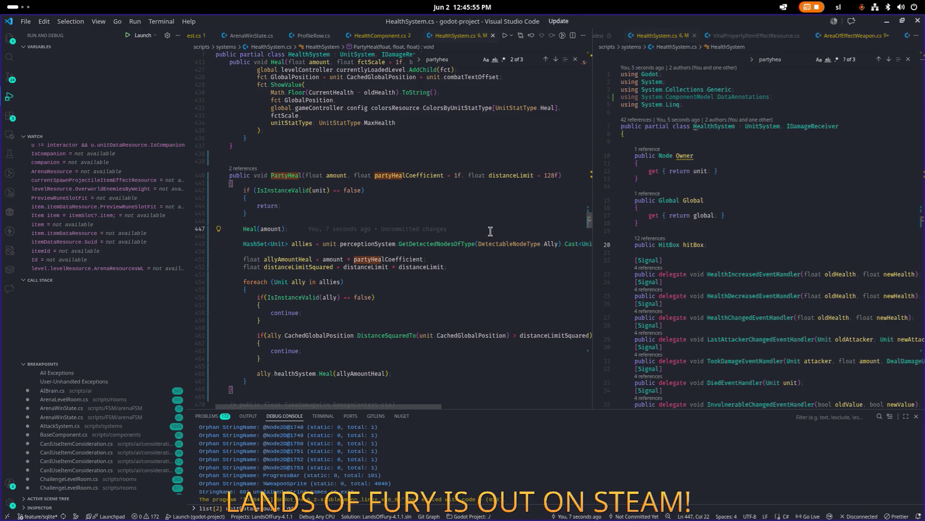
key(ctrl+p)
Open EnergySystem.cs, set PartyReplenish's distanceLimit default to 128f, save, and return to Godot.
text(ener)
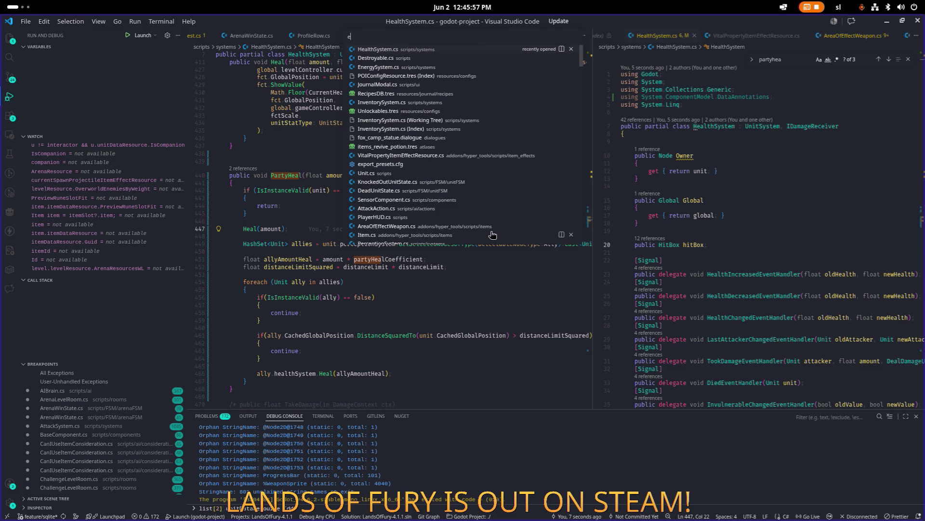
key(Return)
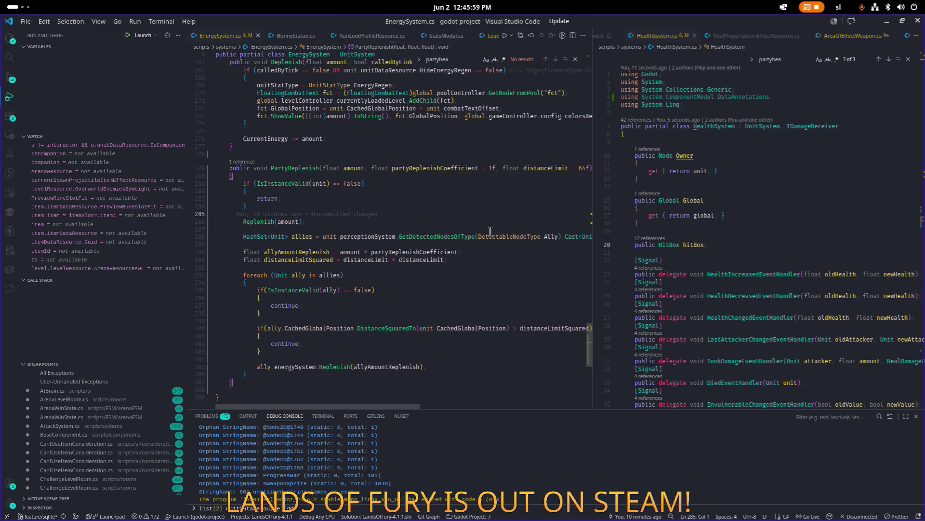
click(472, 169)
key(End)
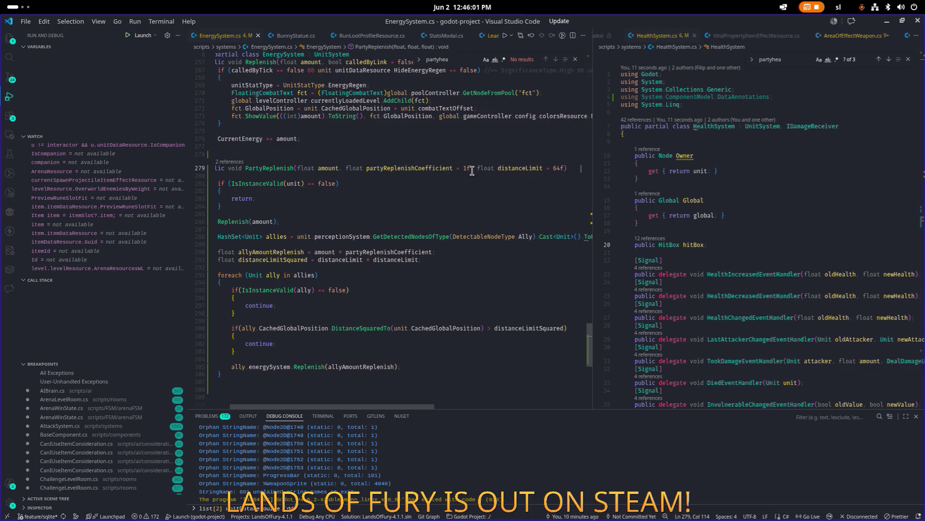
key(Delete)
key(Delete)
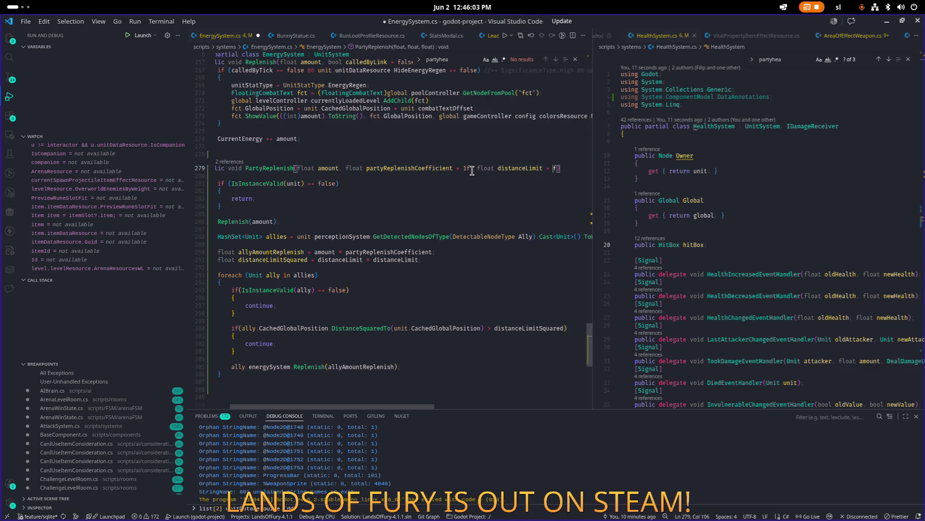
text(128)
key(ctrl+s)
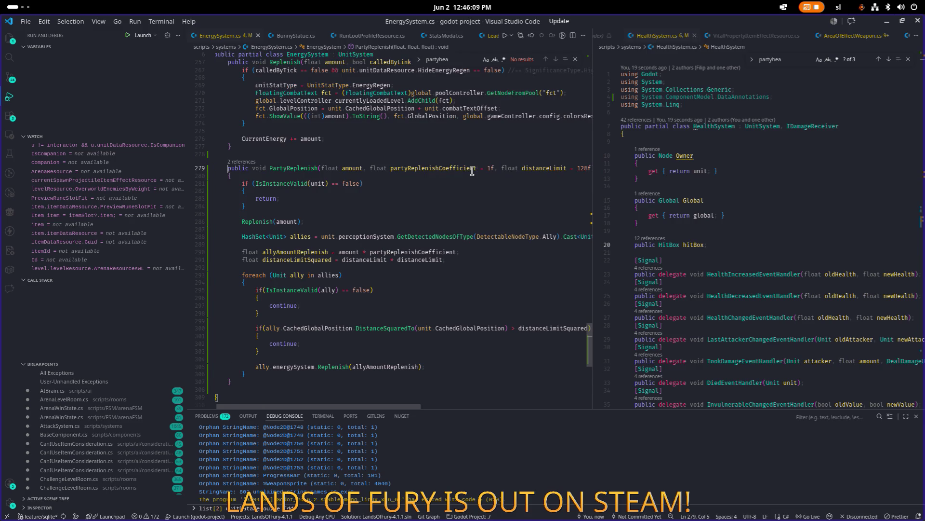
key(Home)
key(alt+Tab)
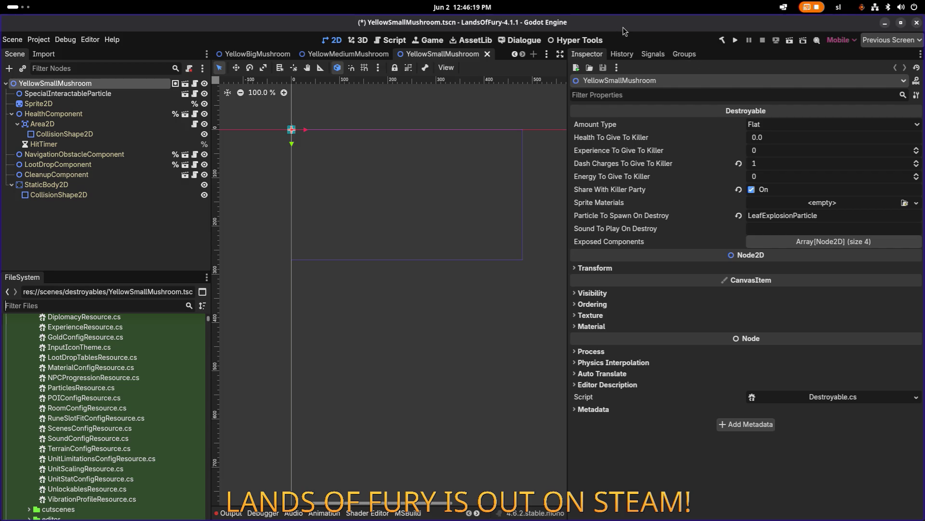
Close the YellowSmallMushroom and YellowMediumMushroom scene tabs and run the project.
click(488, 55)
click(479, 54)
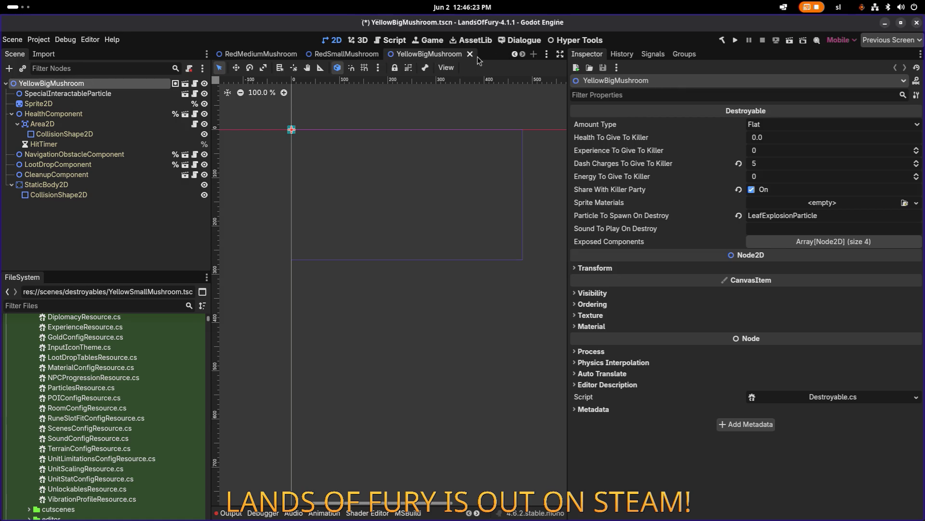
click(735, 41)
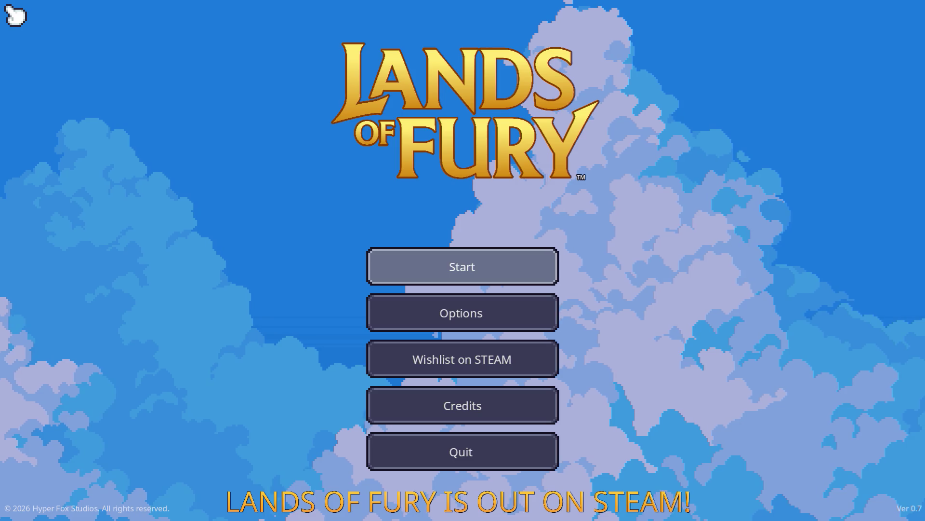
Load the first profile, equip the sword, and walk north into the portal.
click(457, 266)
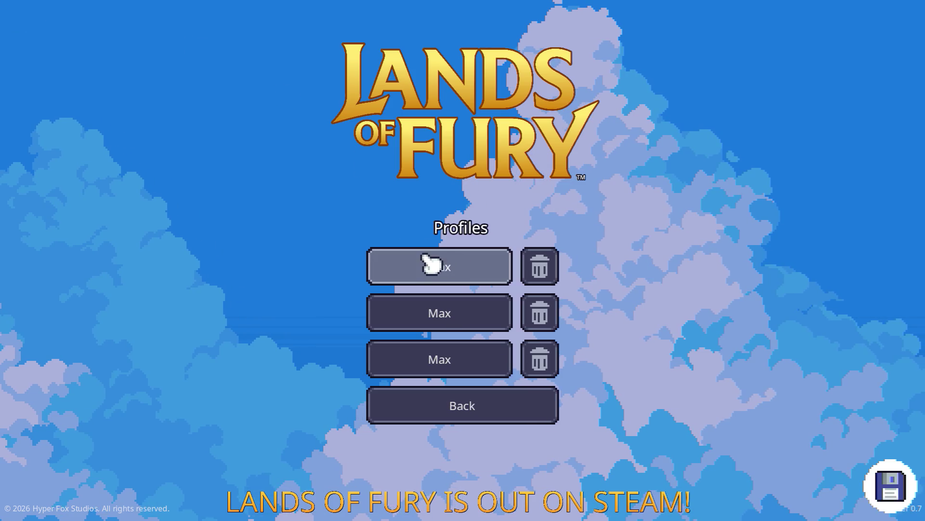
click(424, 262)
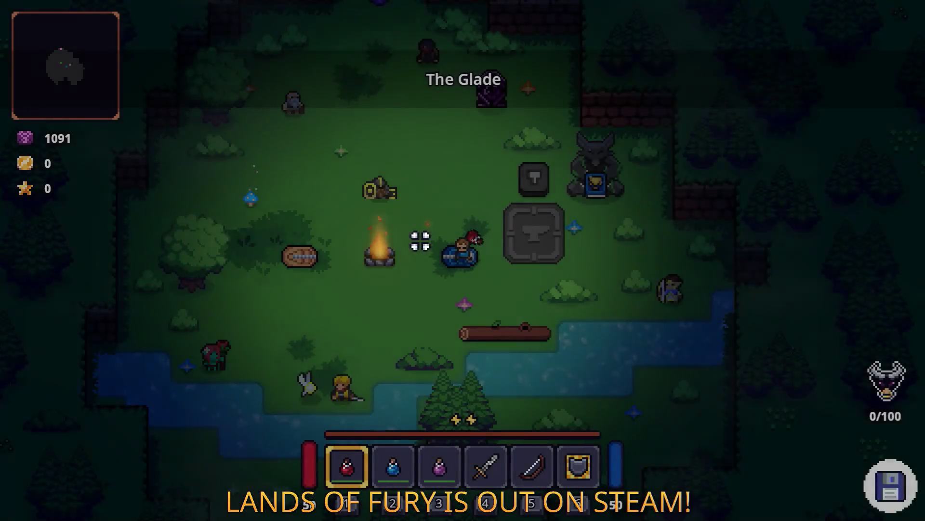
key(3)
key(4)
key(w)
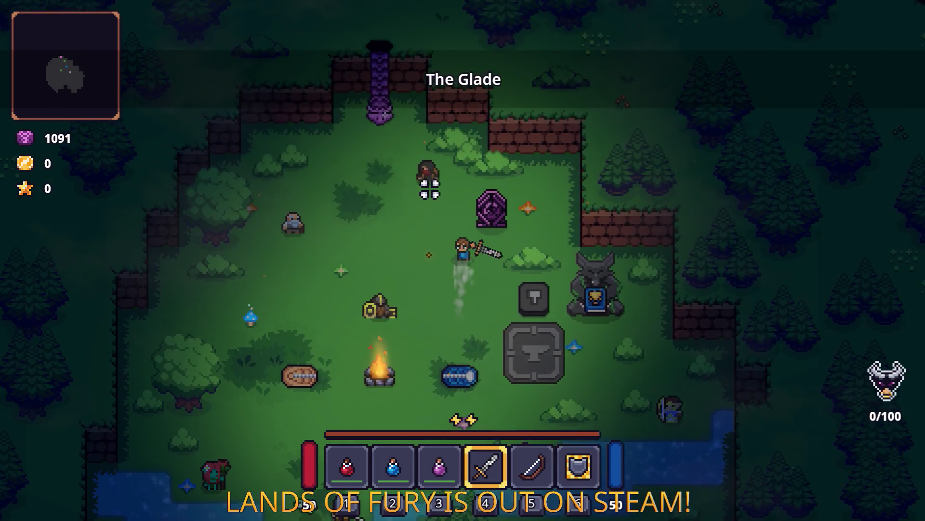
key(e)
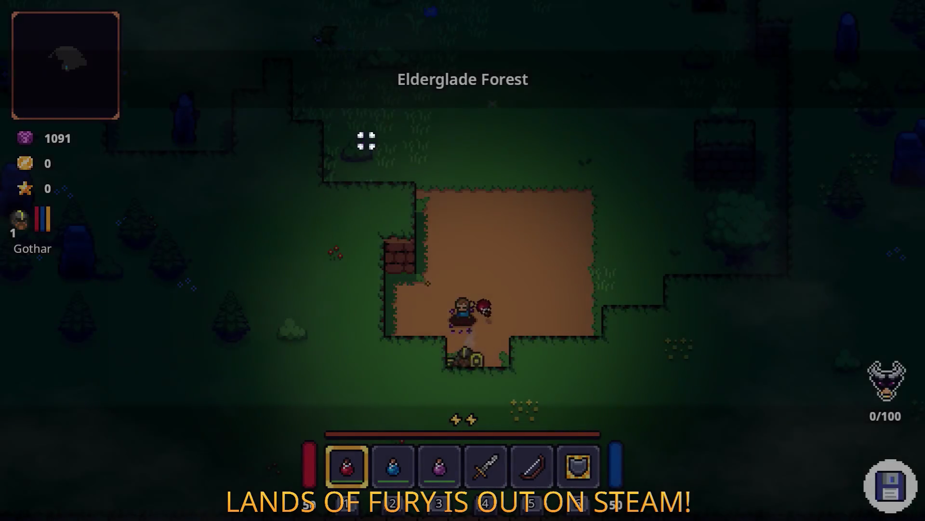
Equip the sword and fight the nearby enemies while moving around them.
key(3)
key(w)
key(4)
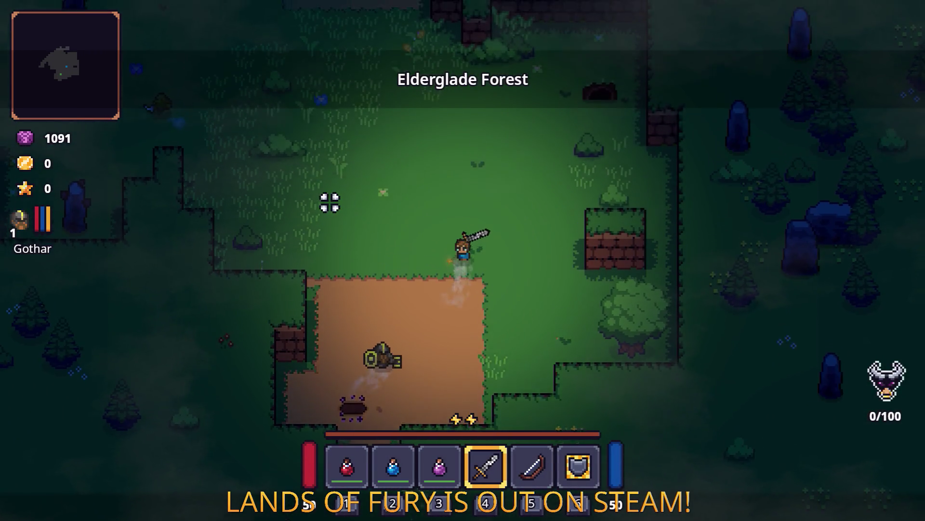
key(a)
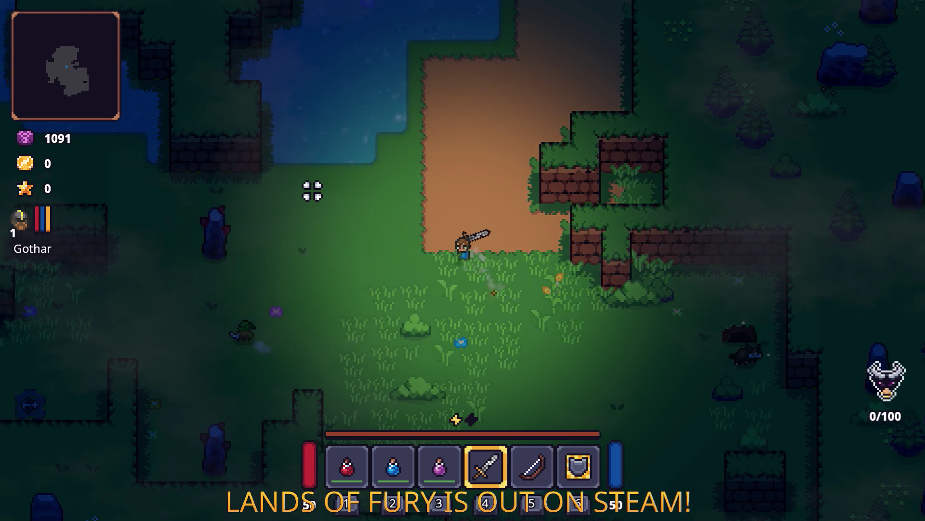
key(d)
click(570, 248)
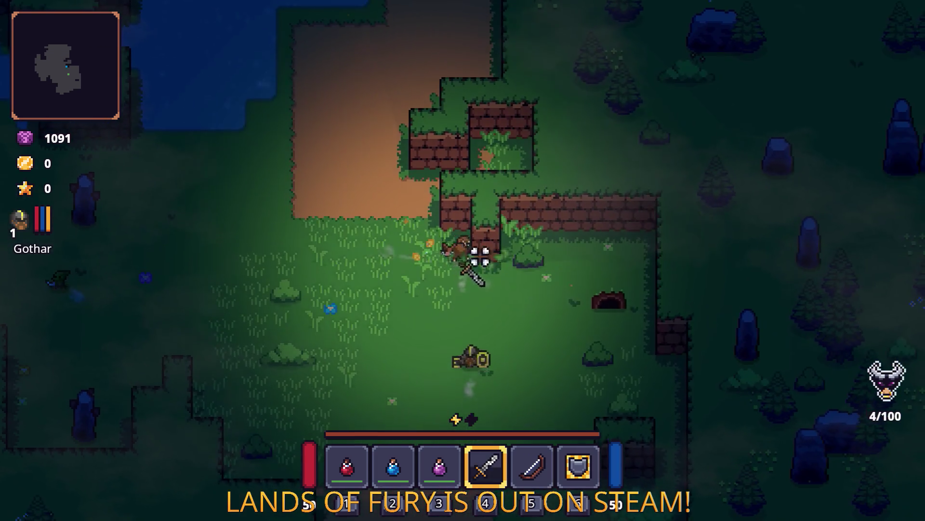
key(w)
key(a)
click(511, 193)
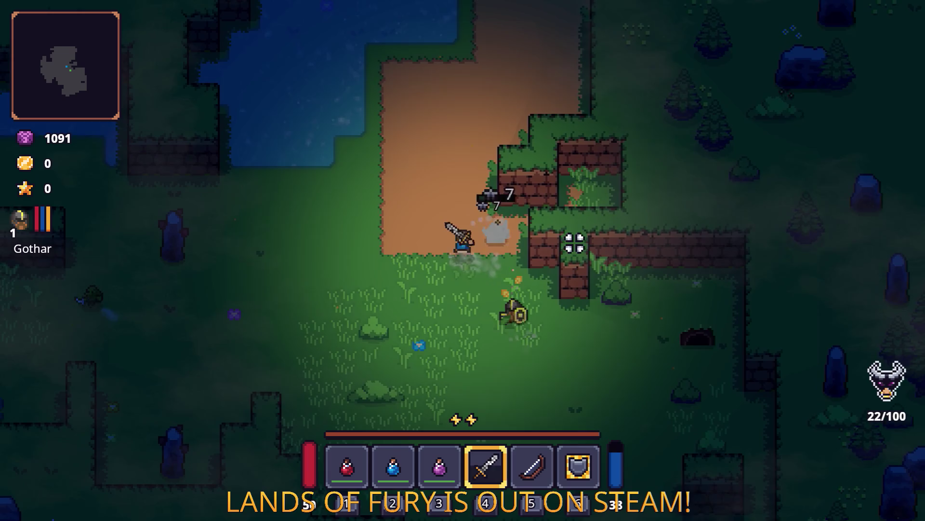
key(s)
click(567, 233)
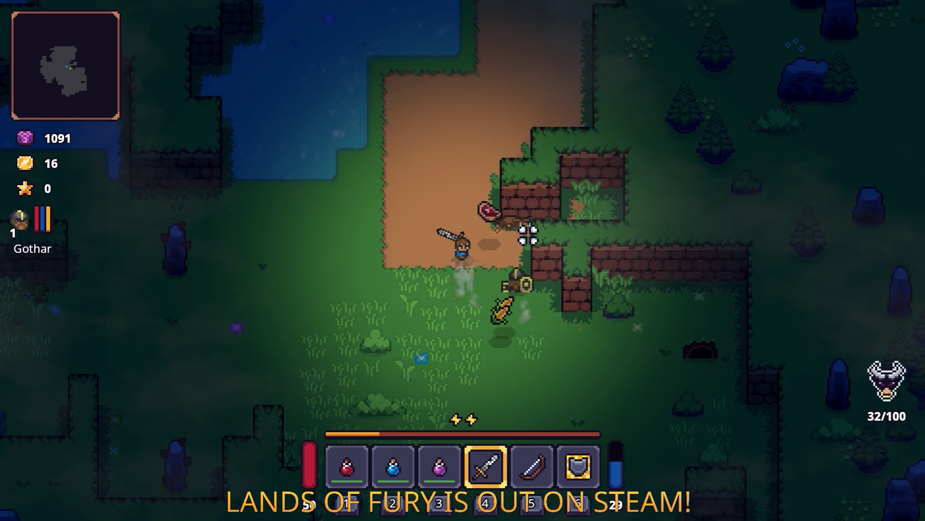
Walk south, dash up-left, and briefly check the inventory.
key(s)
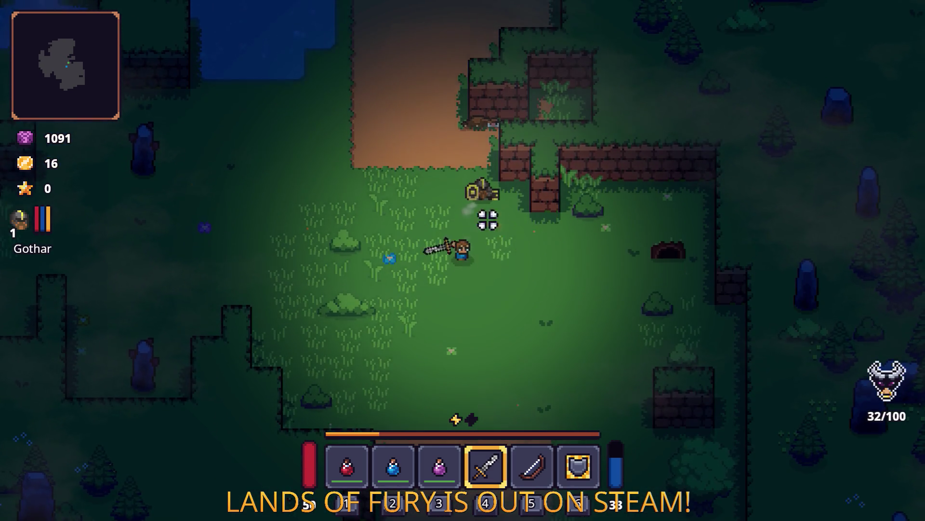
key(space)
key(i)
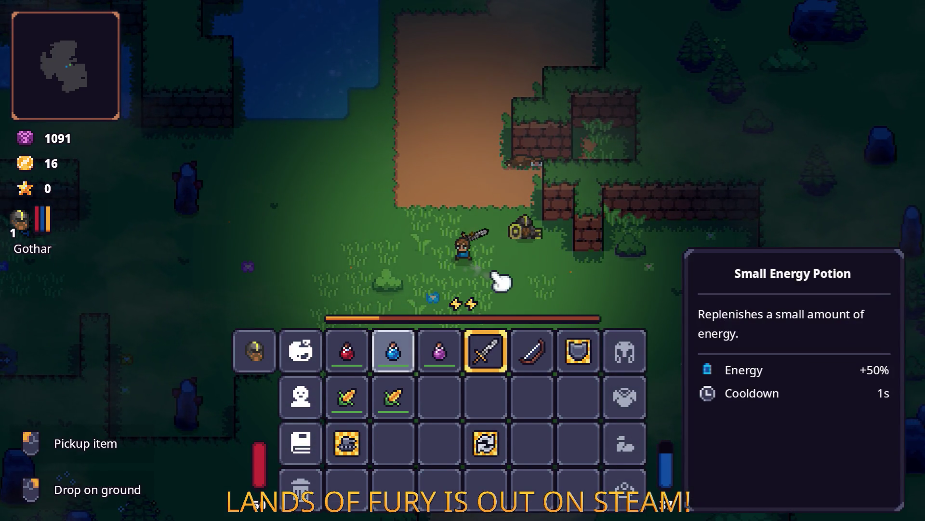
key(i)
Walk west toward the pond, then back east onto the dirt path.
key(a)
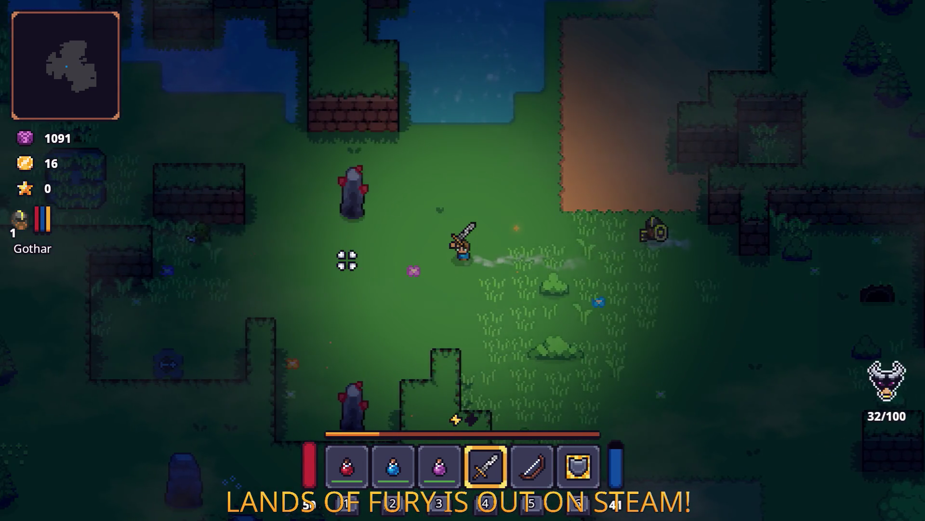
key(w)
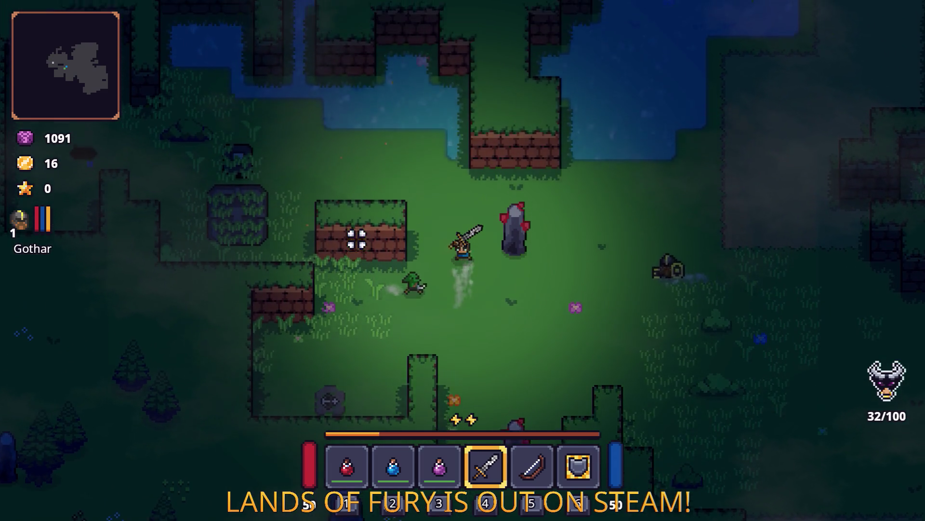
key(a)
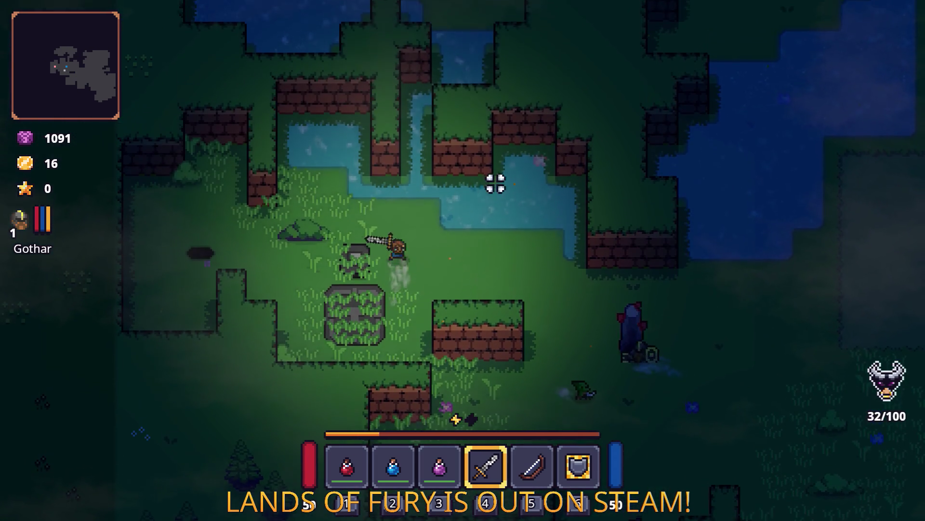
key(s)
key(d)
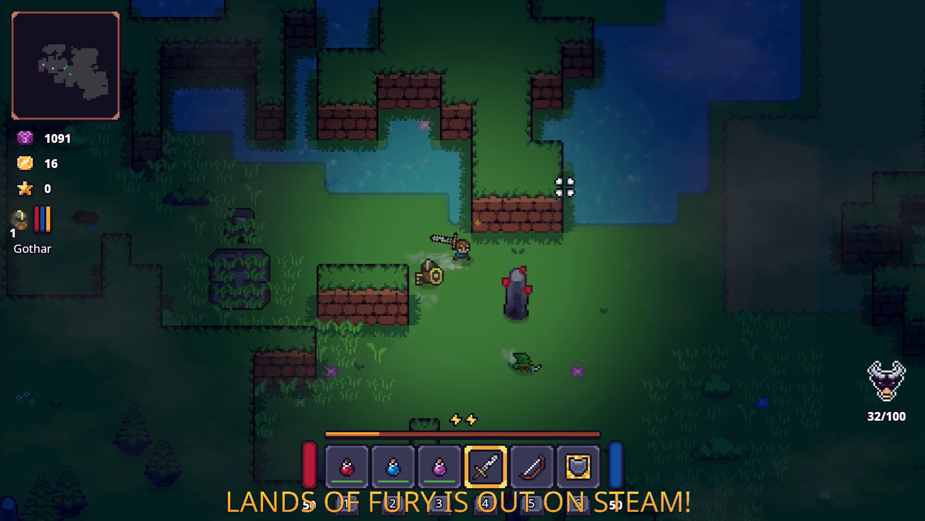
key(d)
key(w)
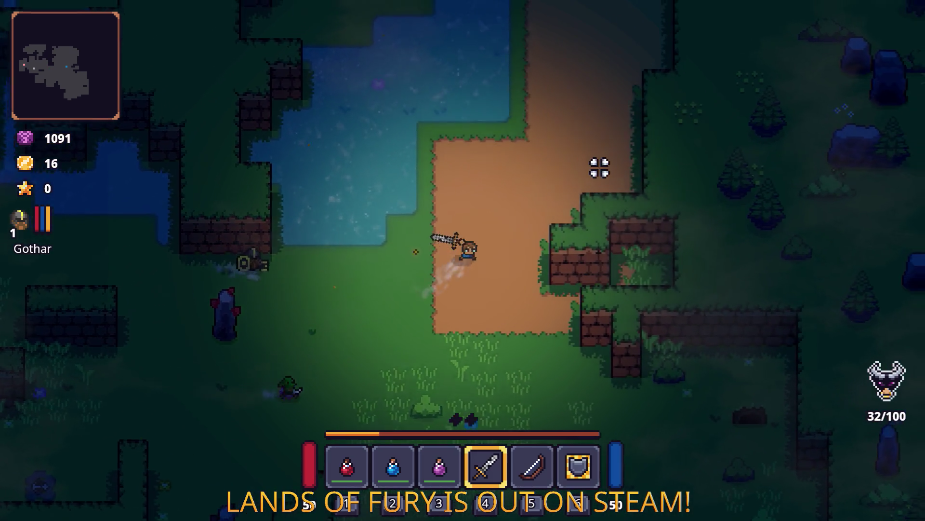
Switch to the bow and head north-east up the path to the campfire clearing.
key(5)
key(w)
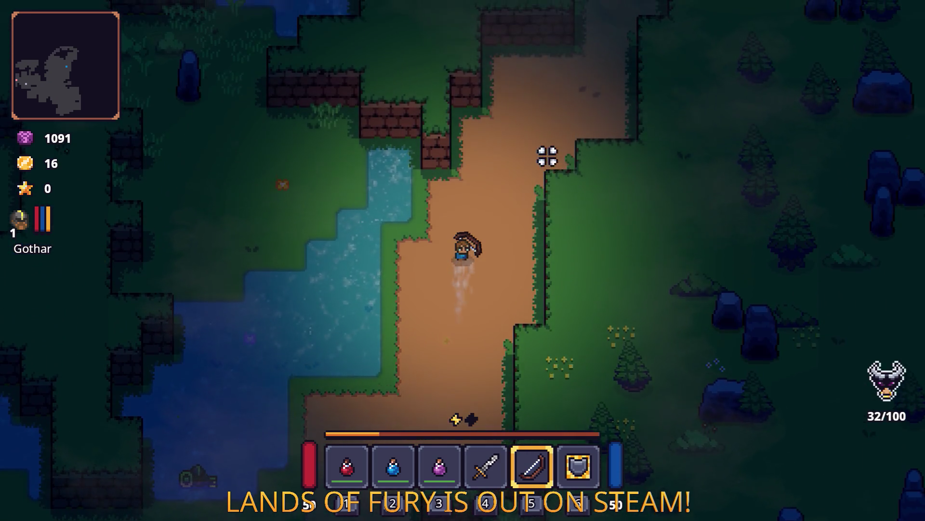
key(w)
key(d)
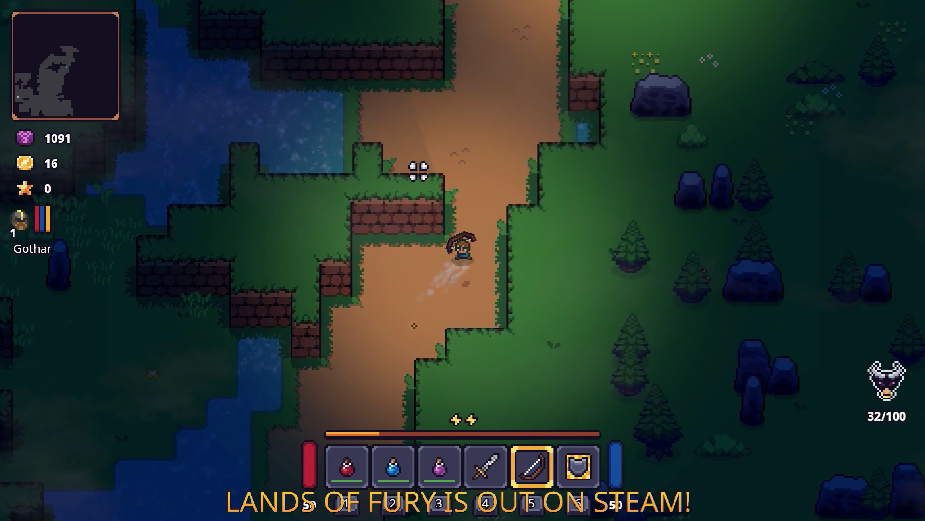
key(w)
key(w)
key(d)
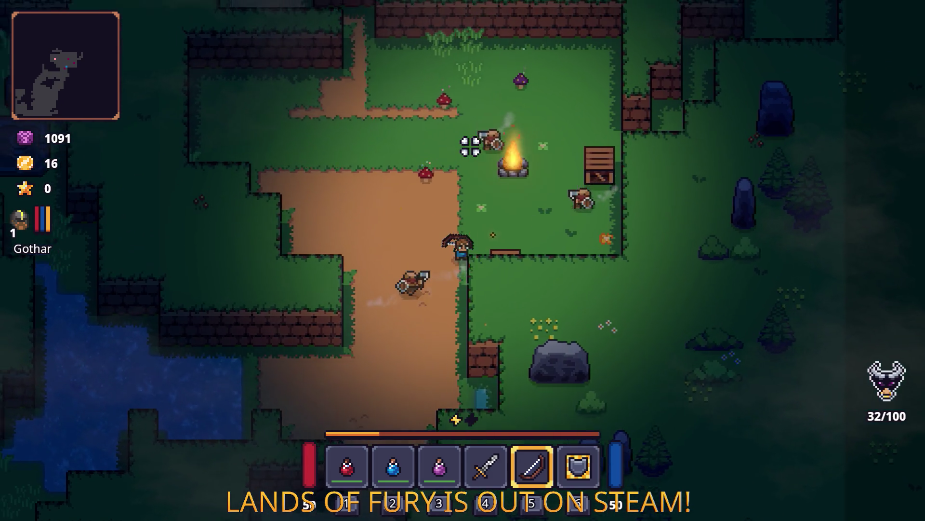
key(a)
key(a)
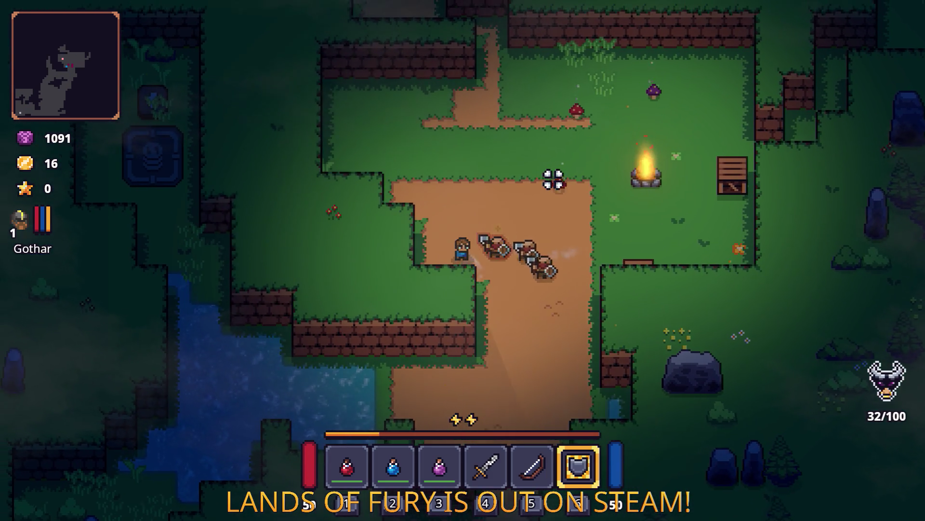
Switch back to the sword, fight the enemies by the campfire, then retreat south-east.
key(4)
click(542, 202)
key(w)
key(d)
click(383, 341)
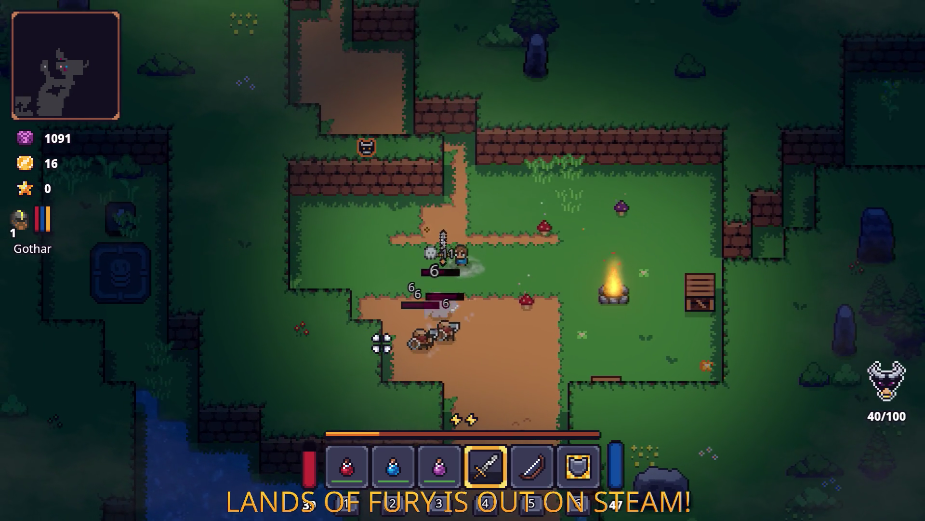
key(s)
click(409, 310)
key(s)
key(d)
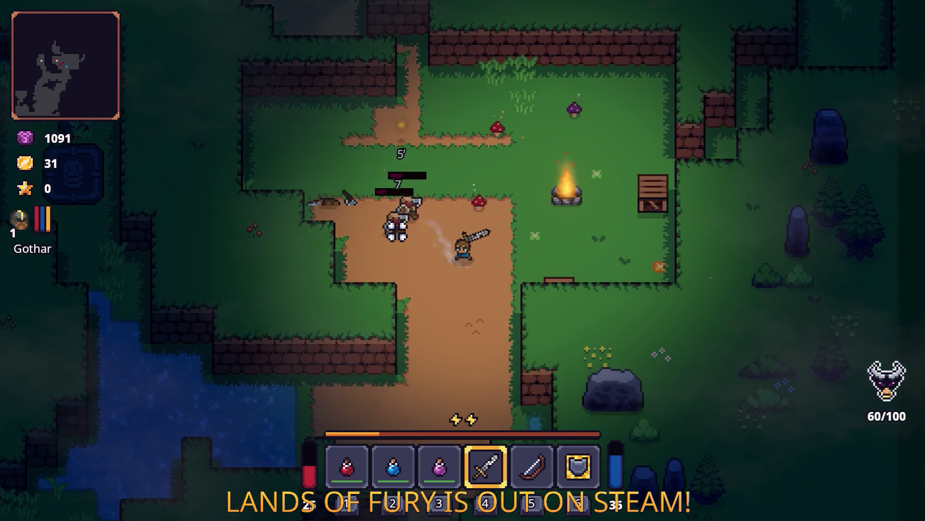
Move up and down the dirt path, dodging around the approaching enemies.
key(s)
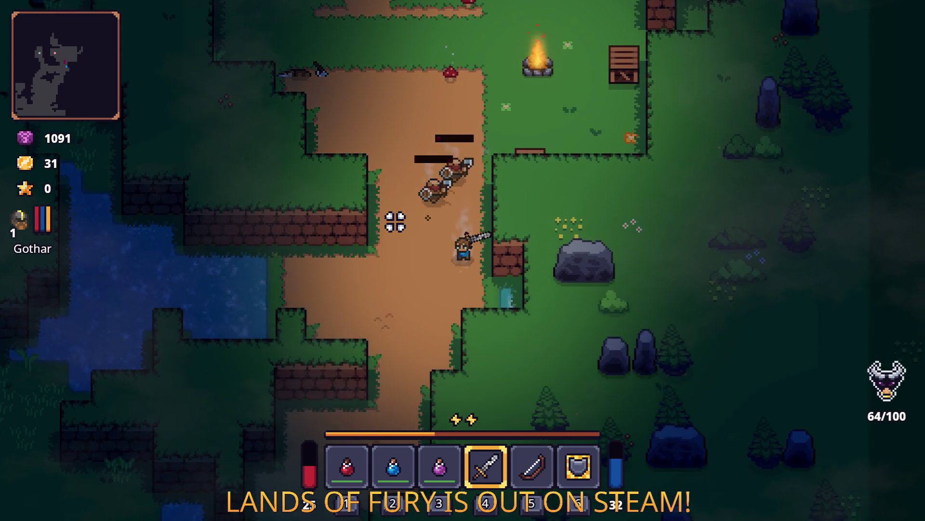
key(a)
key(w)
key(d)
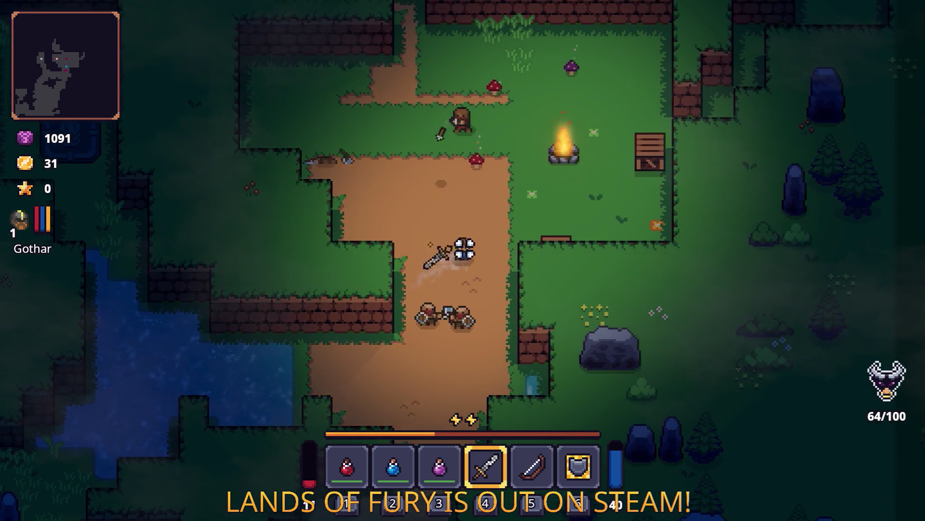
key(a)
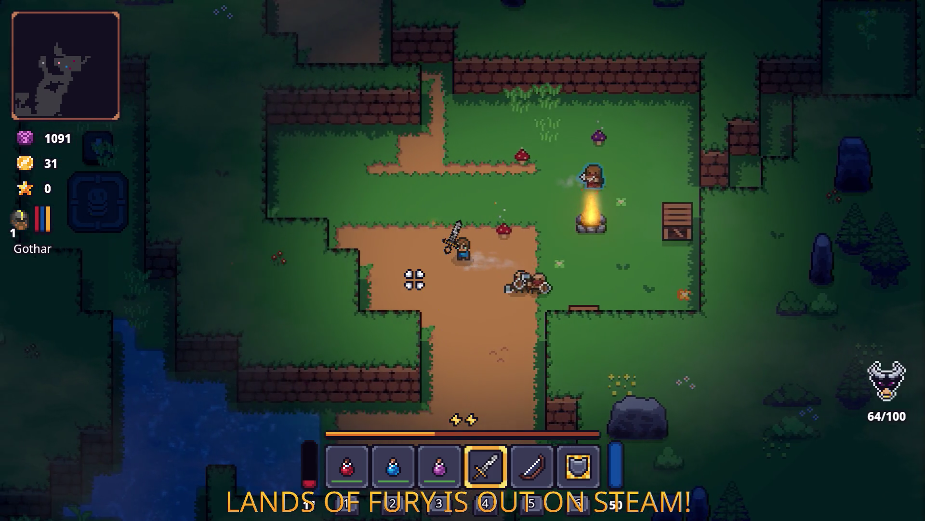
key(s)
key(d)
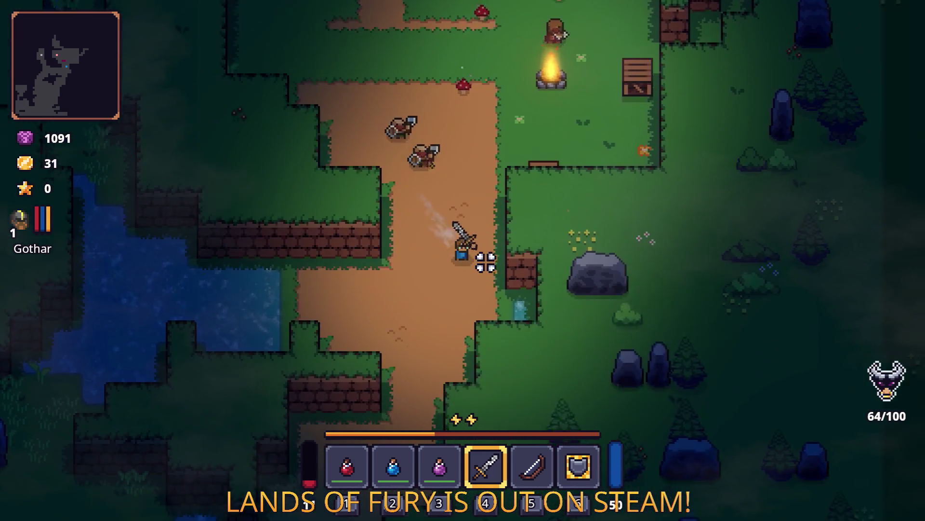
key(s)
key(a)
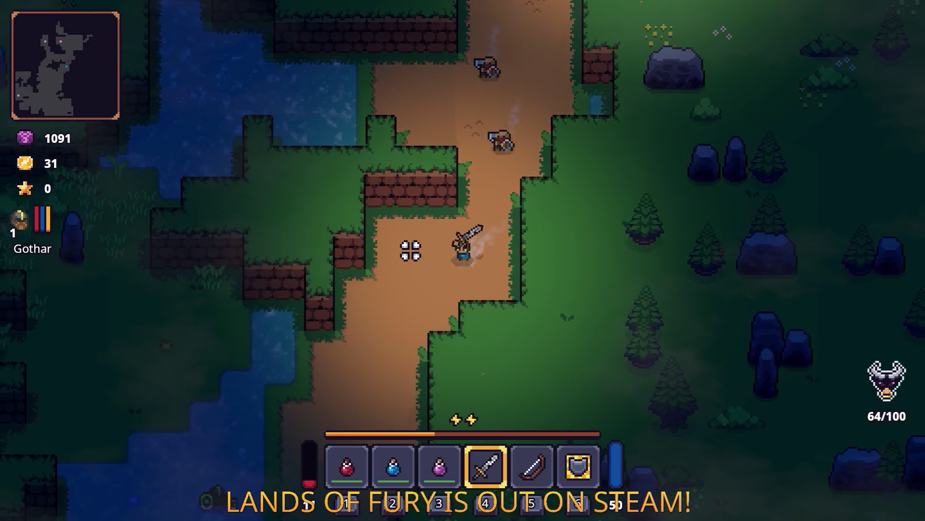
key(a)
key(w)
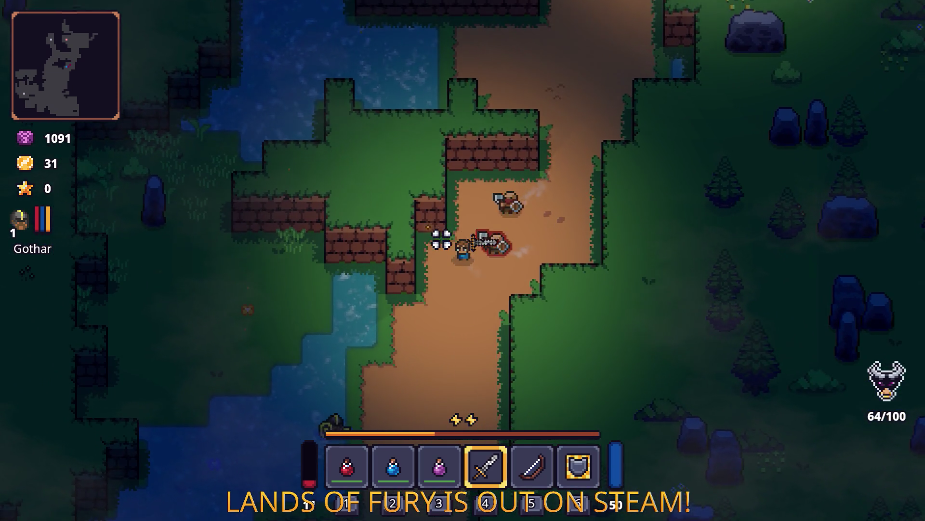
key(d)
key(s)
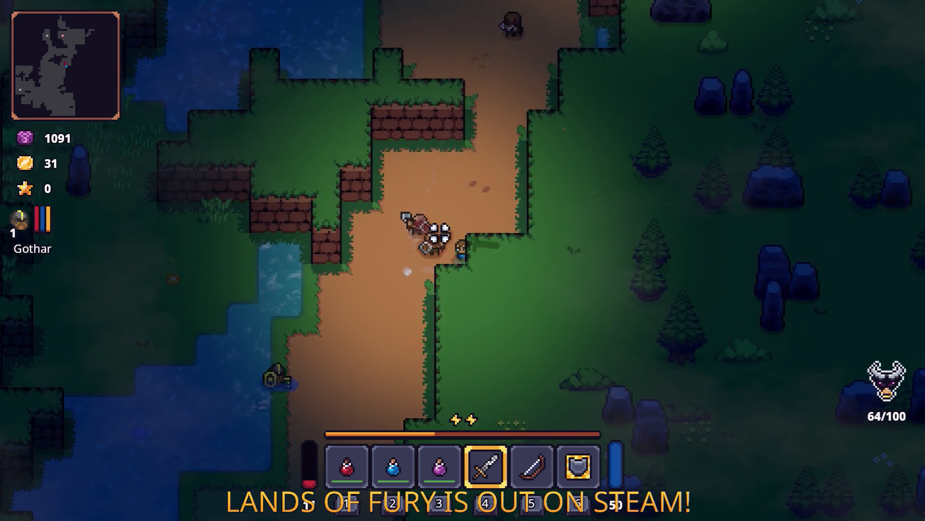
Cross the river west to the pond and walk back east onto the dirt path.
key(w)
key(a)
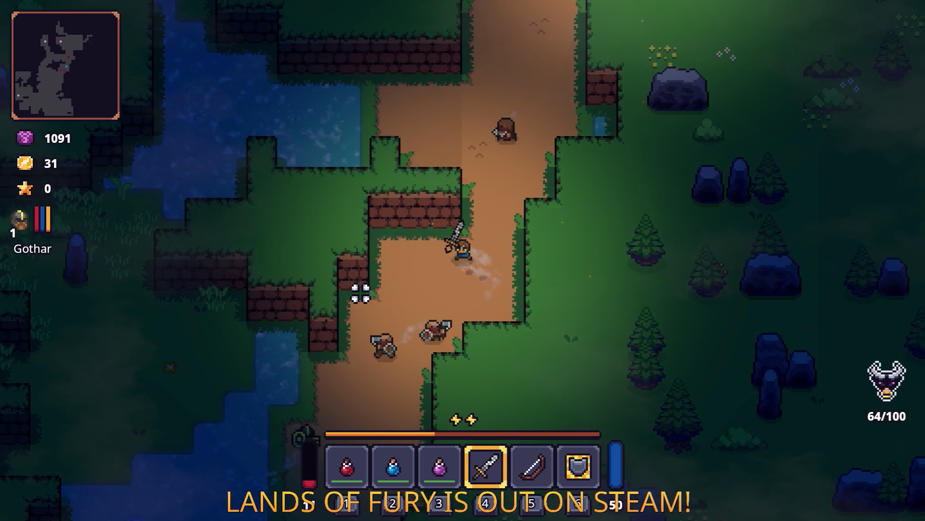
key(s)
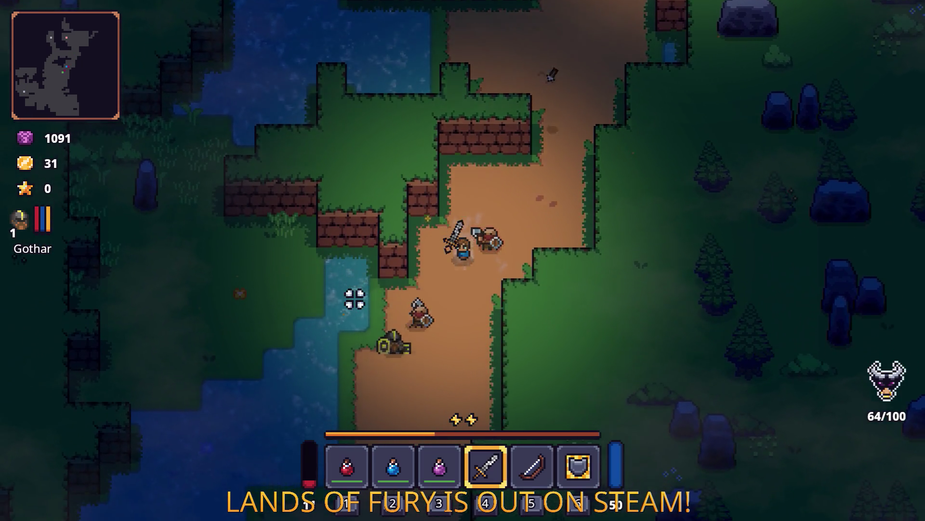
key(s)
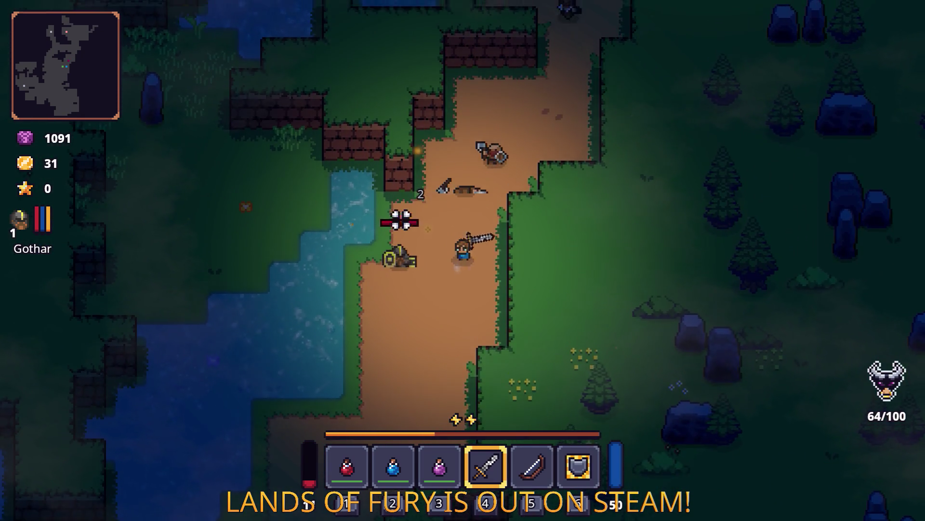
key(a)
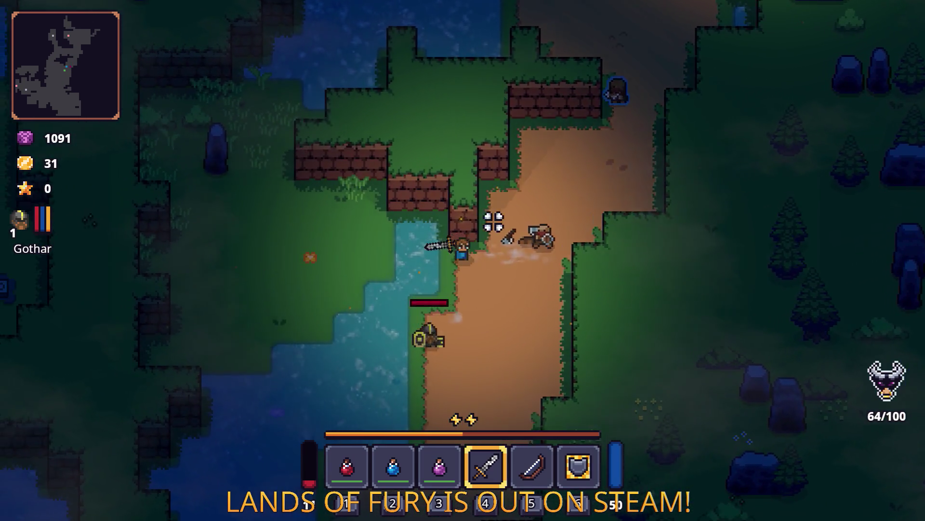
key(a)
key(w)
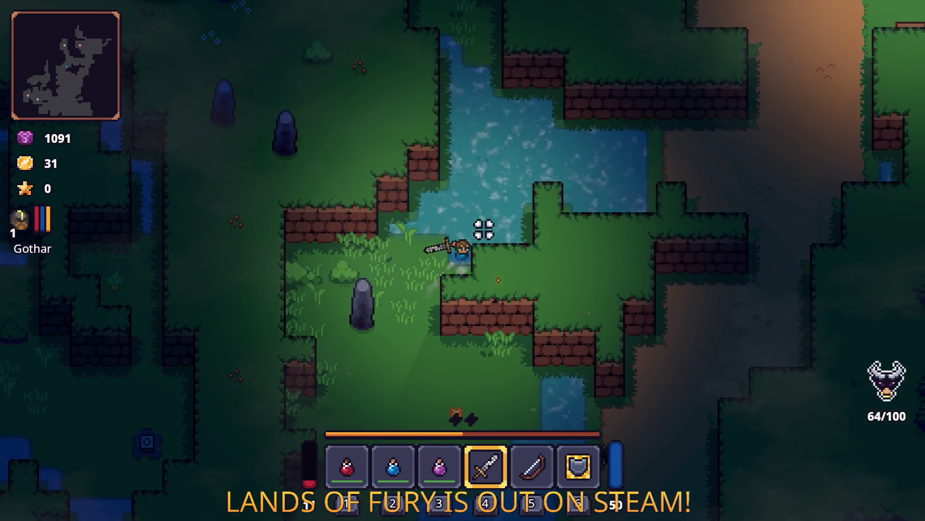
key(d)
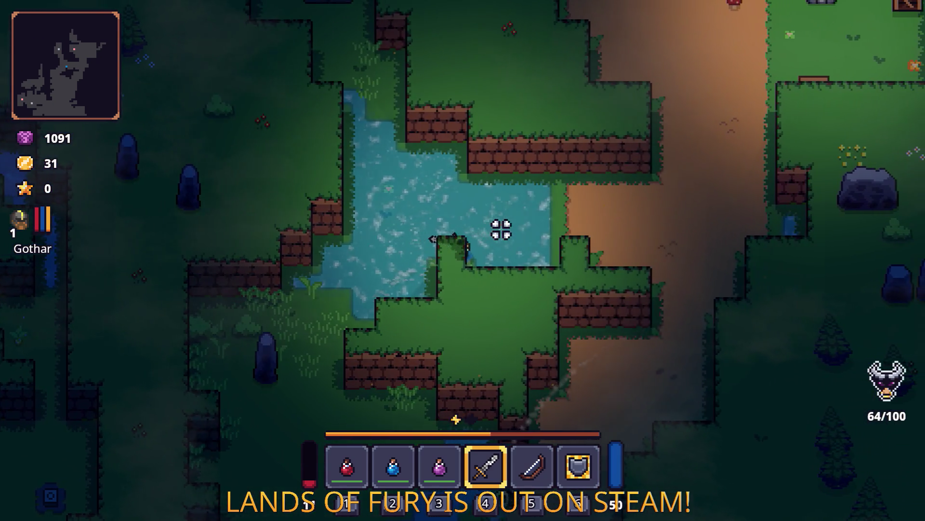
key(d)
key(w)
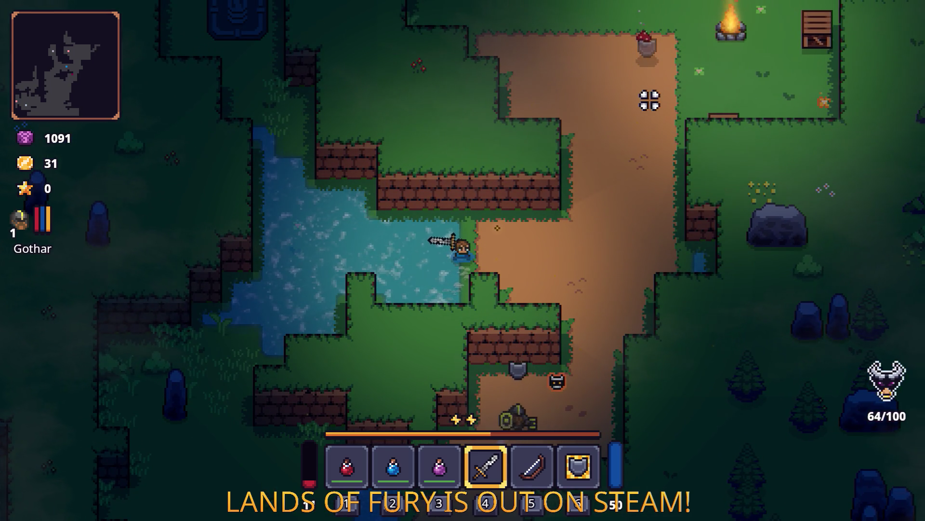
key(d)
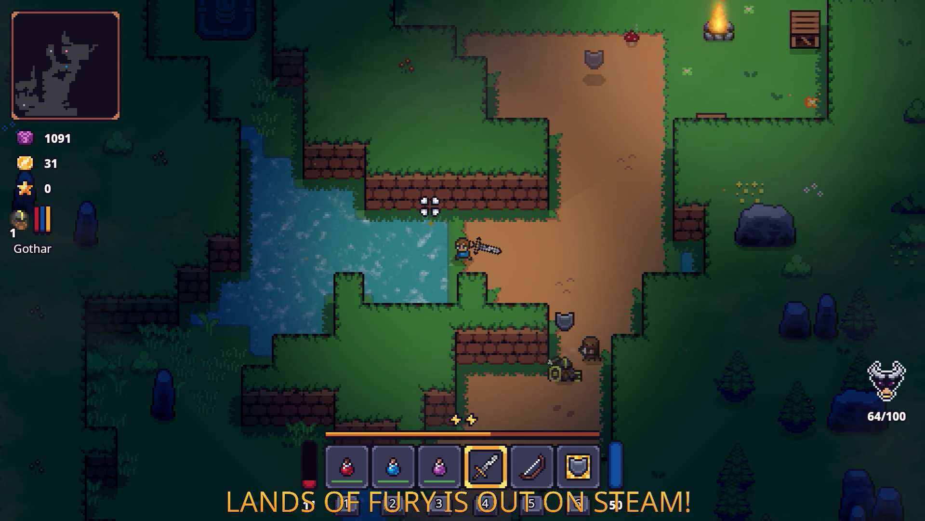
key(d)
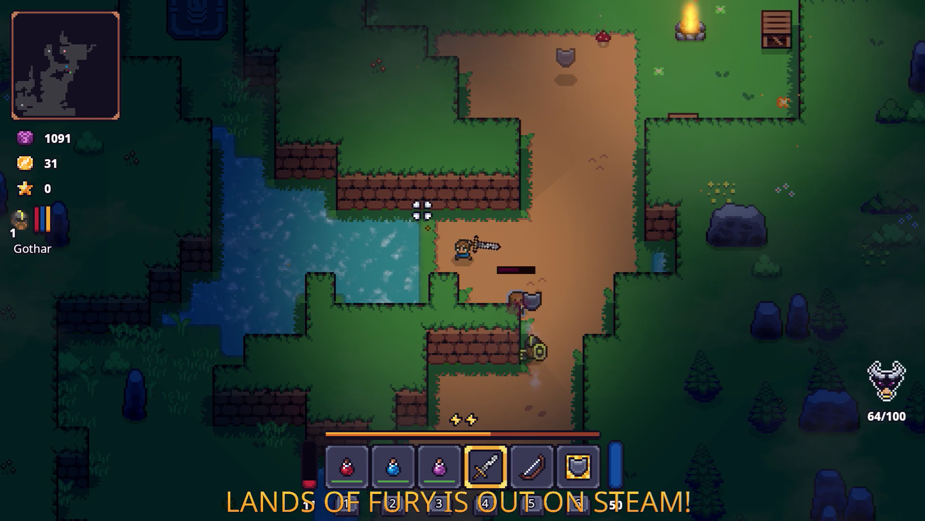
Kill the shield-bearing enemy with the sword and continue up the path.
click(512, 231)
key(s)
key(d)
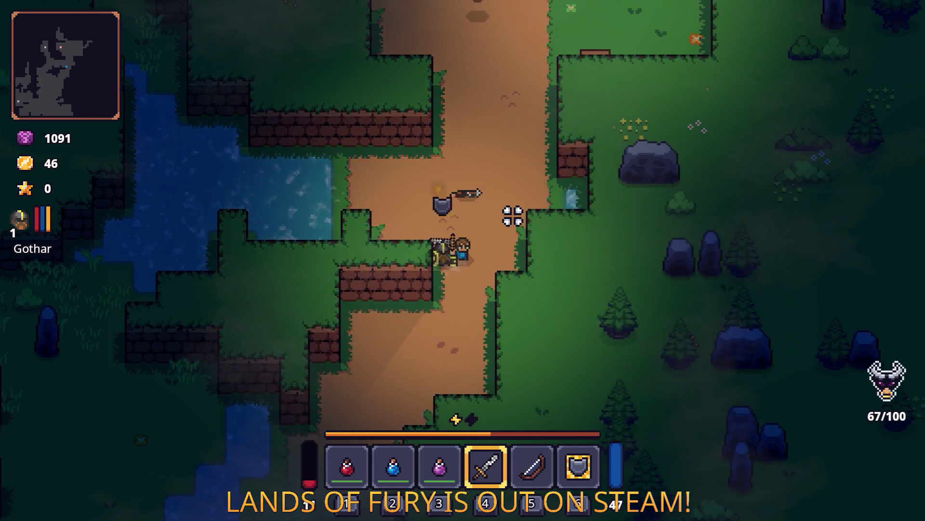
key(d)
key(w)
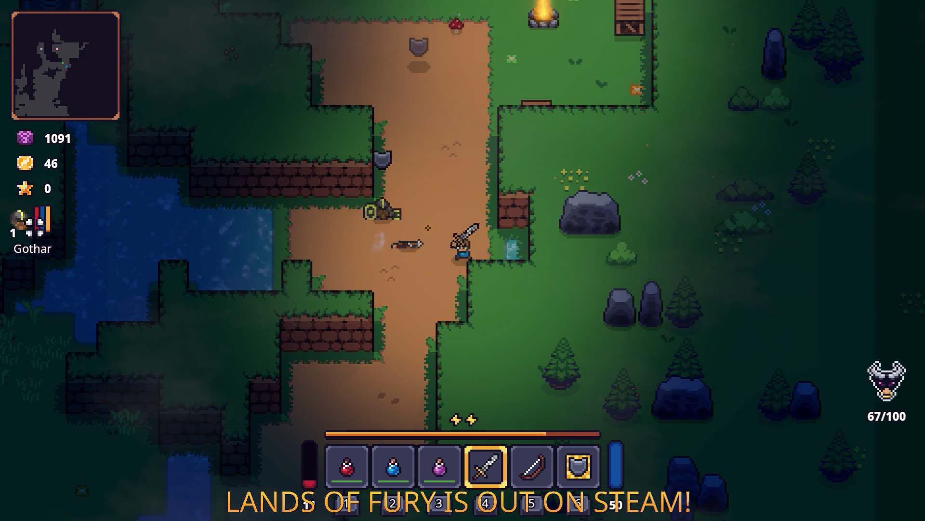
Check companion Gothar's stats and skills from the inventory, then close it.
key(i)
click(294, 352)
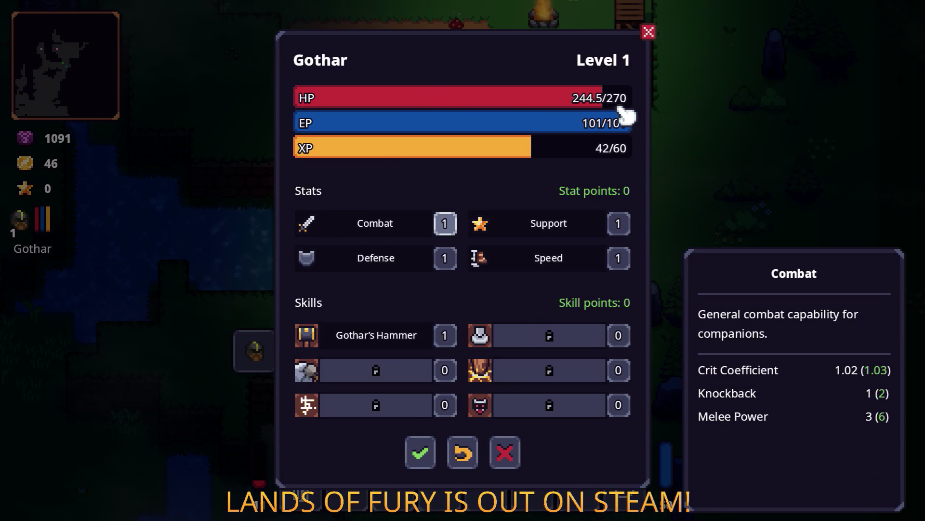
key(Escape)
key(Escape)
key(w)
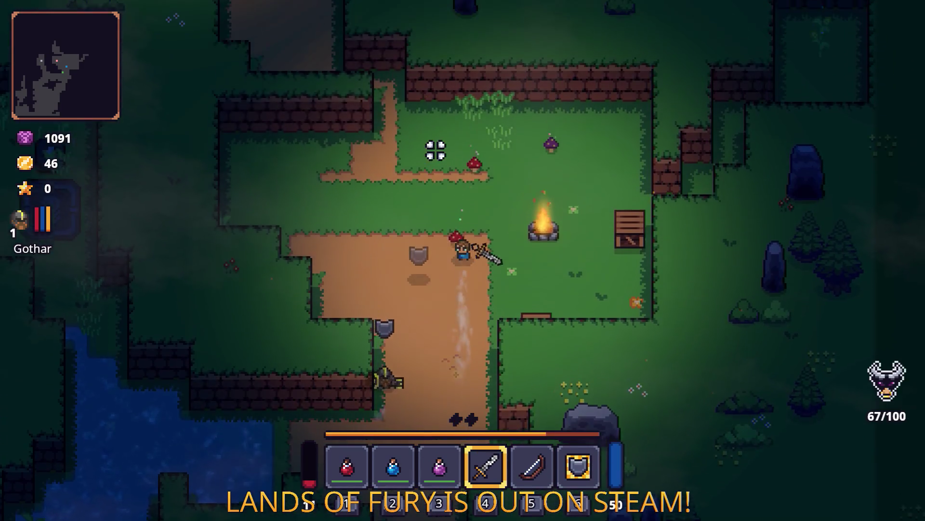
Defeat the next enemy, strike the campfire with the sword, and dash away.
click(409, 213)
key(w)
key(d)
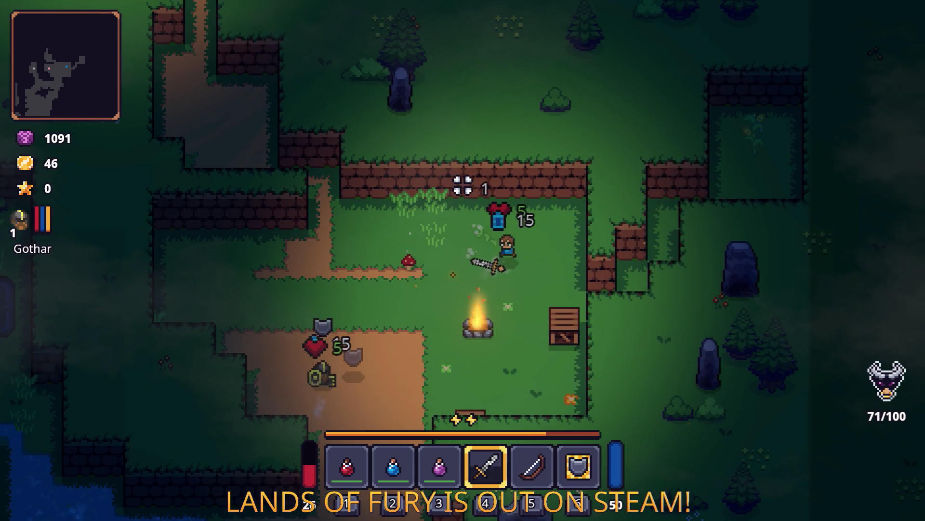
key(a)
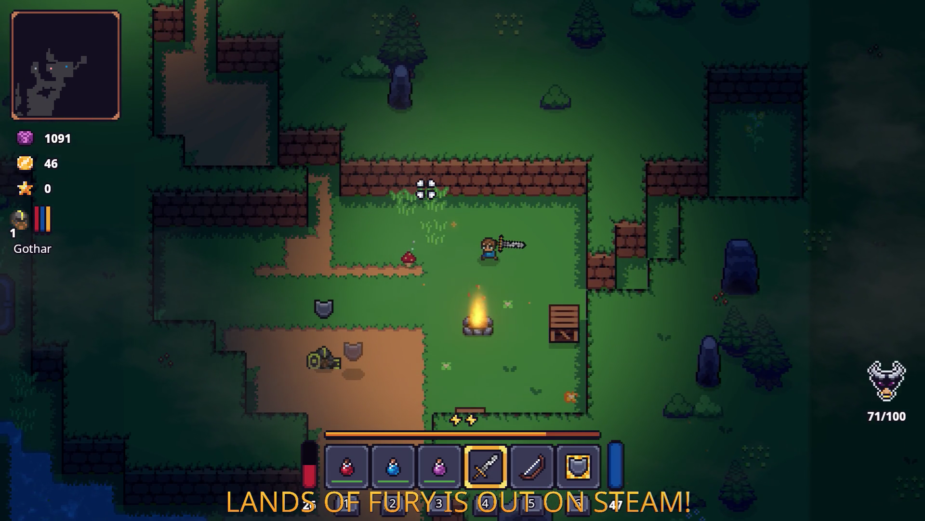
key(s)
click(535, 207)
key(space)
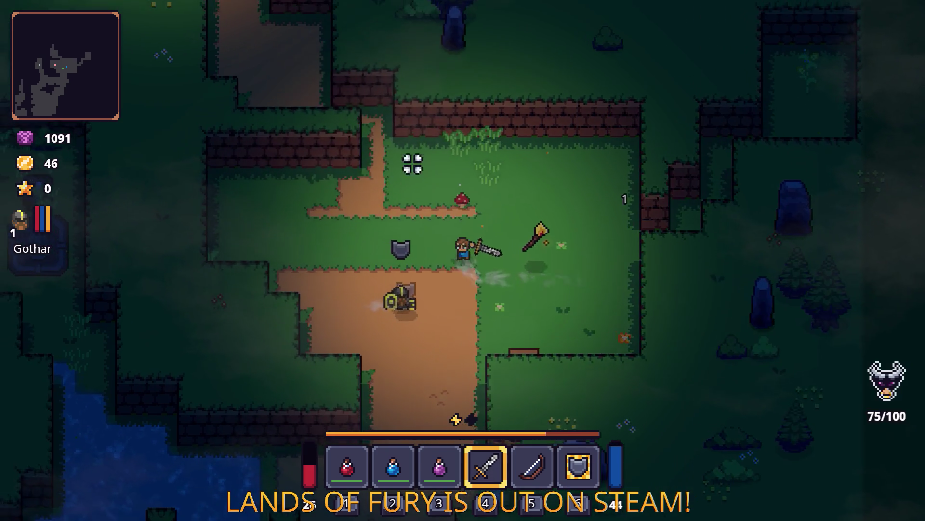
key(w)
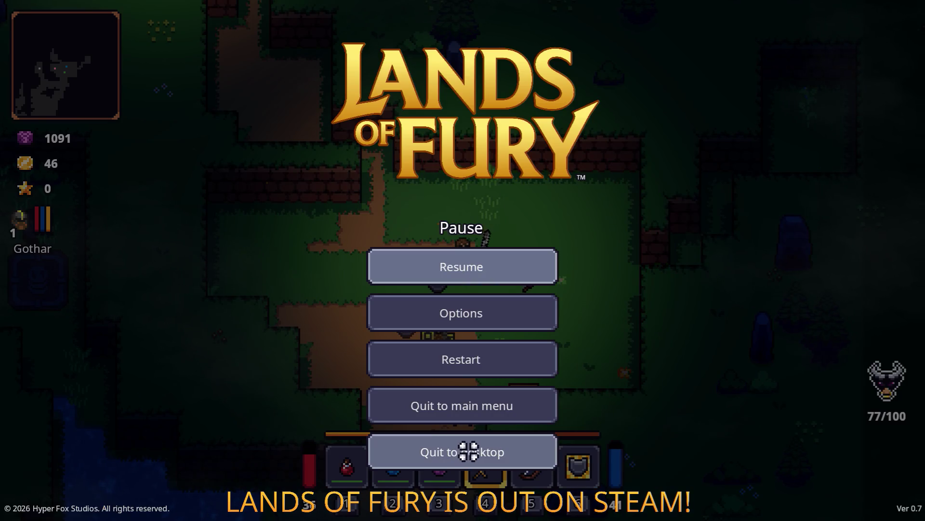
Choose 'Quit to desktop' from the Pause menu.
click(466, 451)
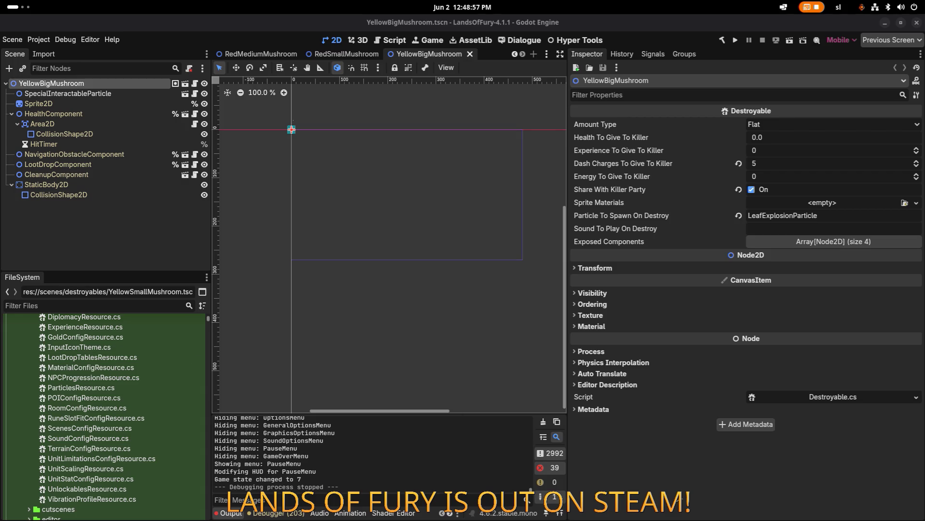
Clear the YellowBigMushroom node selection in the Scene dock, then switch to Visual Studio Code.
click(205, 331)
click(134, 244)
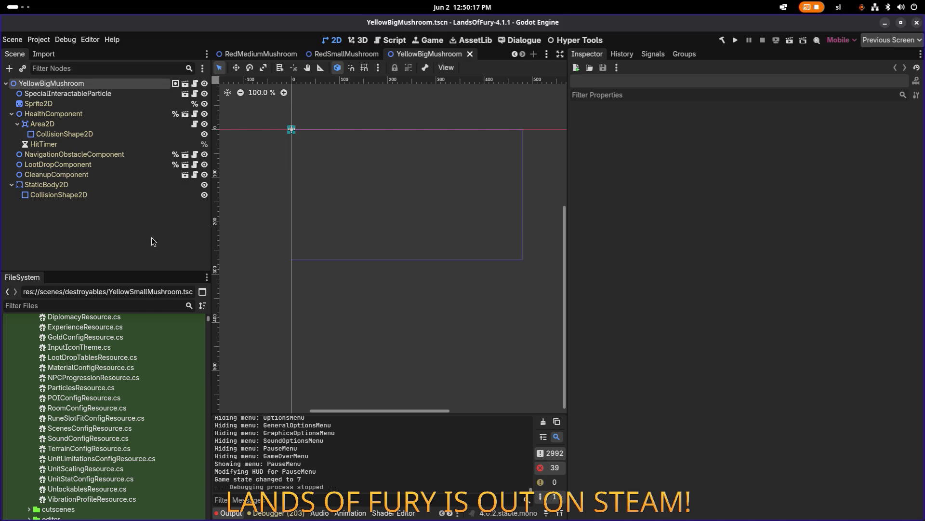
key(alt+Tab)
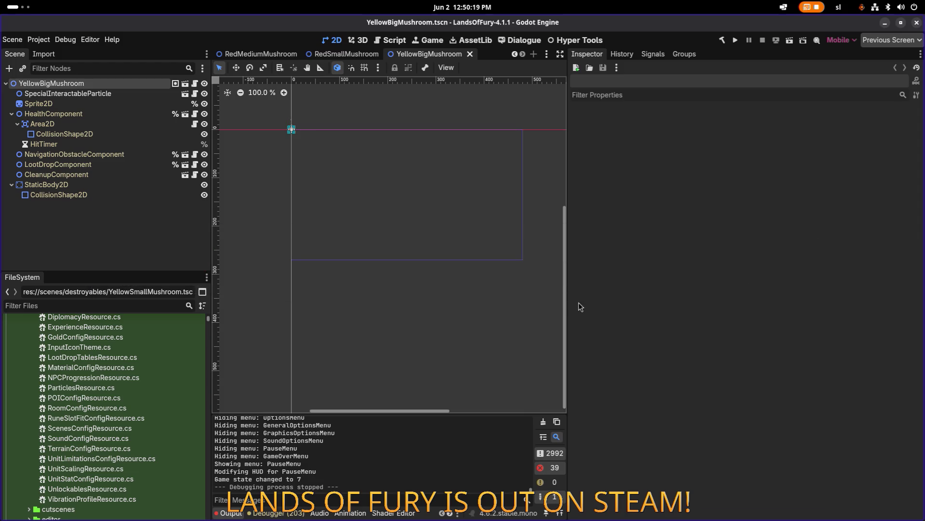
click(596, 258)
Scroll EnergySystem.cs up to line 1 and minimize Visual Studio Code.
scroll(407, 256, up, 20)
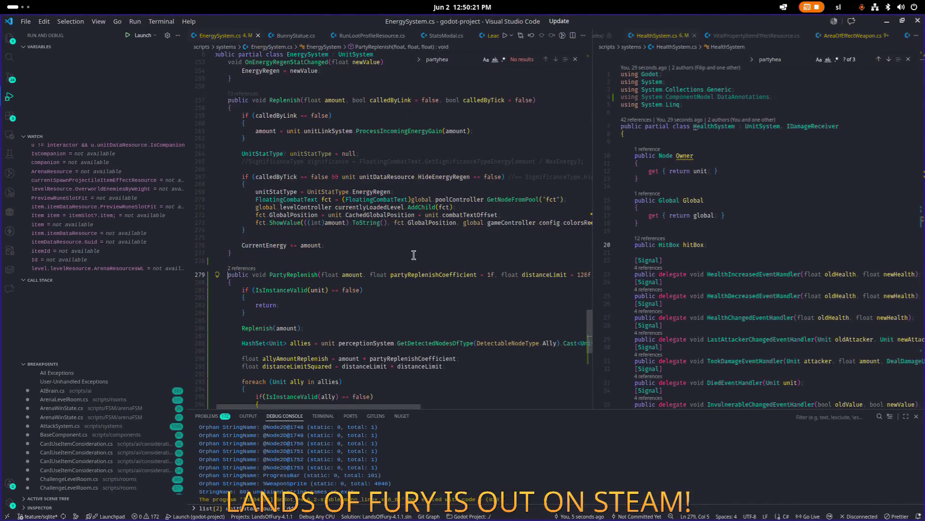
scroll(407, 255, up, 6)
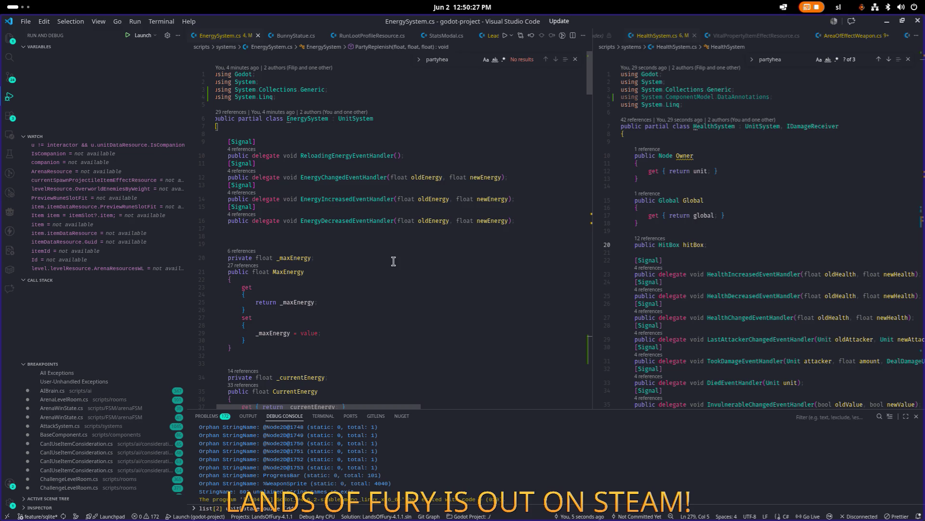
click(885, 24)
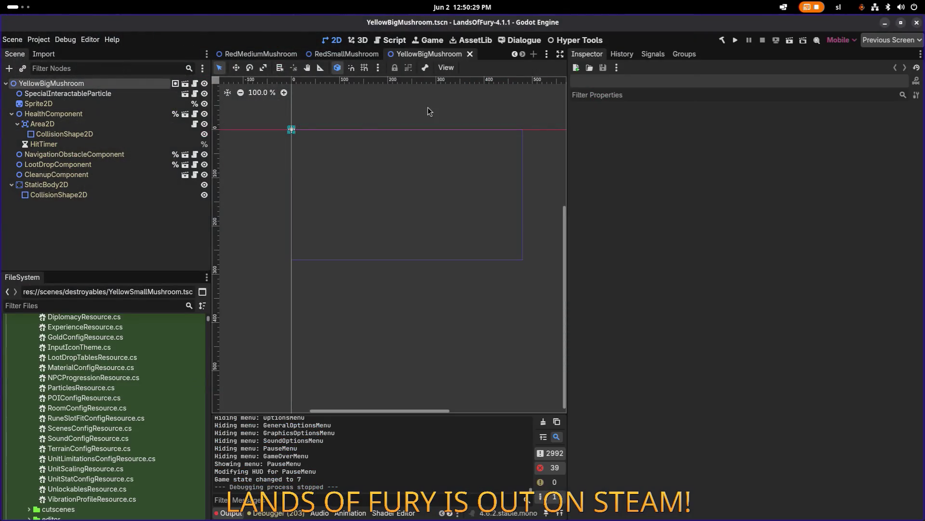
Filter the FileSystem for 'spore' and open RedSporesParticles.tscn.
click(106, 305)
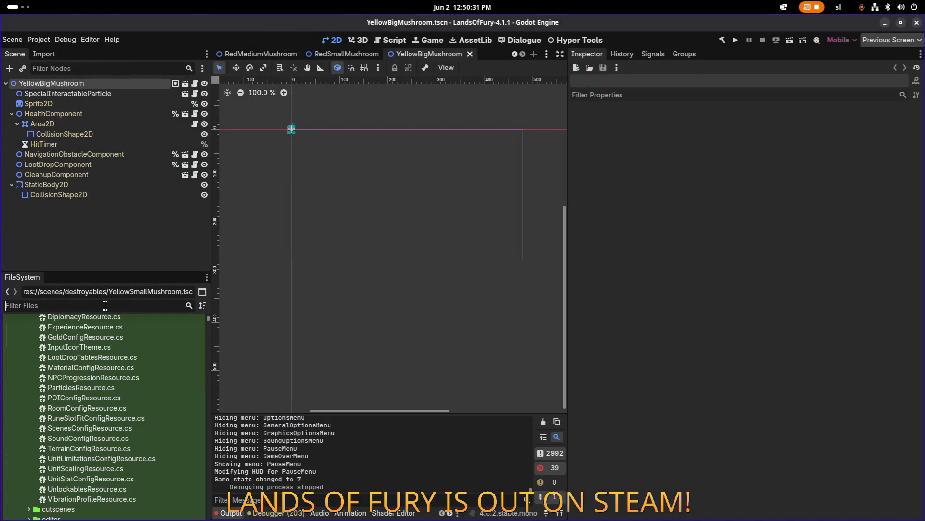
text(spor)
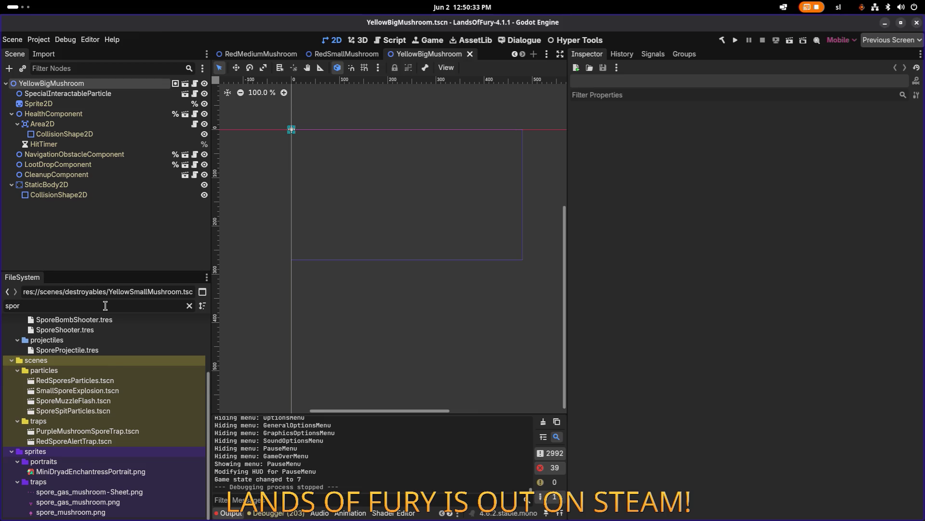
text(e)
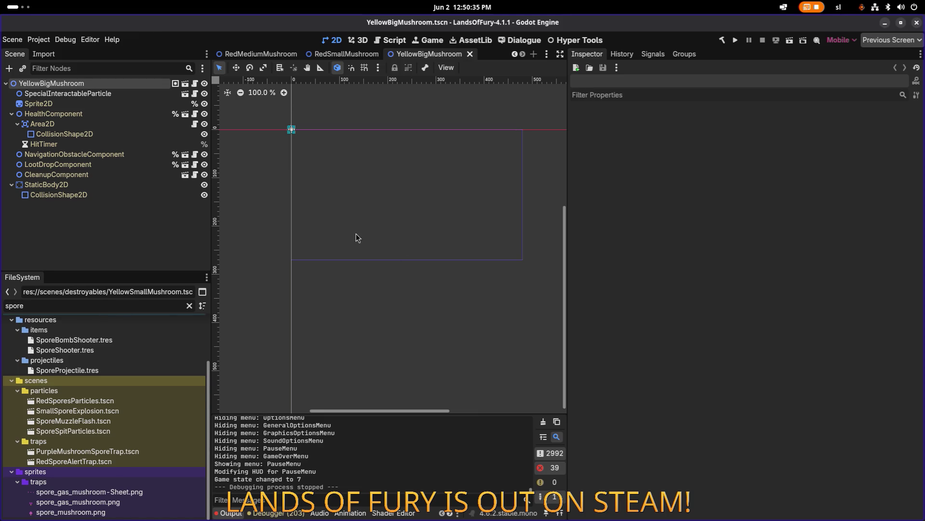
double_click(115, 401)
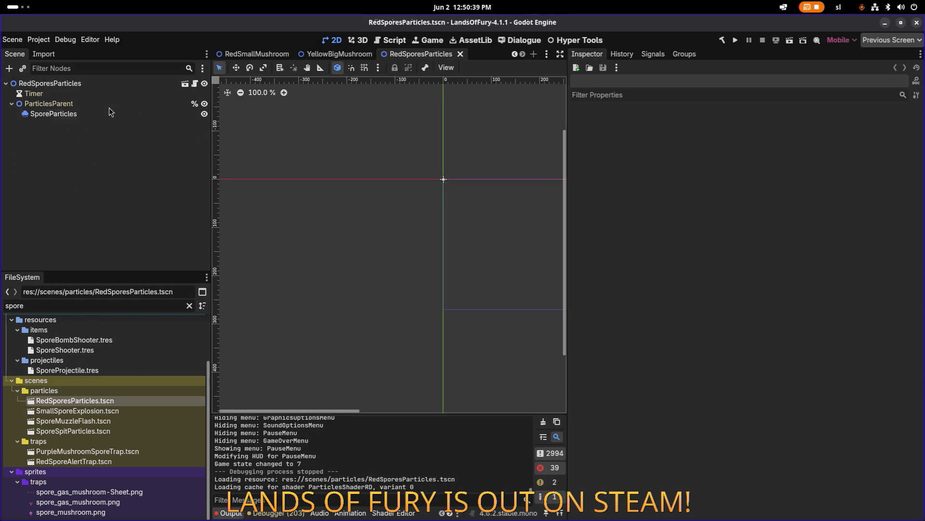
Turn on Emitting for SporeParticles and frame the canvas to preview the red spore burst.
click(109, 113)
scroll(308, 147, right, 3)
scroll(308, 147, up, 2)
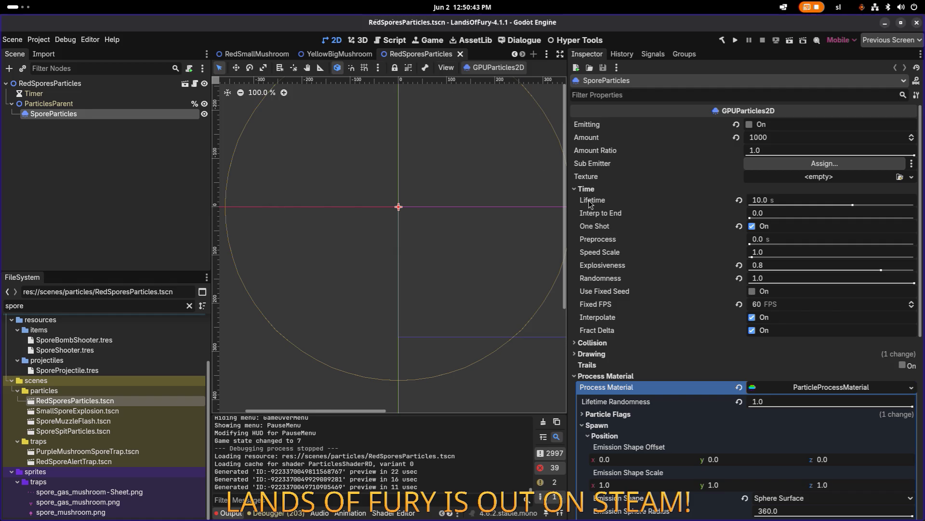
click(749, 124)
scroll(462, 203, up, 8)
scroll(462, 203, down, 2)
drag(450, 205, 512, 211)
scroll(482, 217, down, 13)
scroll(466, 217, up, 1)
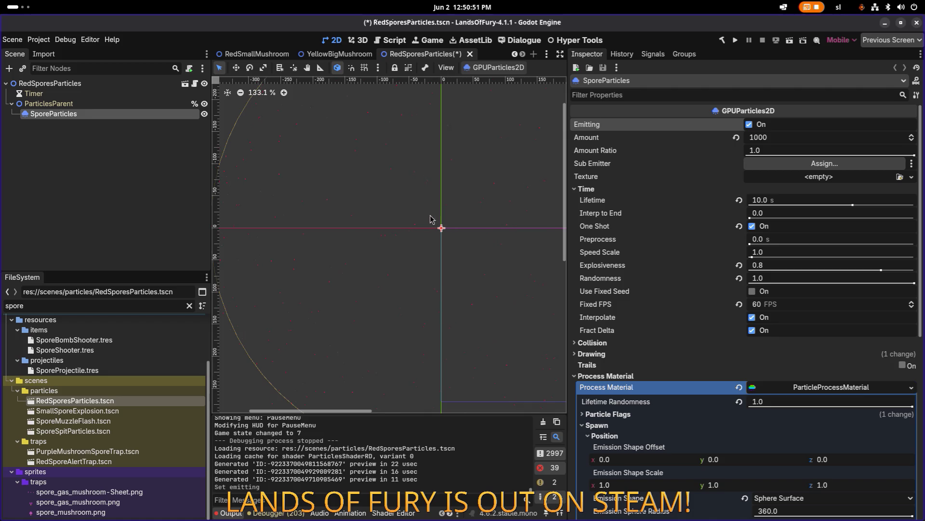
Toggle SporeParticles' Emitting off and on to replay the burst.
click(750, 125)
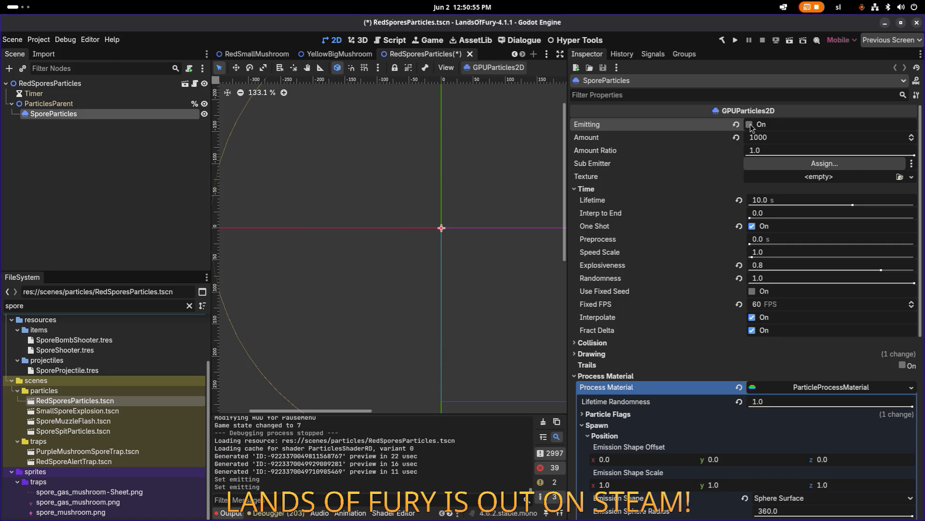
click(750, 125)
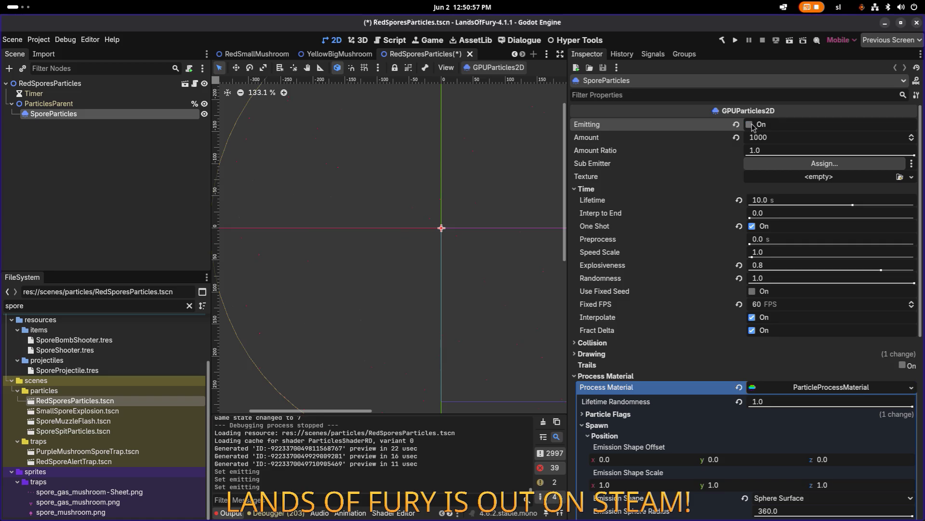
click(750, 125)
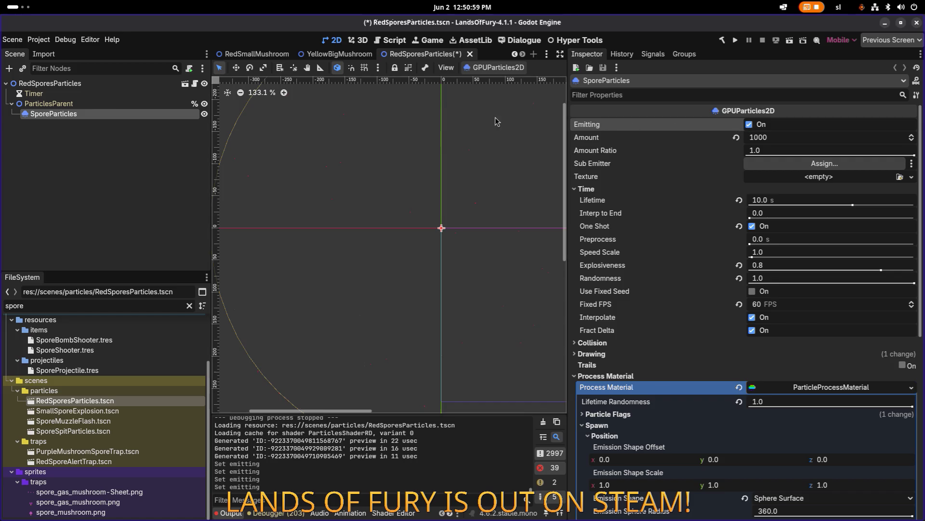
Close RedSporesParticles without saving and widen the 2D viewport.
click(469, 54)
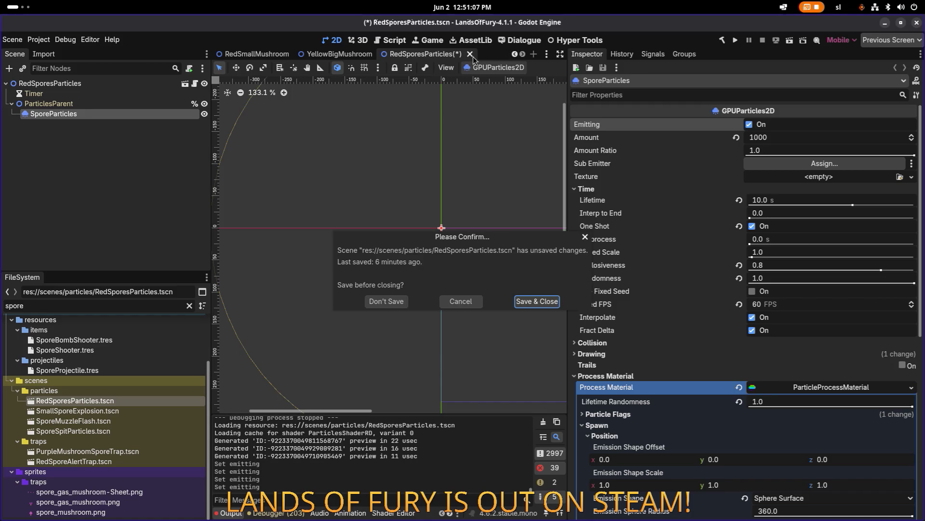
click(386, 301)
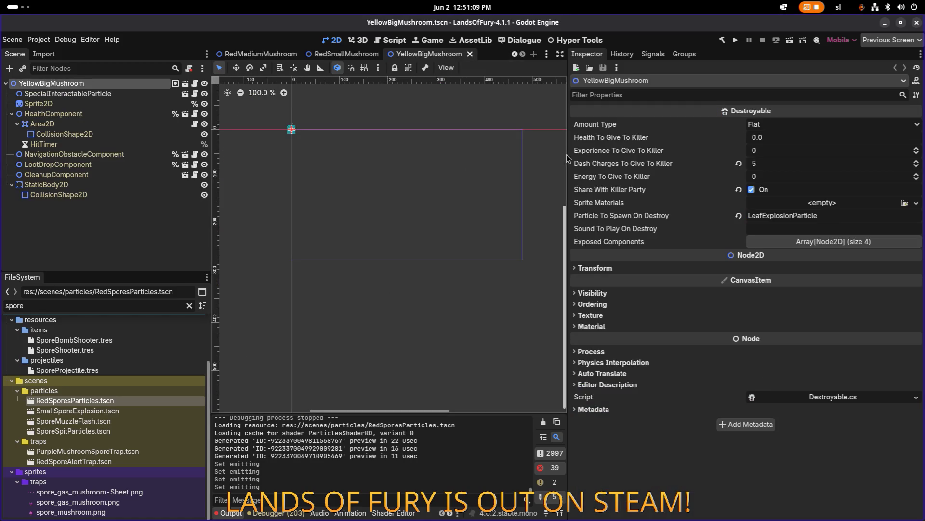
drag(565, 155, 689, 144)
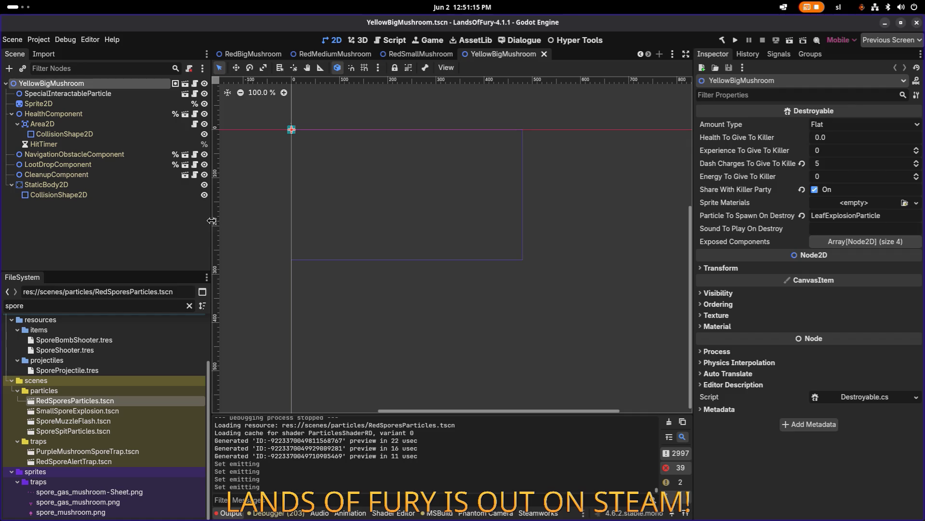
Widen the scene tree and file panels, then bring up the app switcher.
drag(212, 220, 247, 217)
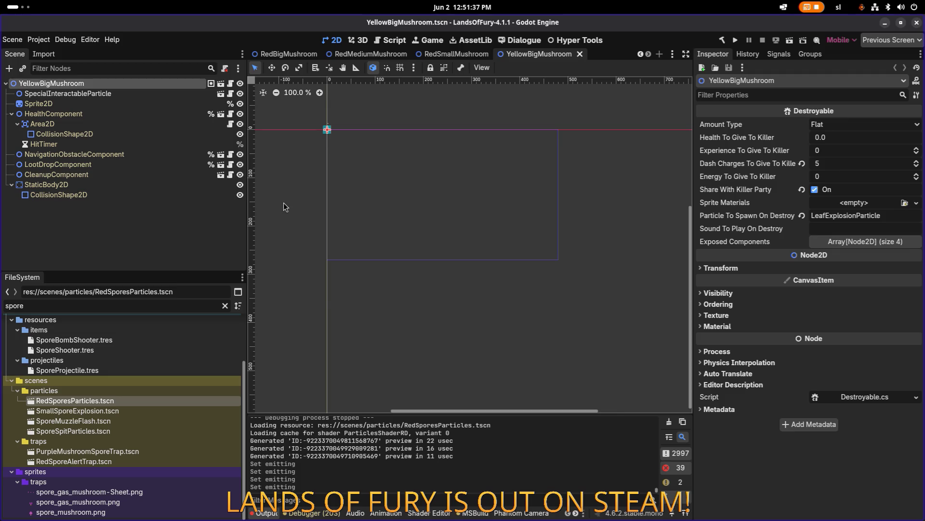
key(alt+Tab)
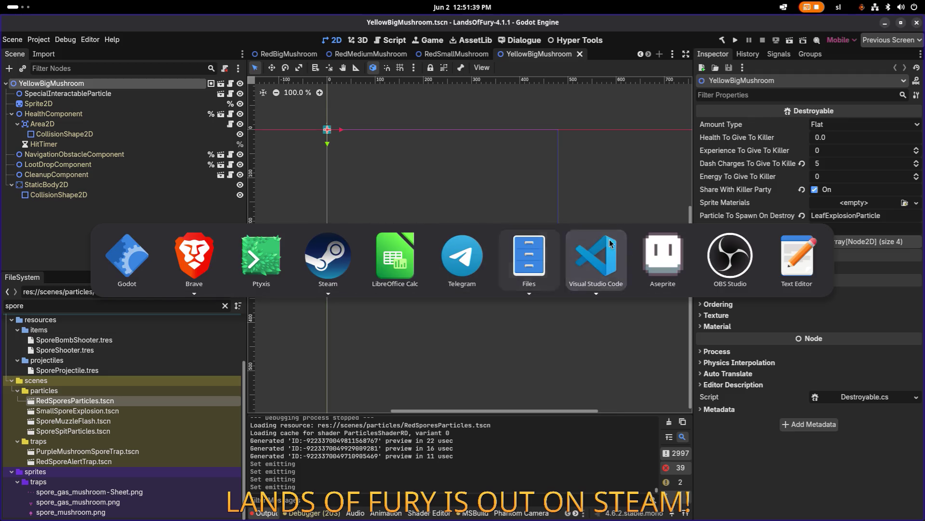
Visit OBS Studio, lower the audio volume, then head back toward Godot.
click(728, 255)
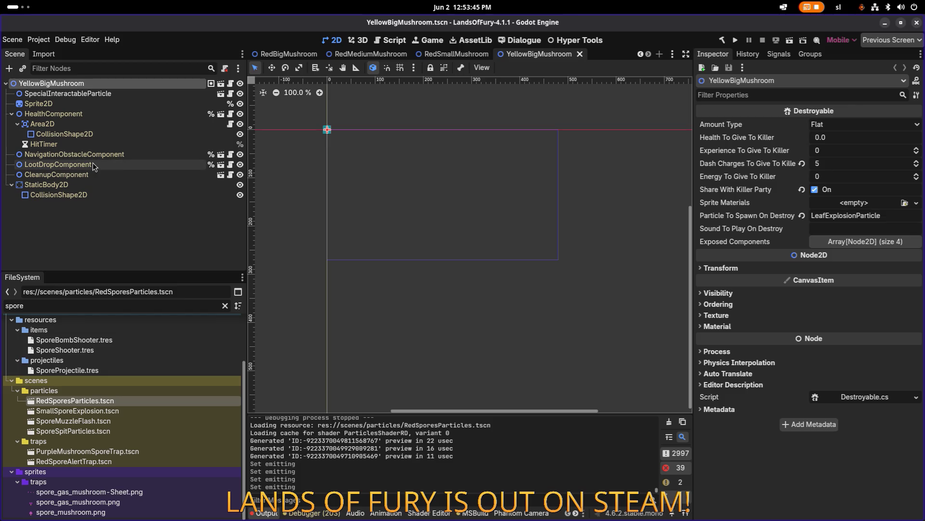
key(XF86AudioLowerVolume)
key(XF86AudioLowerVolume)
key(XF86AudioLowerVolume)
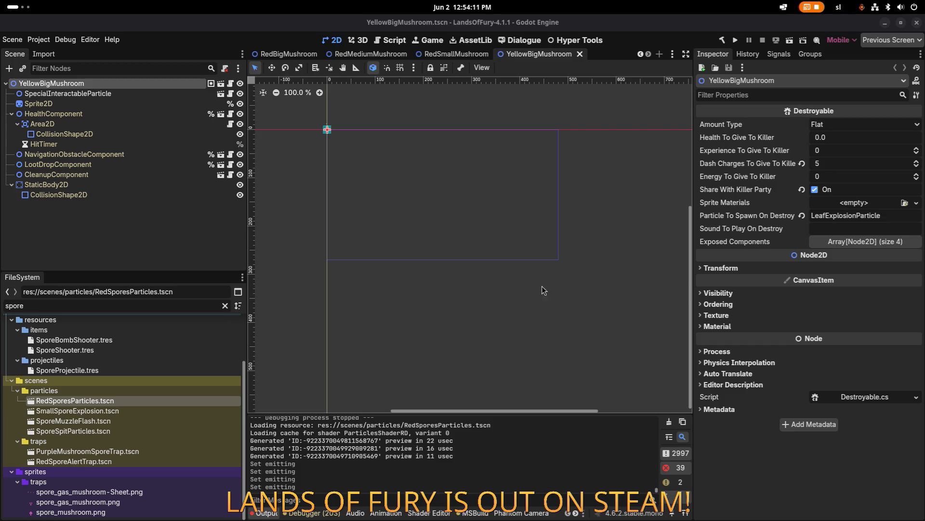
key(alt+Tab)
mouse_move(350, 233)
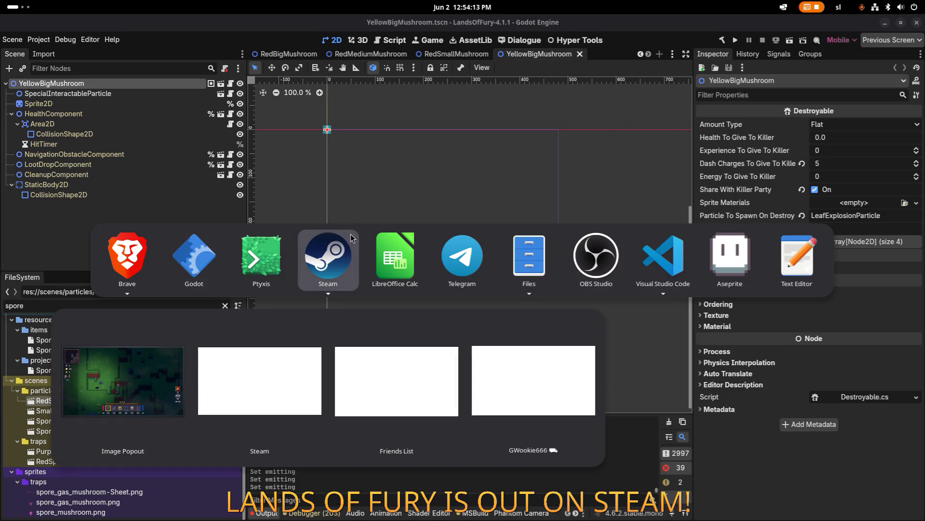
key(Escape)
key(alt+Tab)
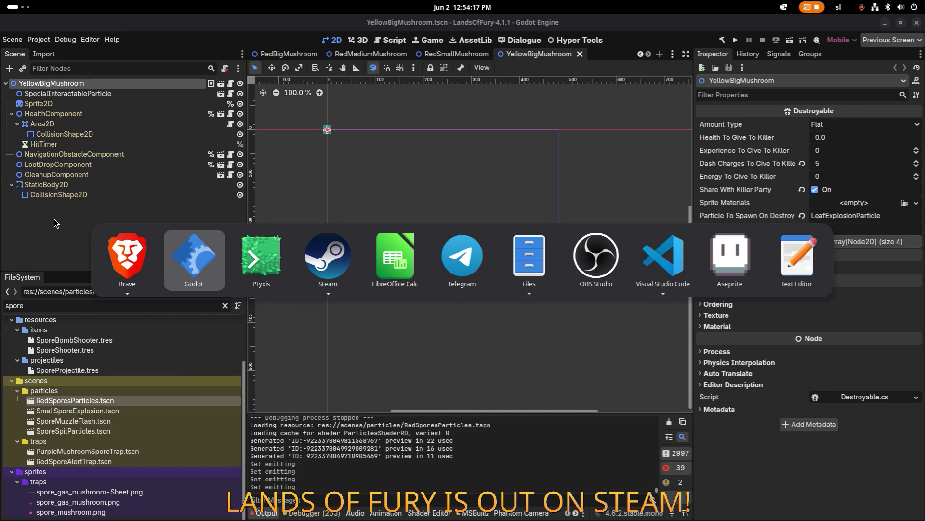
key(Escape)
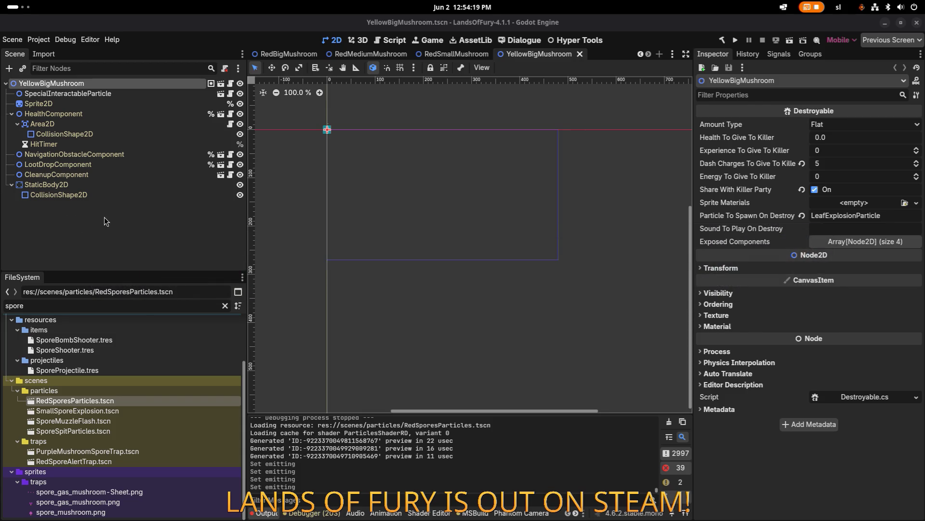
key(alt+Tab)
mouse_move(649, 258)
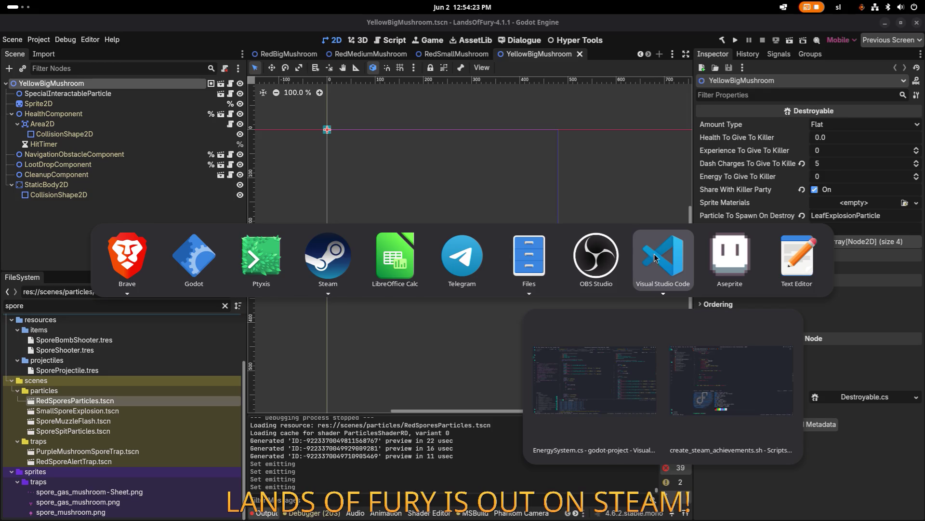
key(Escape)
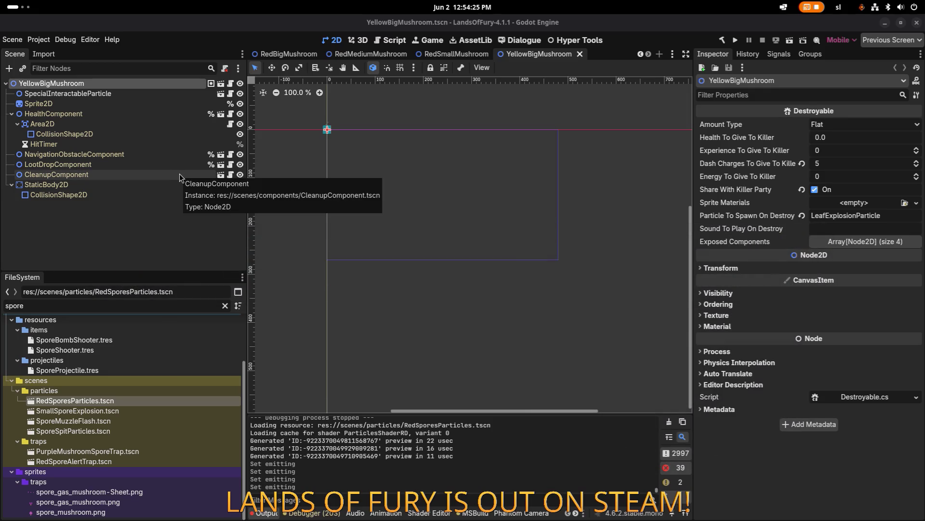
click(139, 214)
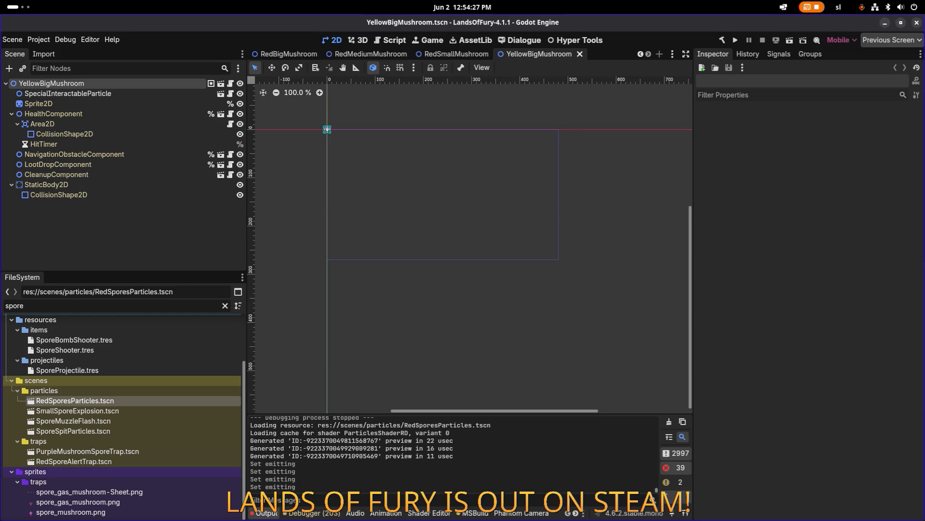
key(ctrl+shift+a)
Quick-open scenes matching 'trap' and open BuffAltar.tscn in a new tab.
text(trap)
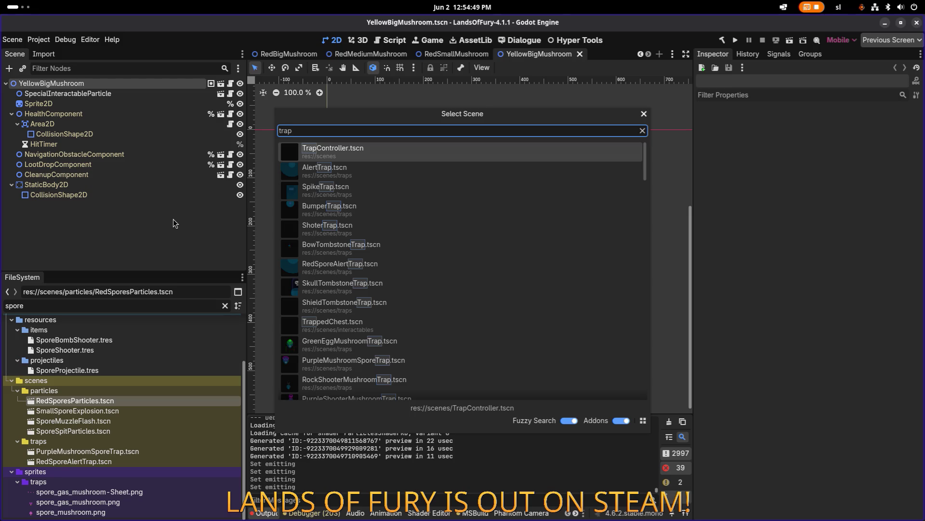
key(Down)
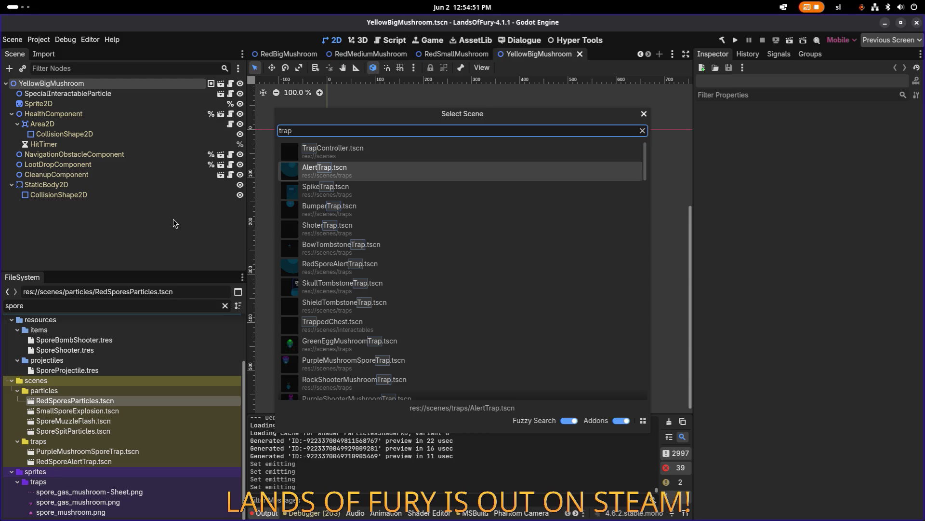
key(Down)
key(Down)
key(Down)
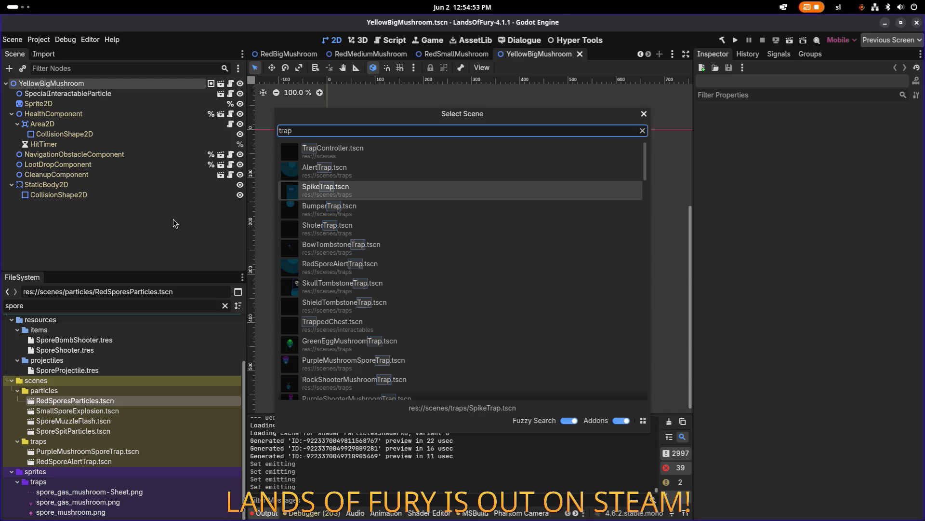
key(Down)
key(Down)
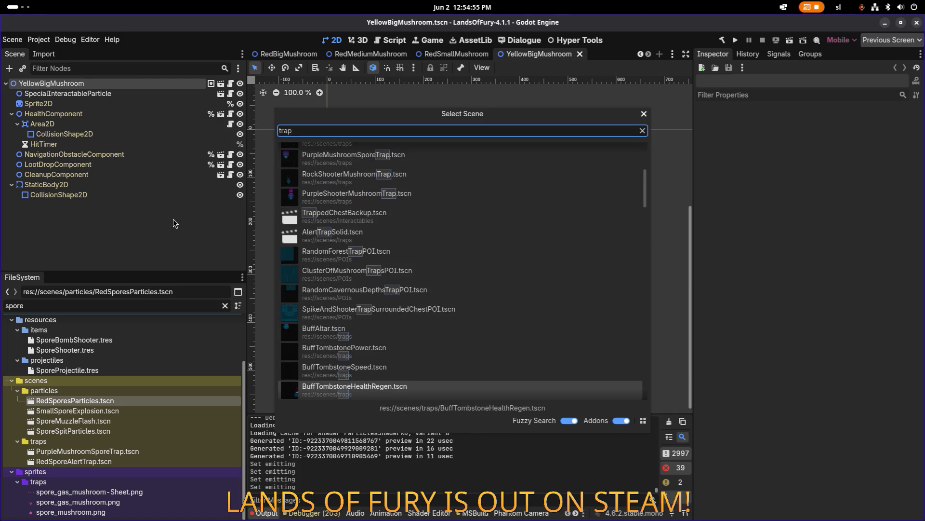
key(Up)
key(Up)
key(Up)
key(Up)
key(Up)
key(Up)
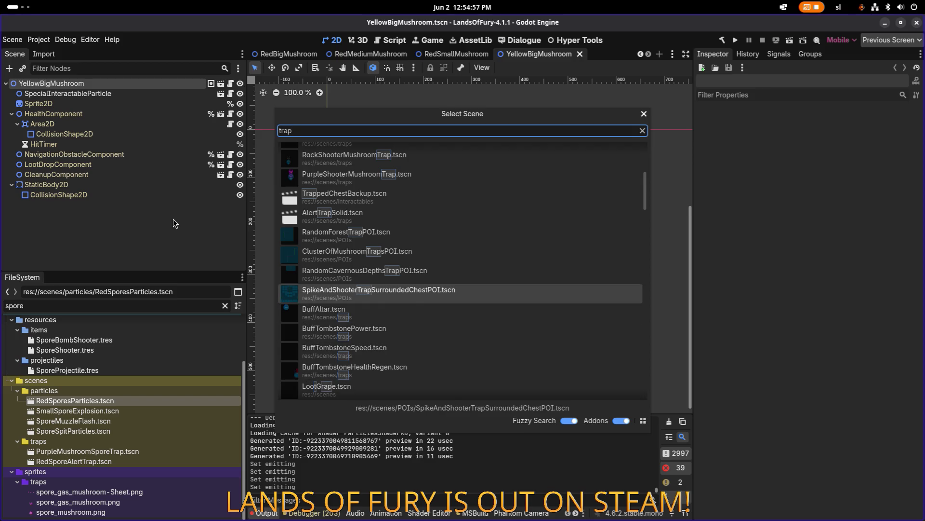
key(Down)
key(Down)
key(Return)
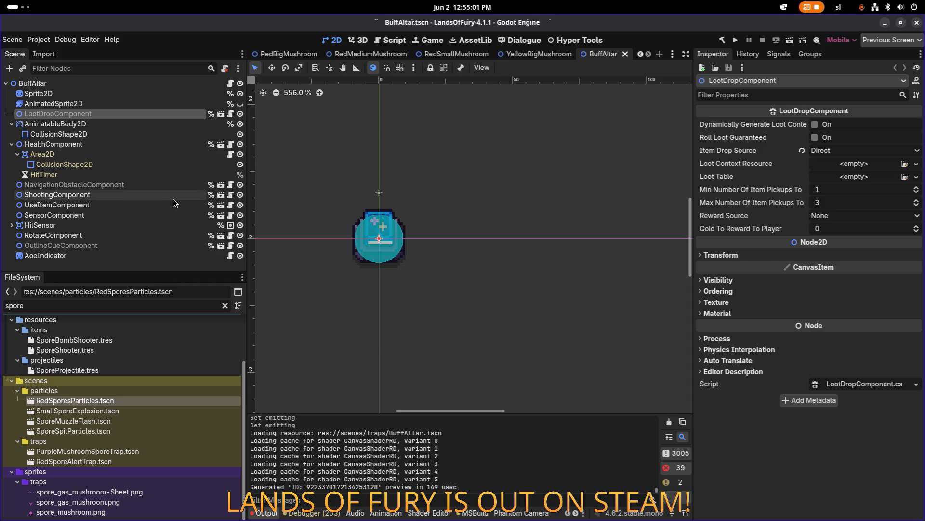
Review ShootingComponent's Item Use, Pre-Use, Target Detection and Start Offset sections, then select HitSensor.
click(172, 199)
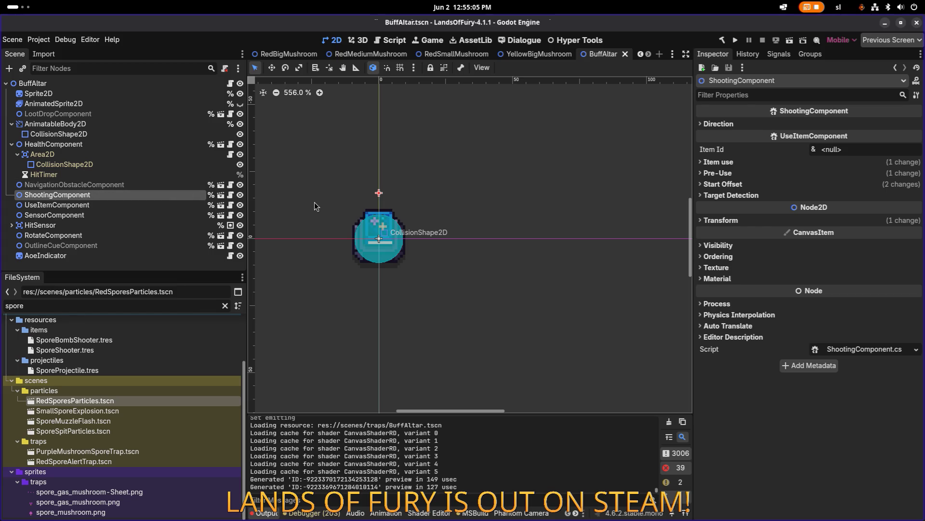
click(754, 164)
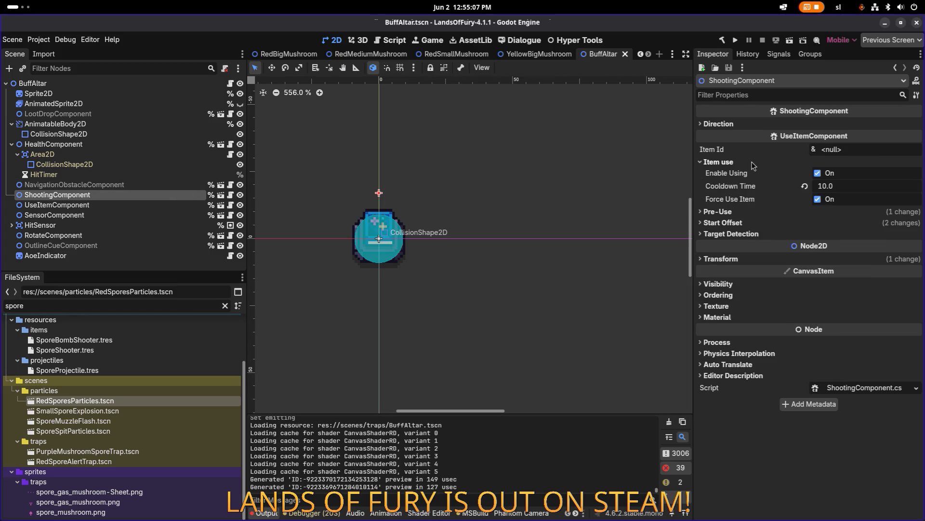
click(751, 162)
click(740, 174)
click(740, 173)
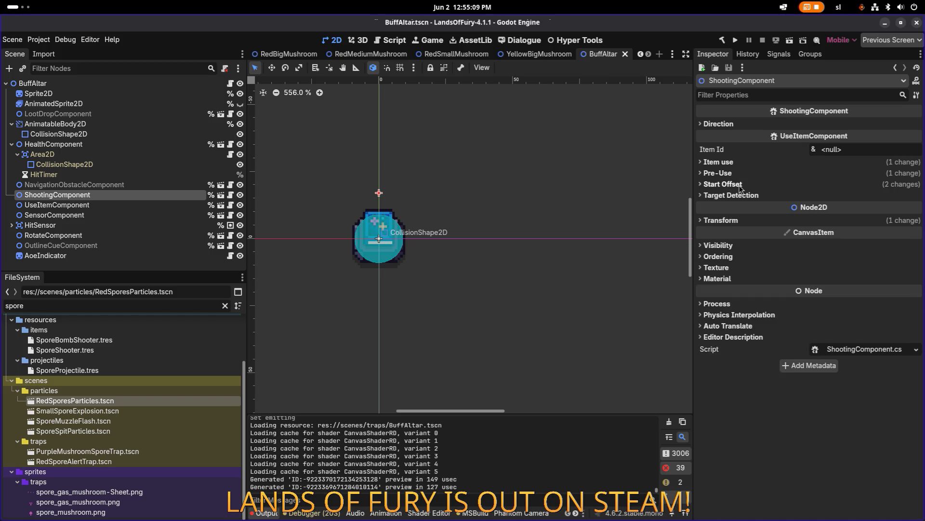
click(743, 191)
click(748, 194)
click(744, 186)
click(746, 186)
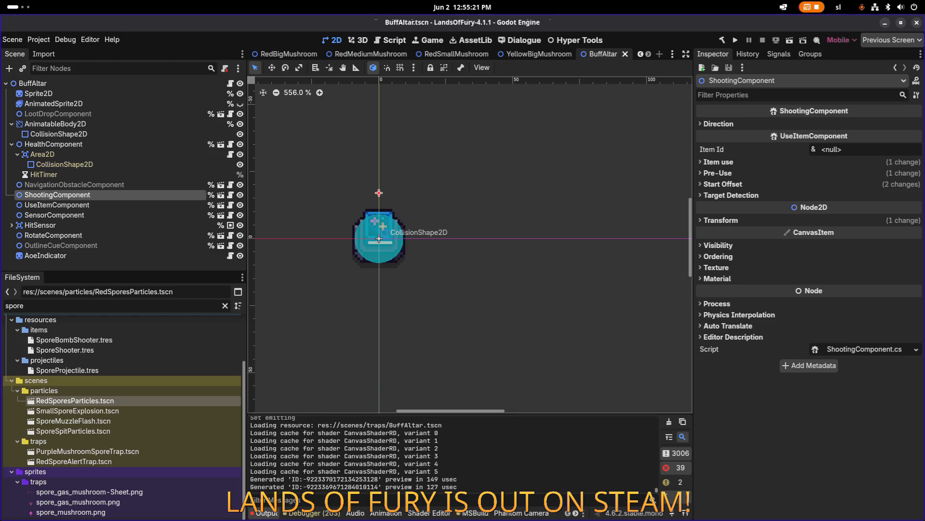
click(164, 225)
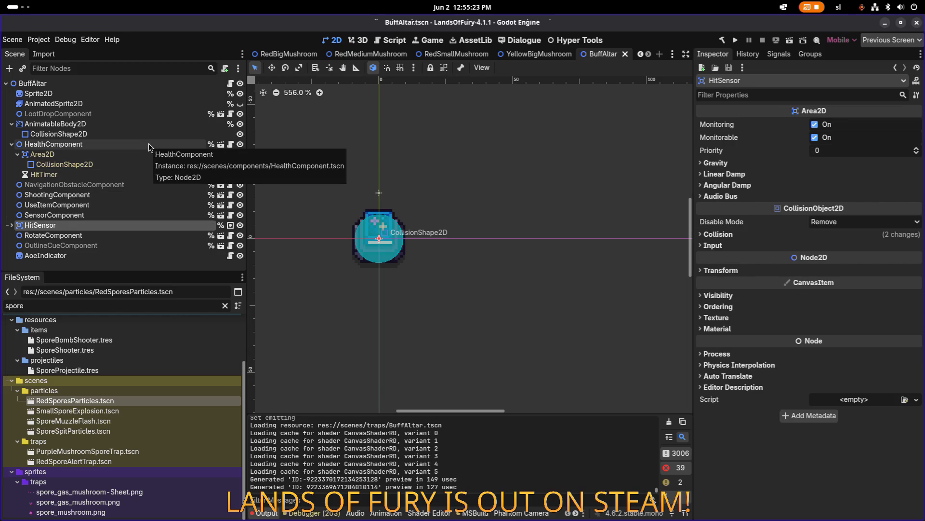
Inspect AnimatableBody2D and HealthComponent (team 666, 20 max health), then select the old file filter text.
click(128, 124)
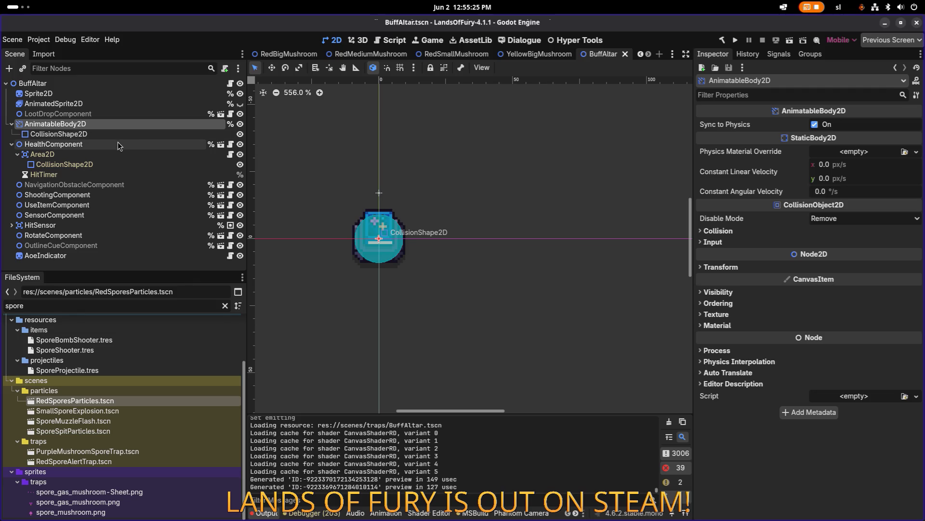
click(118, 143)
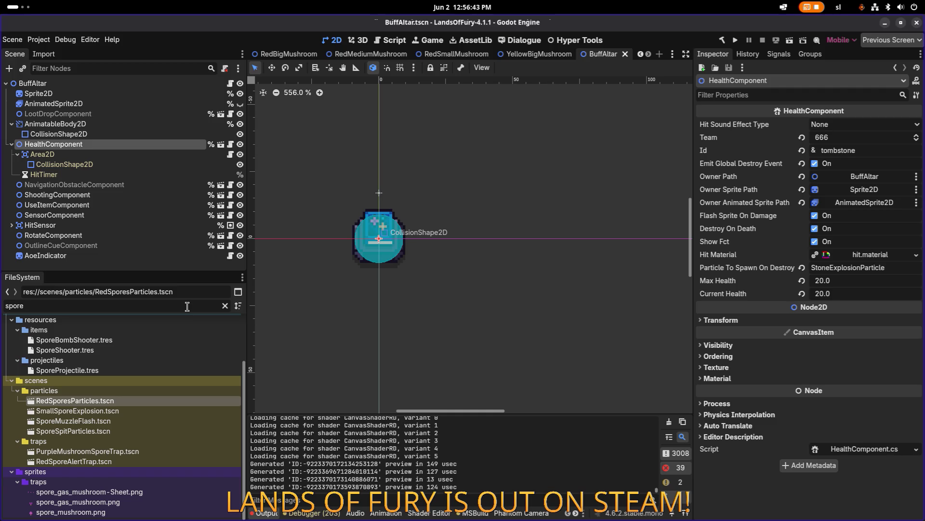
double_click(187, 306)
Duplicate PoisonBow.tres as SmallHealingSpore.tres in the items resources.
text(posion)
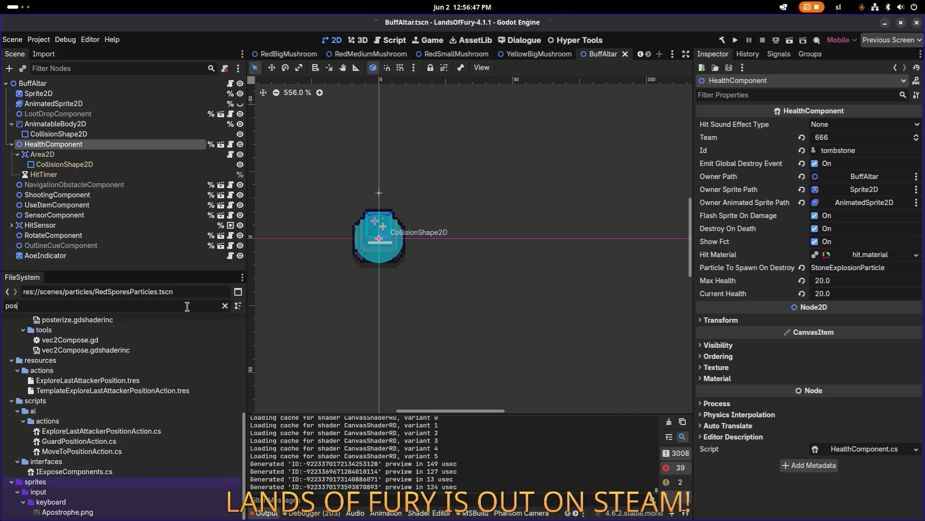
key(BackSpace)
key(BackSpace)
key(BackSpace)
text(ison)
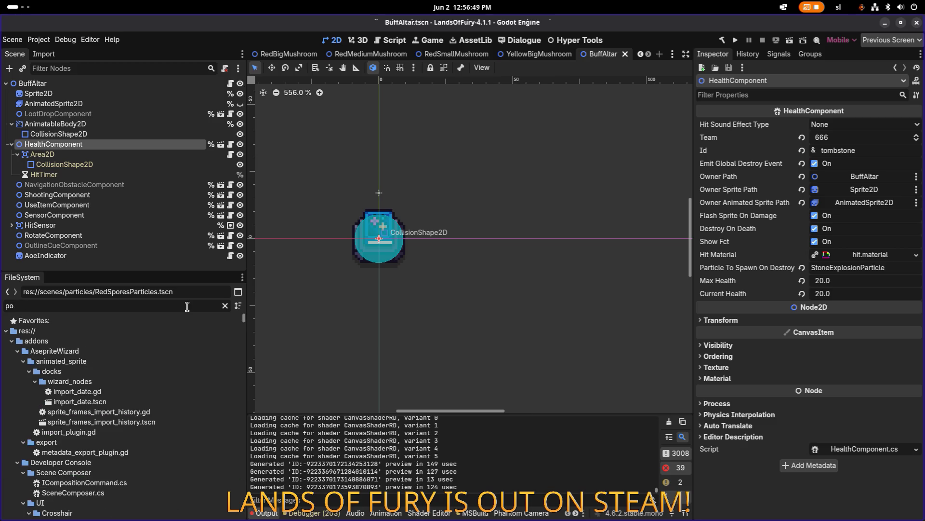
text(bo)
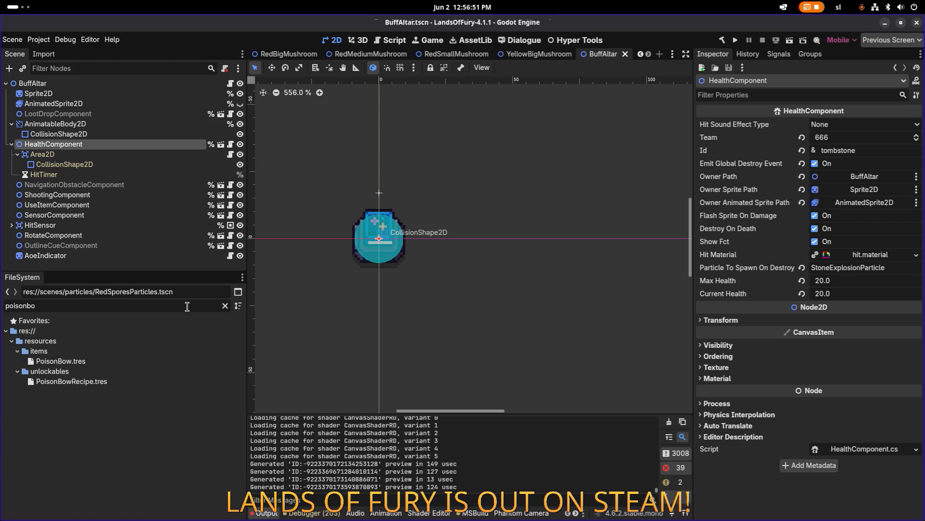
click(117, 361)
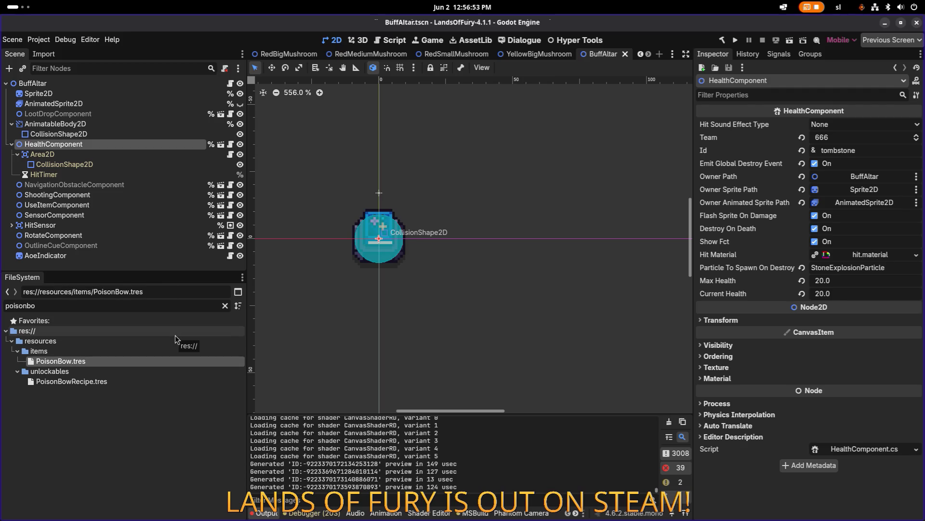
key(ctrl+d)
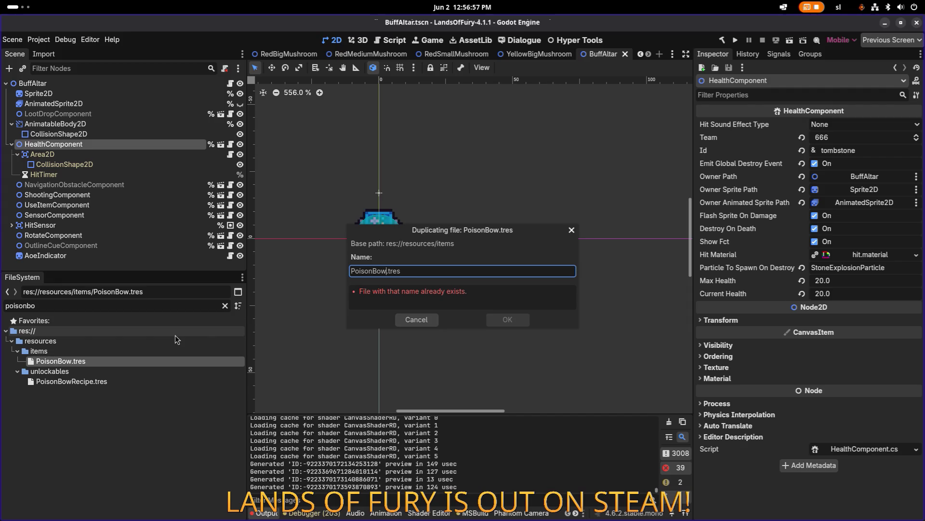
key(shift+Home)
text(SmallHeal)
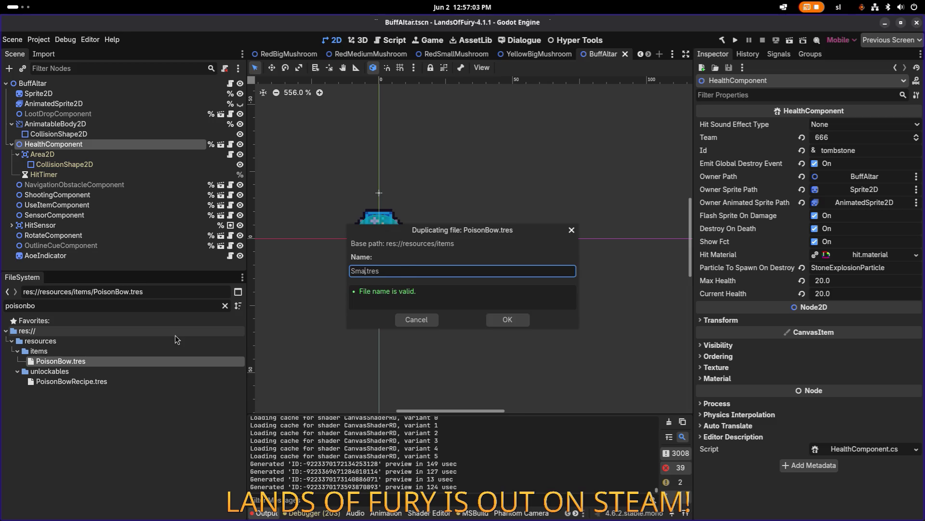
text(ingSpore)
key(Return)
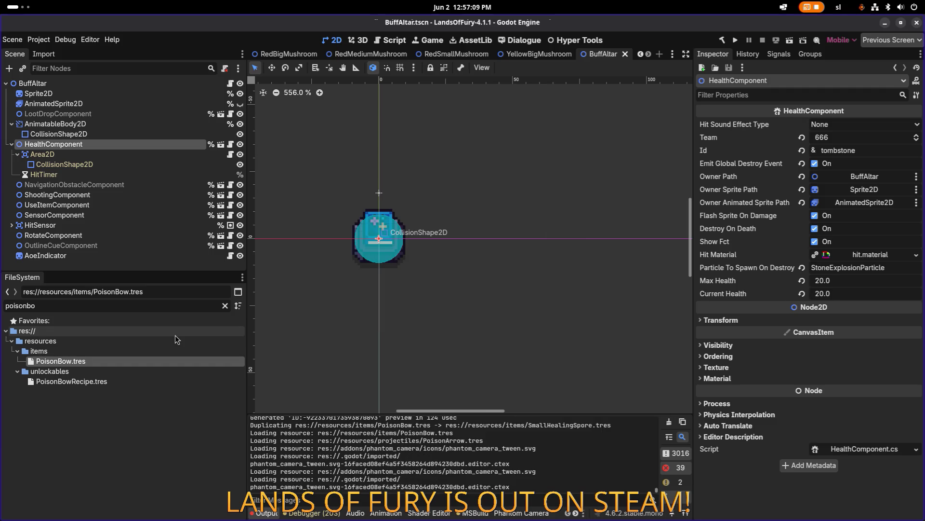
Filter the FileSystem for 'smallheal' and select the new SmallHealingSpore.tres.
click(151, 306)
key(ctrl+a)
text(s)
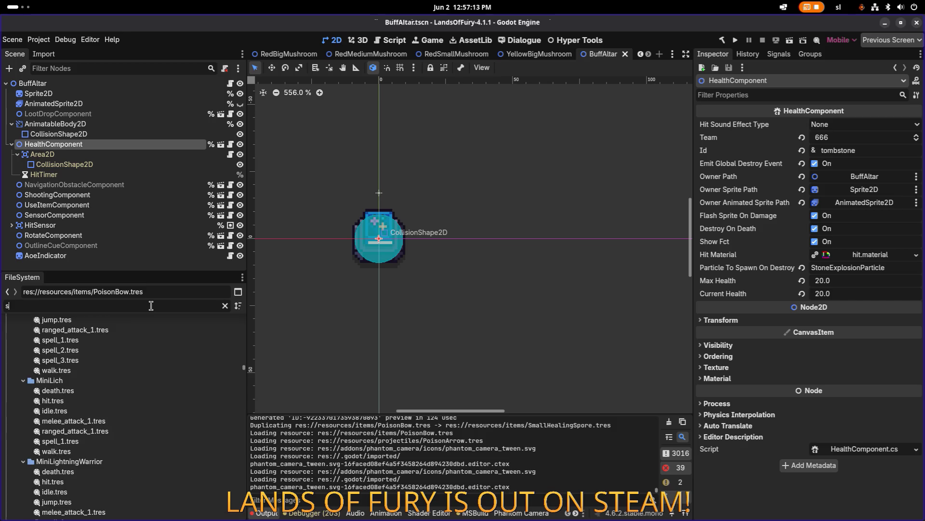
text(amll)
key(ctrl+a)
text(smallheal)
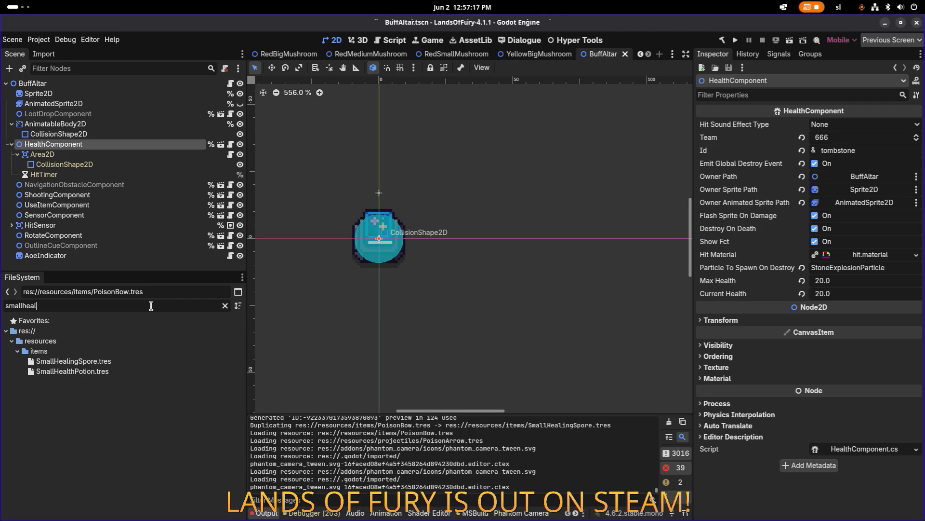
click(144, 361)
key(alt+Tab)
key(alt+Tab)
key(alt+Tab)
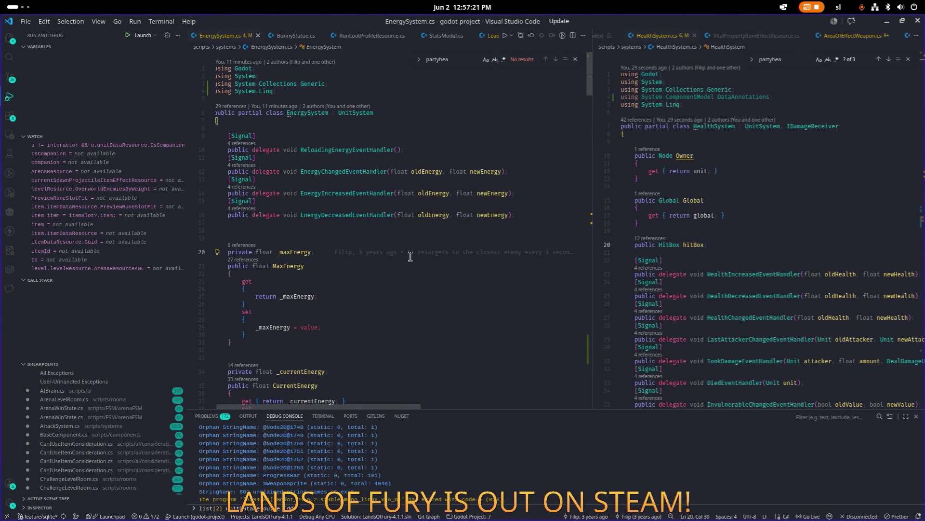
Open InventorySystem.cs and rename small_health_potion to small_healing_spore.
key(ctrl+p)
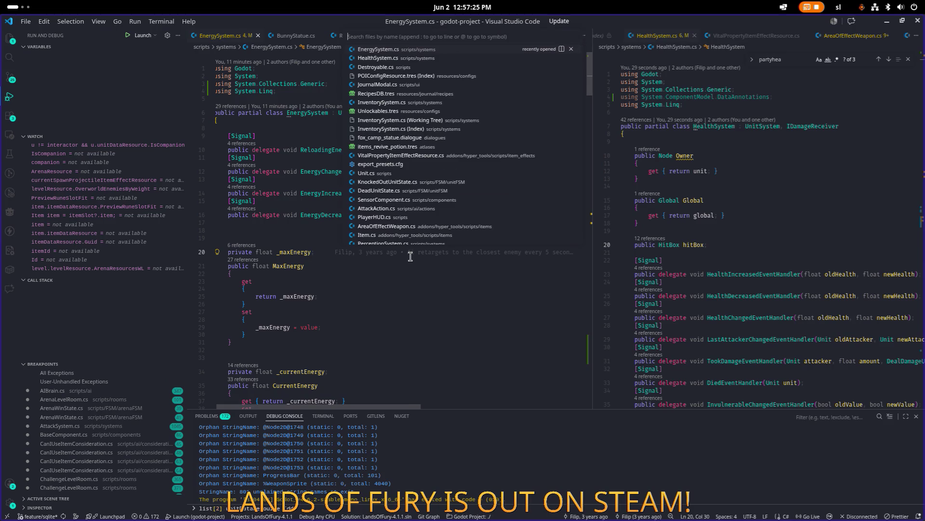
text(invote)
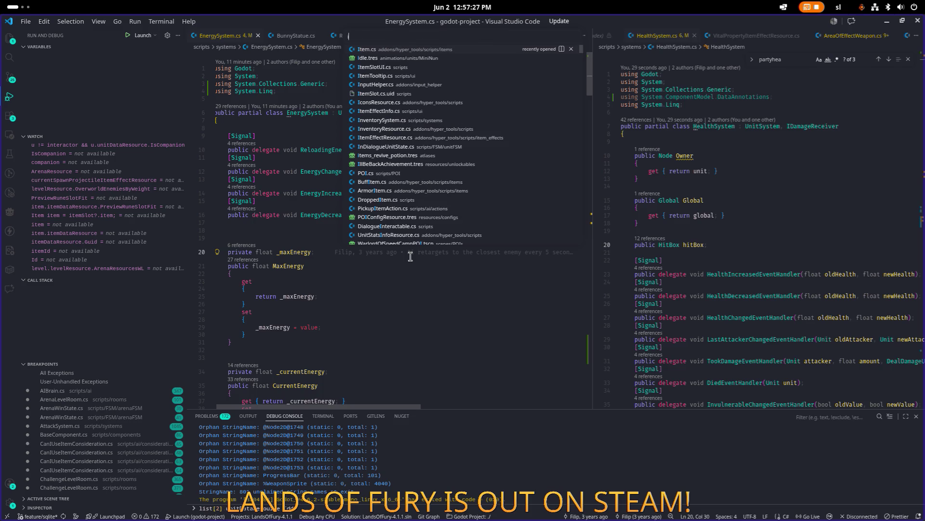
key(BackSpace)
key(BackSpace)
key(BackSpace)
text(entor)
key(Return)
key(ctrl+f)
text(smallhea)
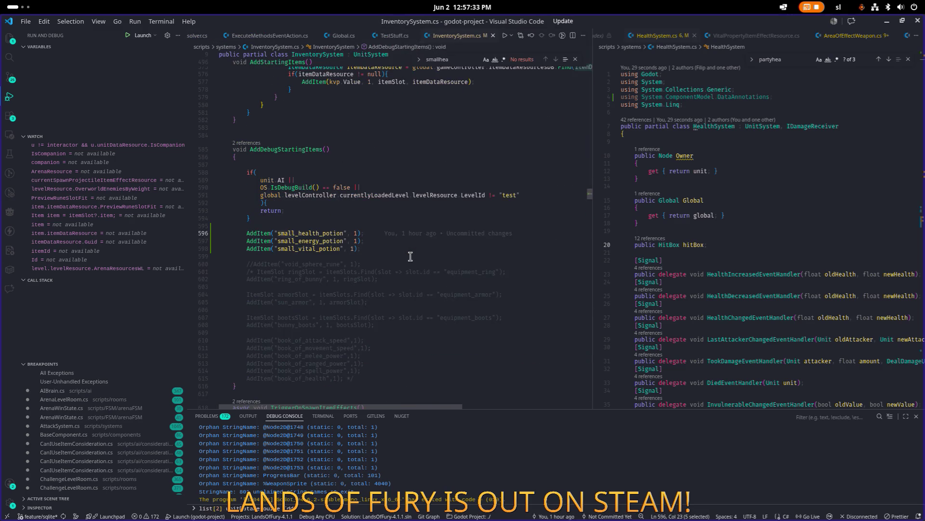
click(297, 233)
key(ctrl+shift+Right)
text(healing_spore)
Delete the energy and vital potion AddItem lines and save InventorySystem.cs.
key(Down)
key(Down)
key(End)
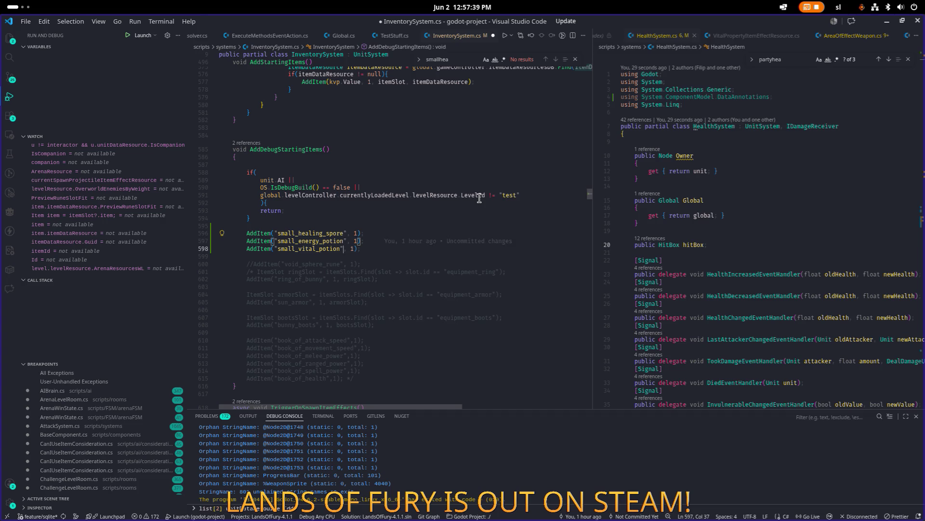
key(shift+Up)
key(shift+Home)
key(BackSpace)
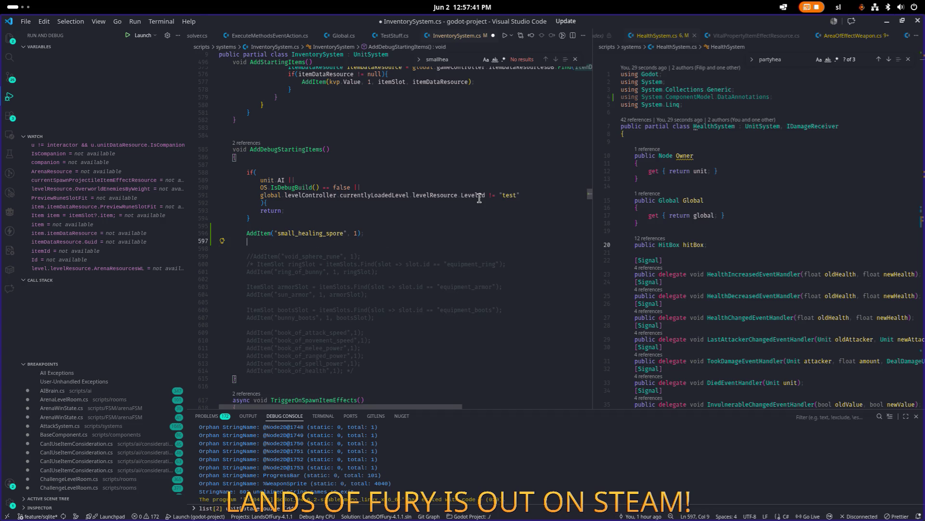
key(BackSpace)
key(ctrl+s)
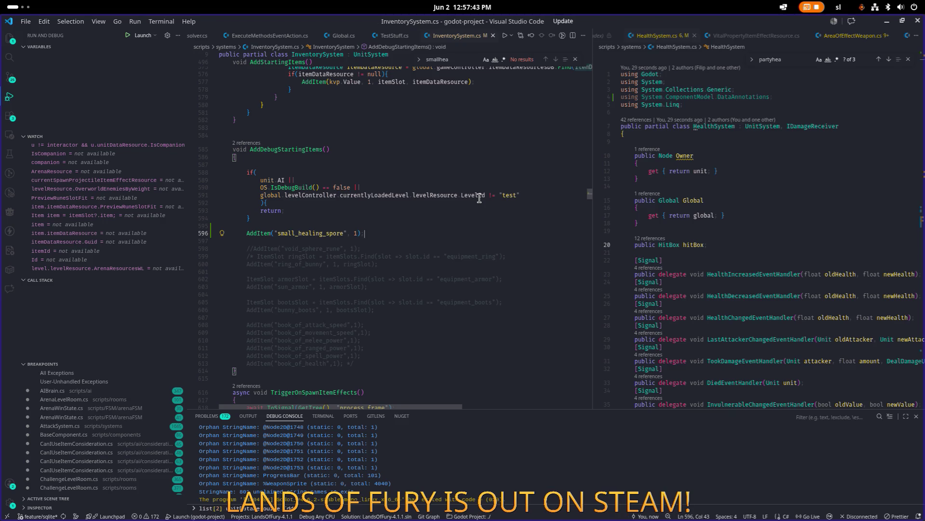
click(888, 22)
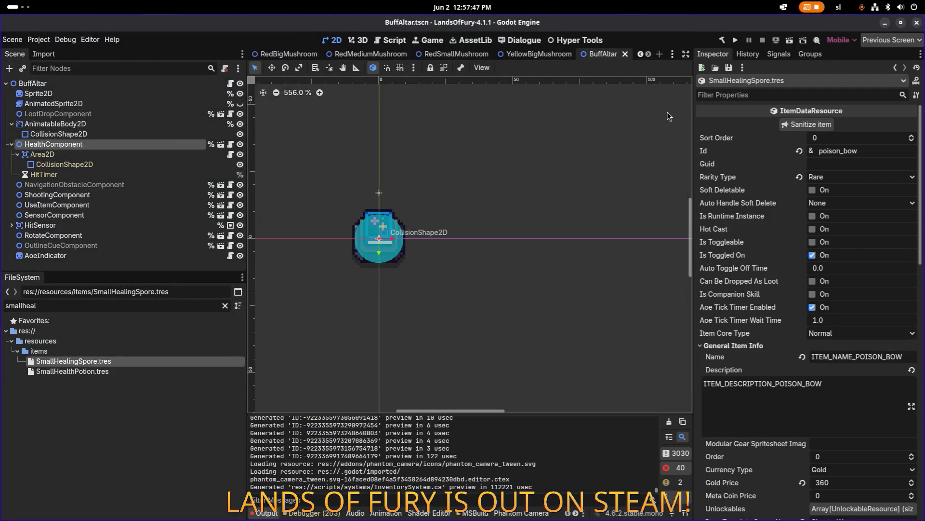
In Aseprite, marquee-select the small red potion's cell on the Items.png sheet.
key(alt+Tab)
click(727, 260)
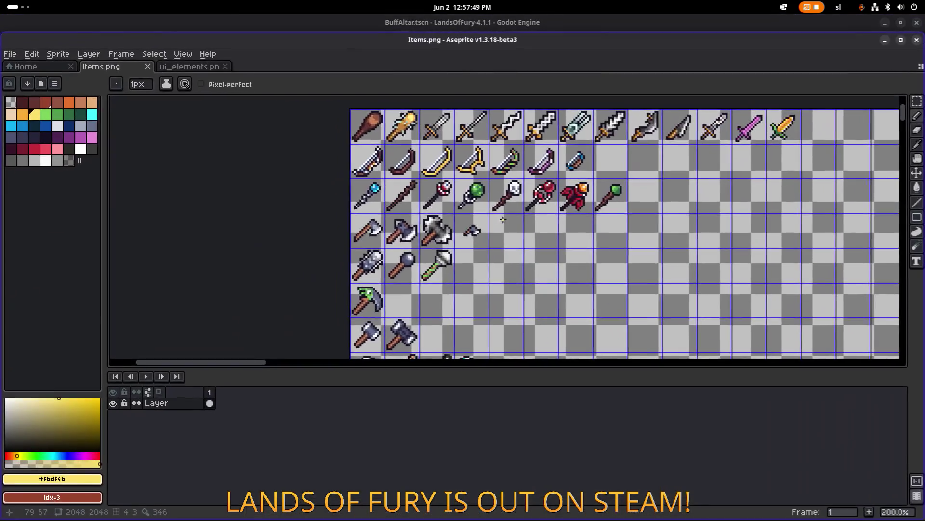
scroll(522, 261, up, 3)
scroll(474, 250, down, 1)
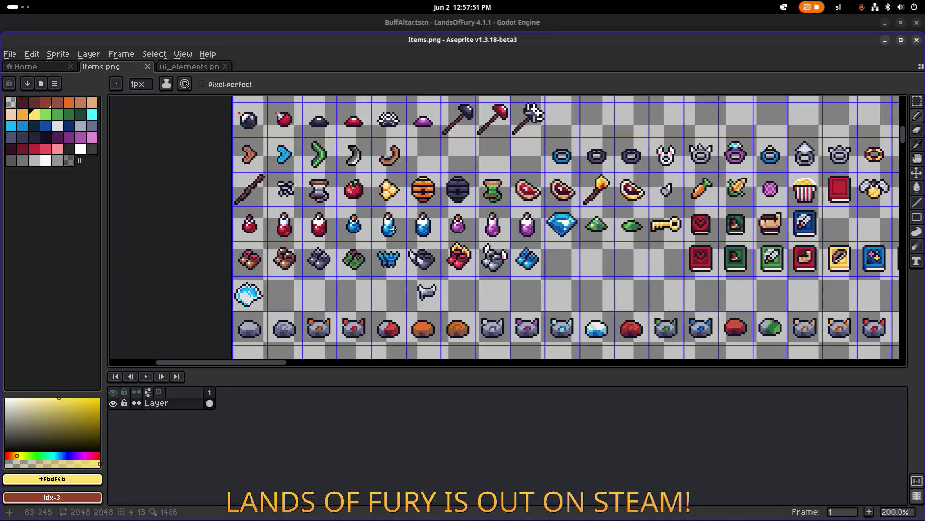
scroll(407, 232, right, 2)
scroll(408, 231, left, 2)
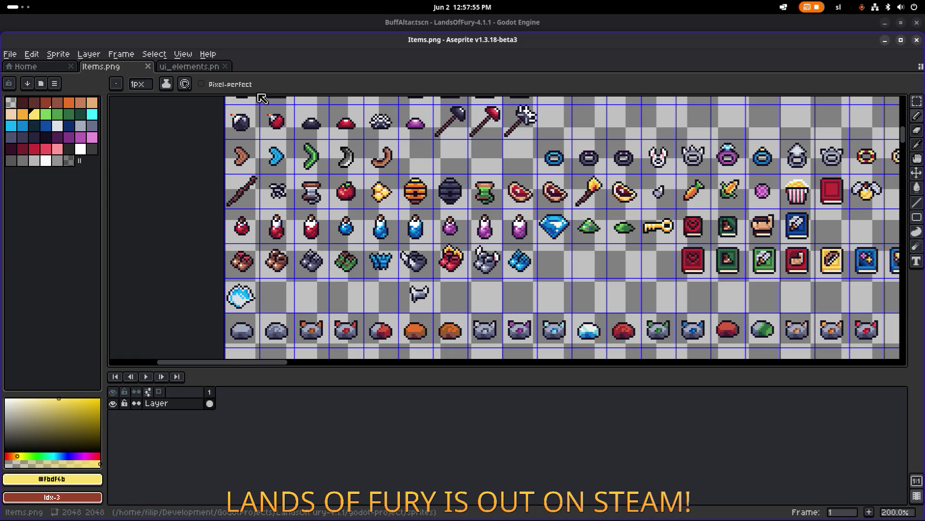
key(m)
scroll(229, 226, up, 4)
drag(229, 256, 305, 178)
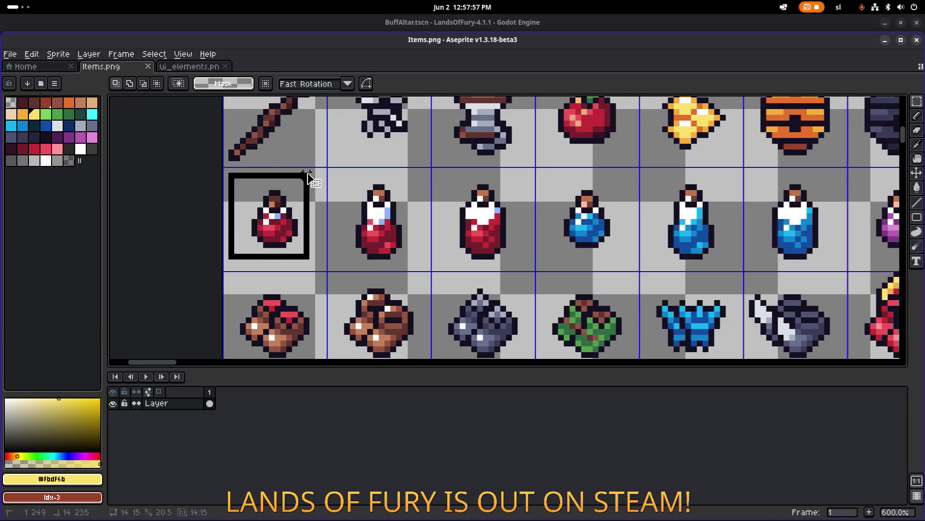
Move the red potion into the empty cell after the blue book, one pixel lower.
scroll(338, 176, down, 3)
scroll(344, 179, down, 1)
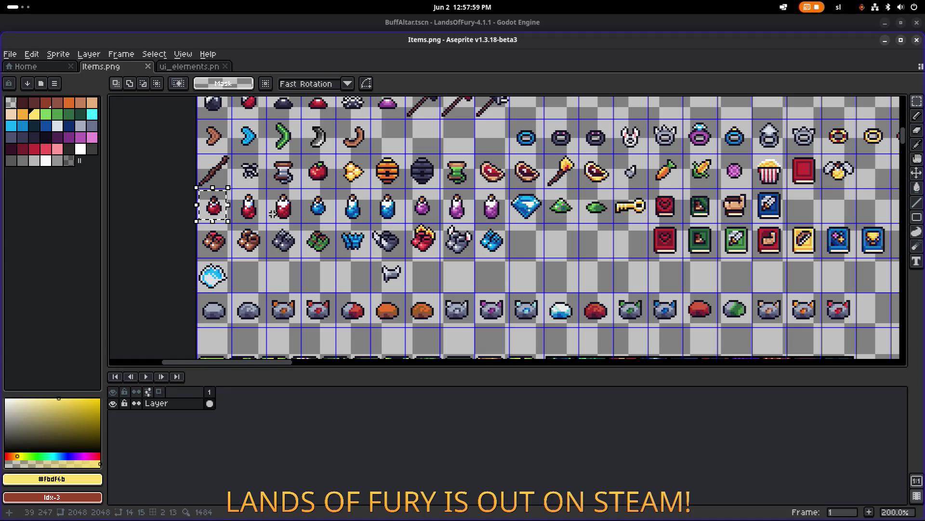
drag(241, 209, 804, 208)
scroll(804, 207, up, 4)
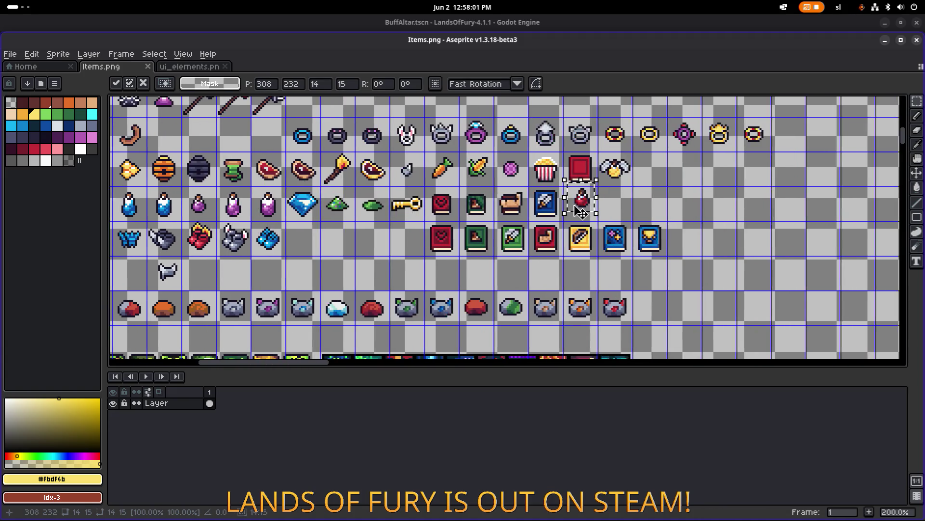
drag(593, 213, 589, 220)
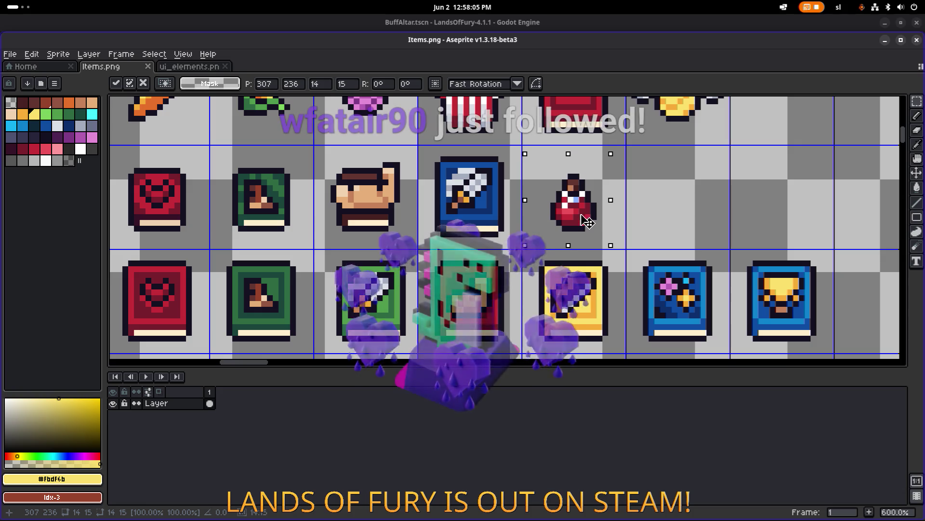
click(716, 200)
scroll(599, 200, up, 4)
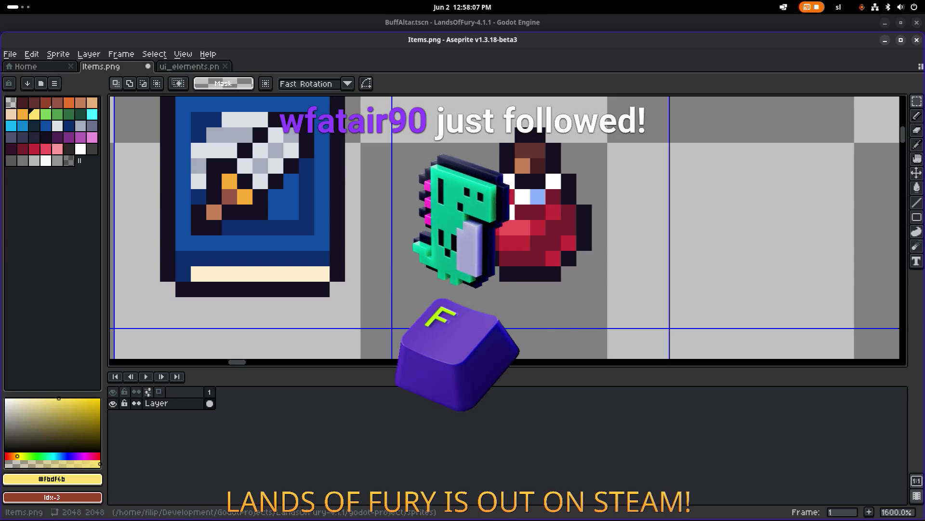
Zoom out slightly and eyedrop white from the potion's highlight.
key(alt+Tab)
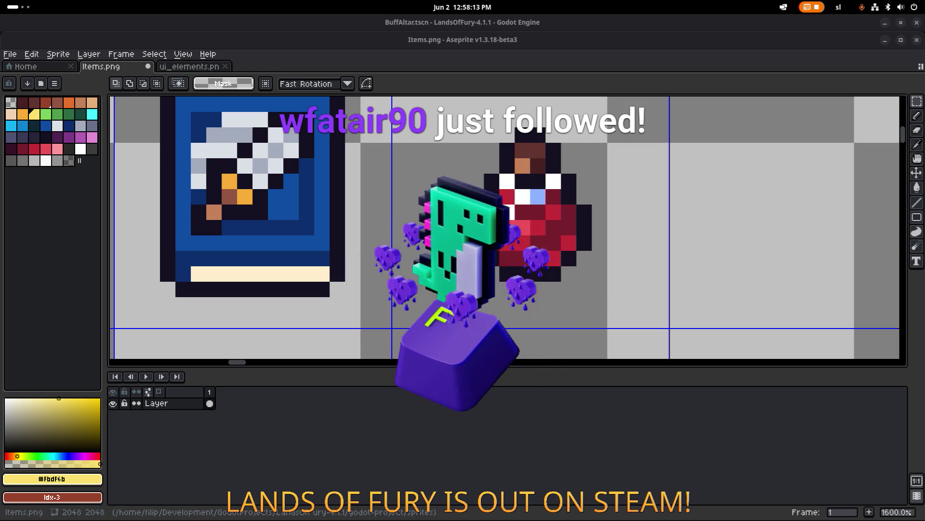
key(alt+Tab)
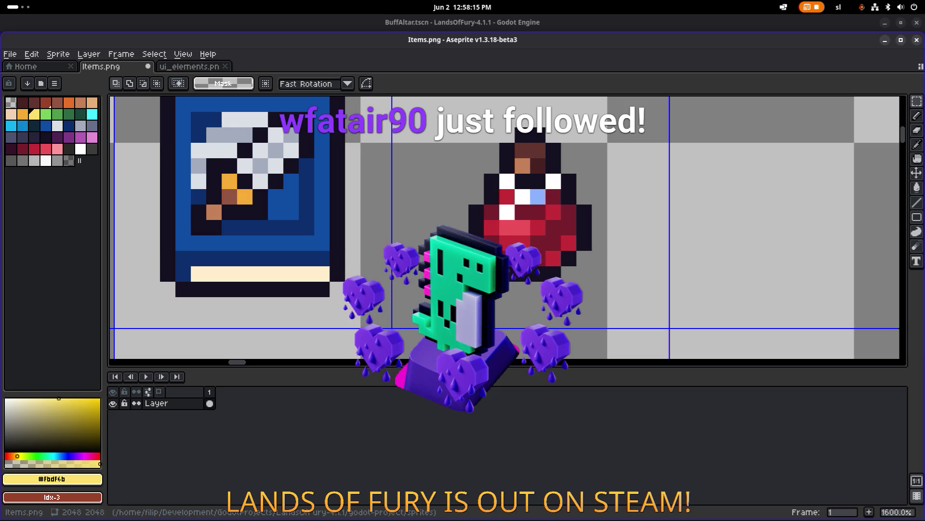
key(minus)
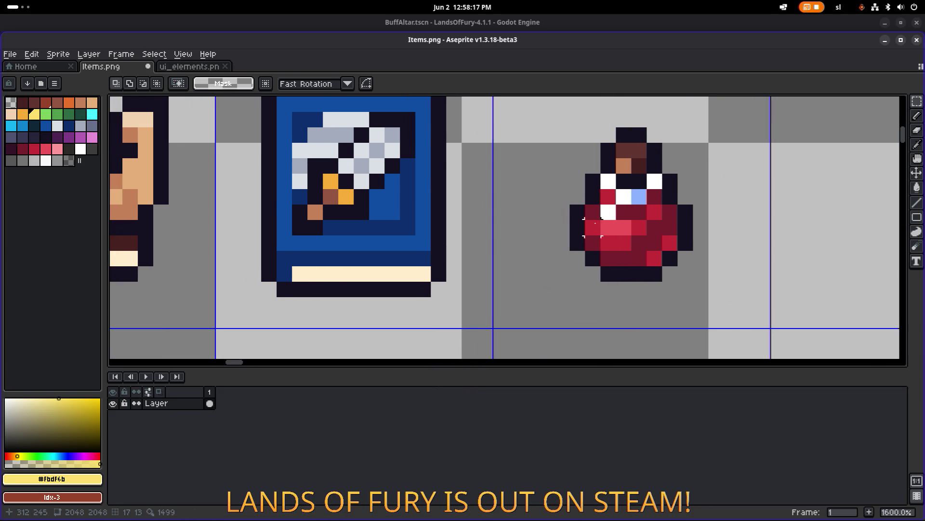
scroll(613, 89, right, 3)
scroll(521, 218, up, 3)
key(i)
click(520, 218)
Paint one white highlight pixel on the potion and select the area around it.
key(b)
click(545, 248)
scroll(545, 248, down, 1)
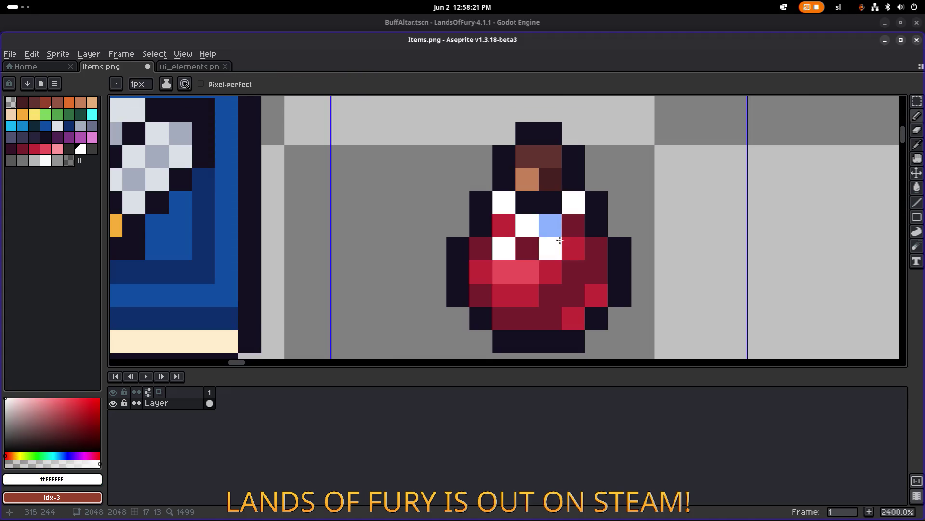
key(m)
scroll(373, 264, down, 1)
drag(424, 275, 625, 120)
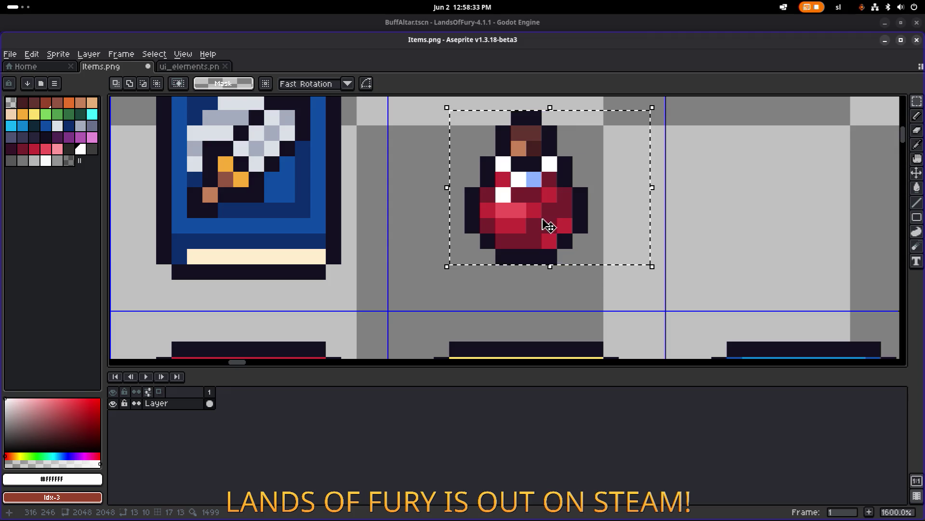
Pick light red #ed5259, try Replace Color with cyan and grey, then cancel.
key(i)
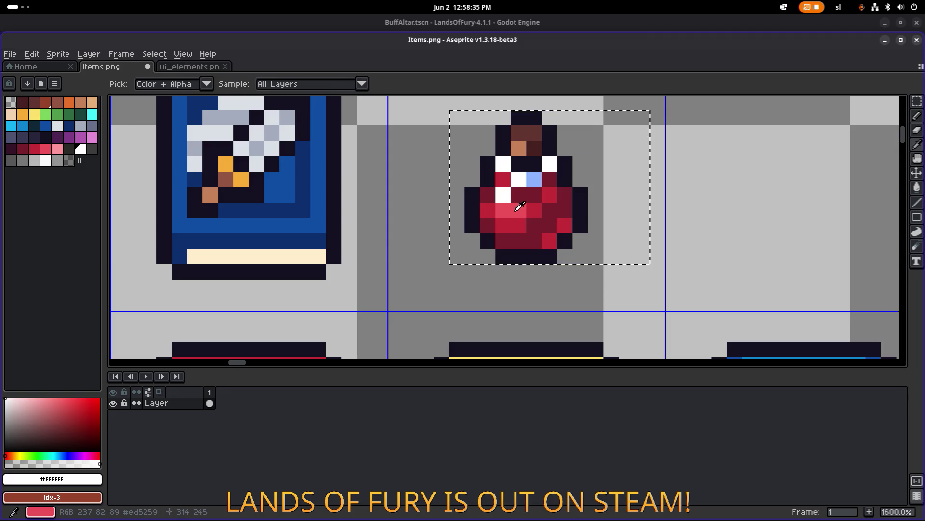
alt+click(522, 206)
key(shift+r)
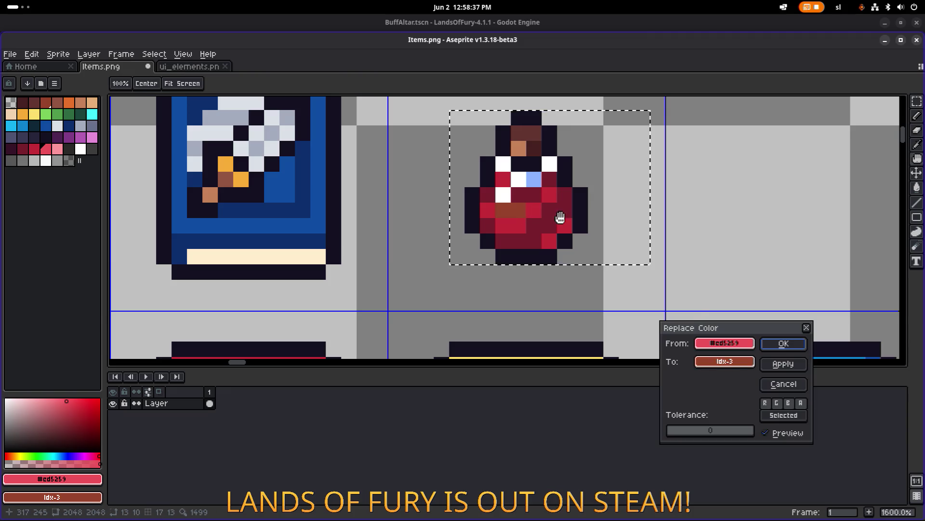
click(727, 363)
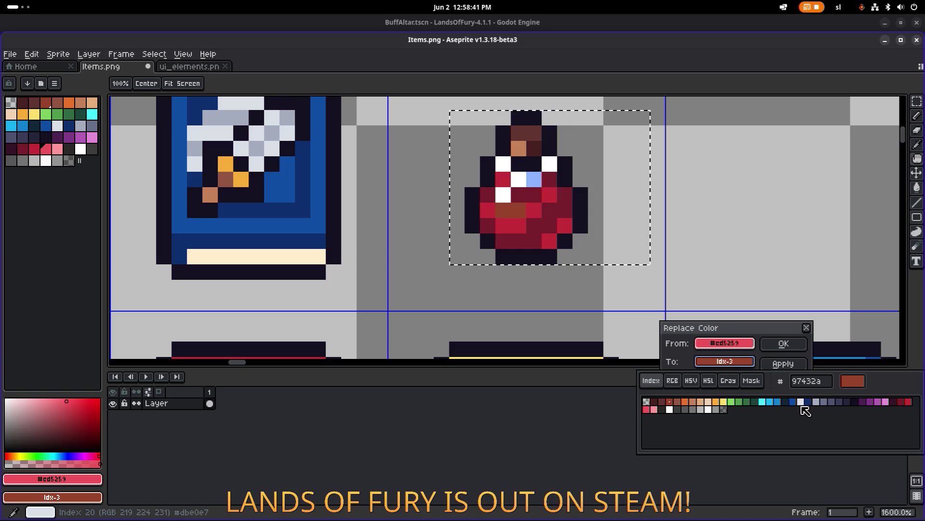
click(764, 403)
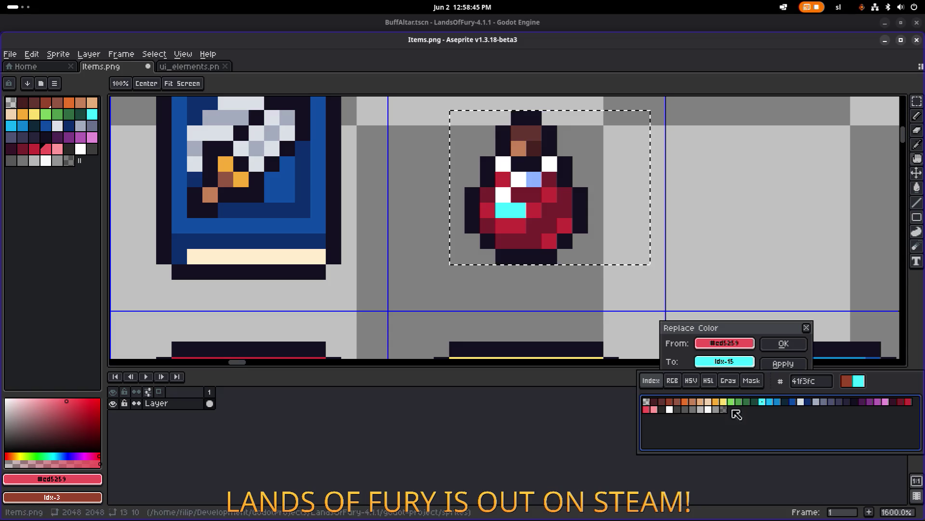
click(718, 413)
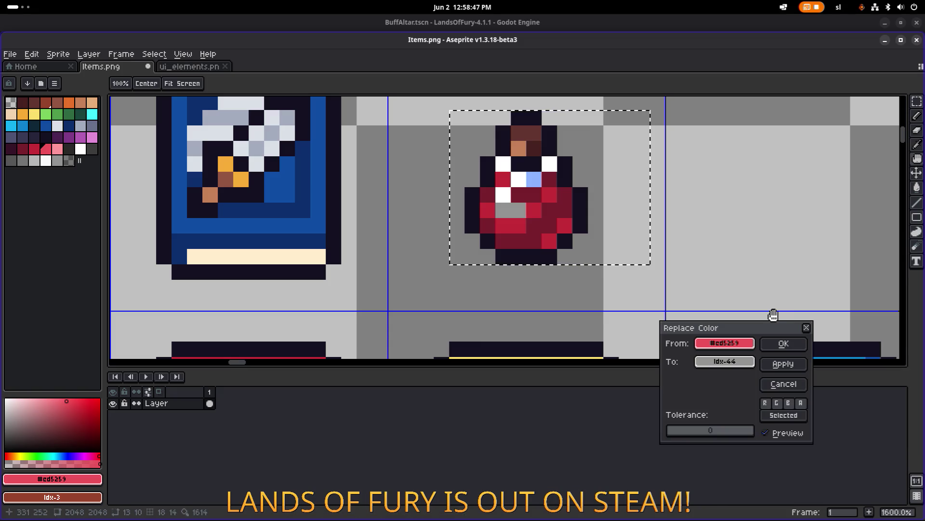
click(807, 328)
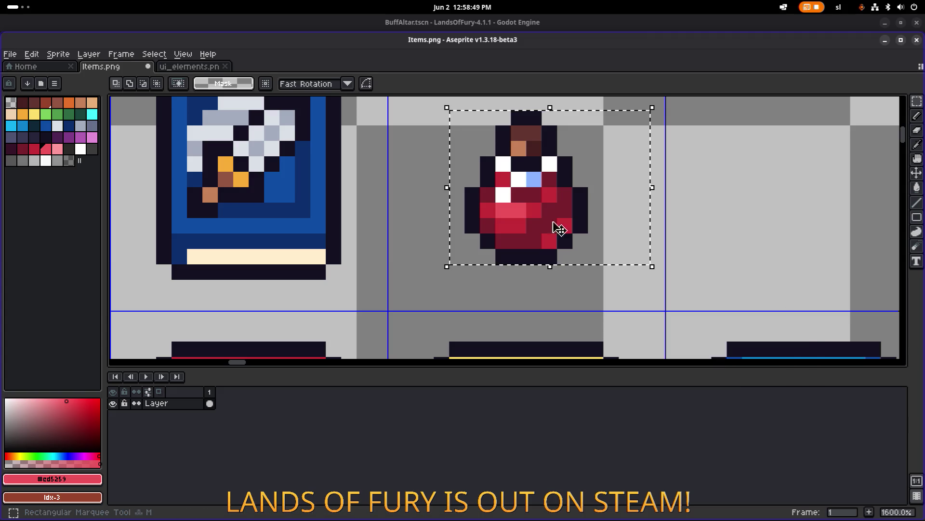
scroll(564, 225, up, 2)
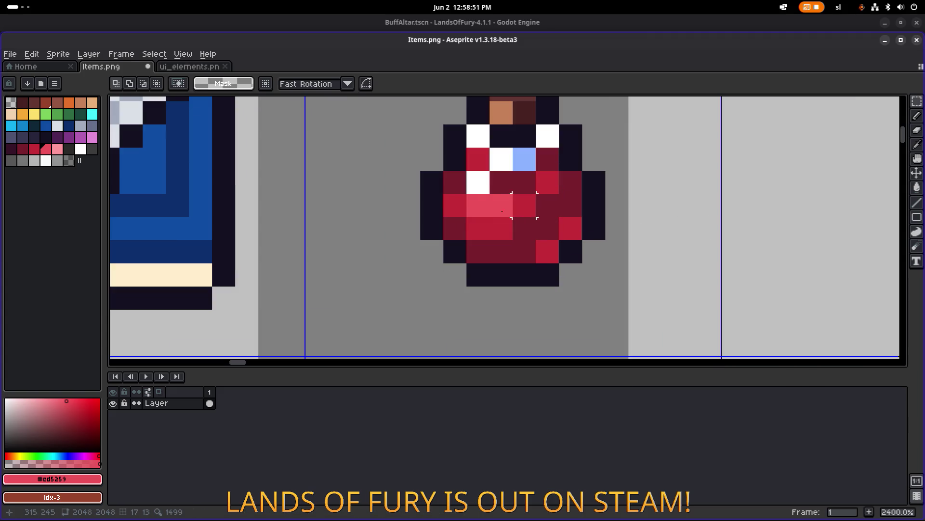
Erase the stray red and dark-red pixels from the white bottle icon.
key(e)
mouse_move(455, 205)
mouse_down()
mouse_move(488, 235)
mouse_move(502, 229)
mouse_move(501, 204)
mouse_move(543, 186)
mouse_move(571, 203)
mouse_move(556, 220)
mouse_move(571, 228)
mouse_move(479, 182)
mouse_move(479, 159)
mouse_move(455, 182)
mouse_up()
click(544, 164)
scroll(545, 164, down, 7)
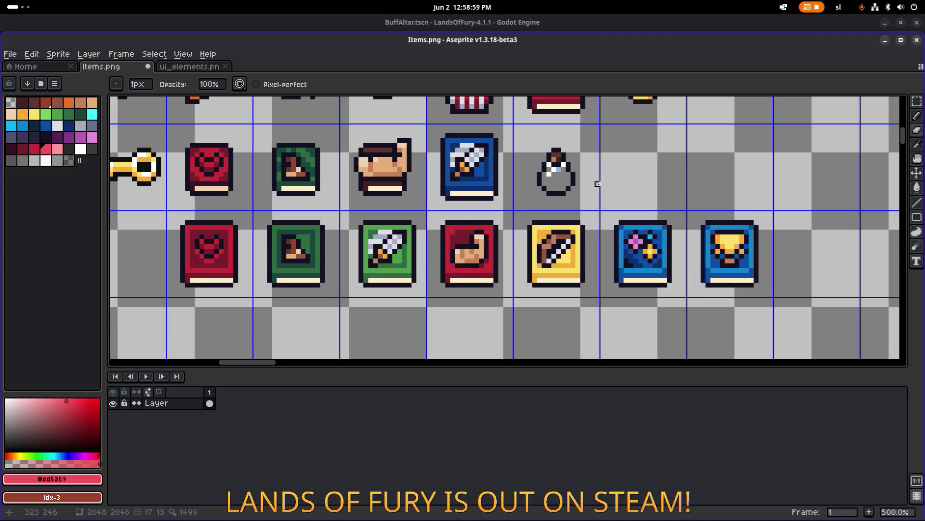
scroll(576, 216, up, 5)
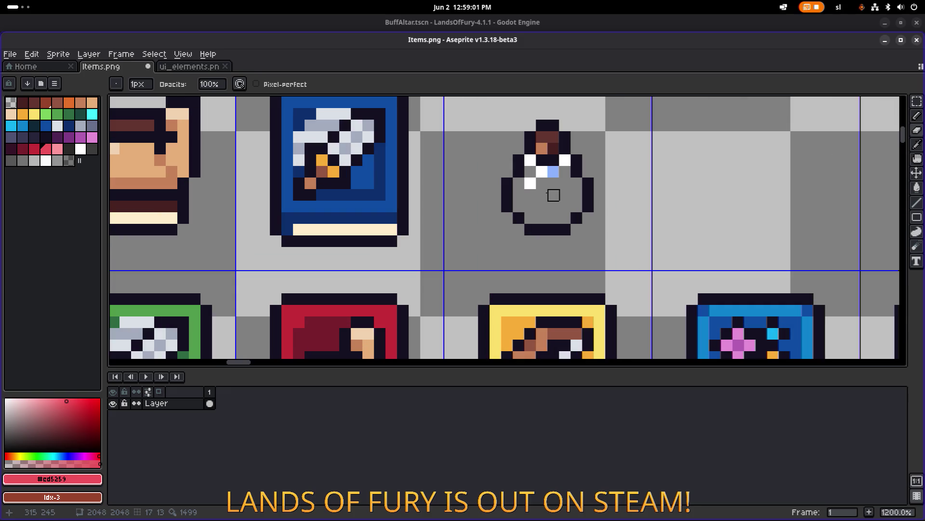
Sample white from the bottle and paint white highlight pixels onto it.
alt+click(530, 183)
key(b)
click(564, 208)
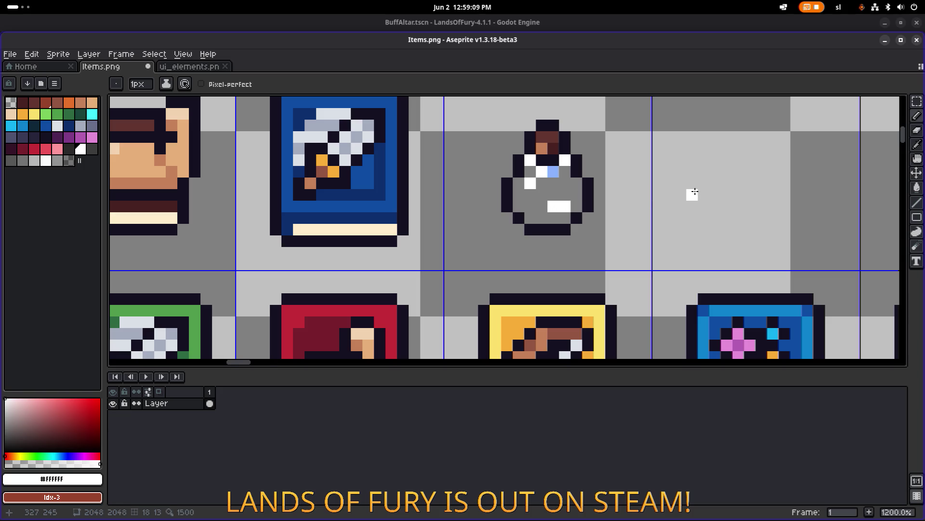
scroll(693, 192, down, 5)
scroll(604, 181, up, 8)
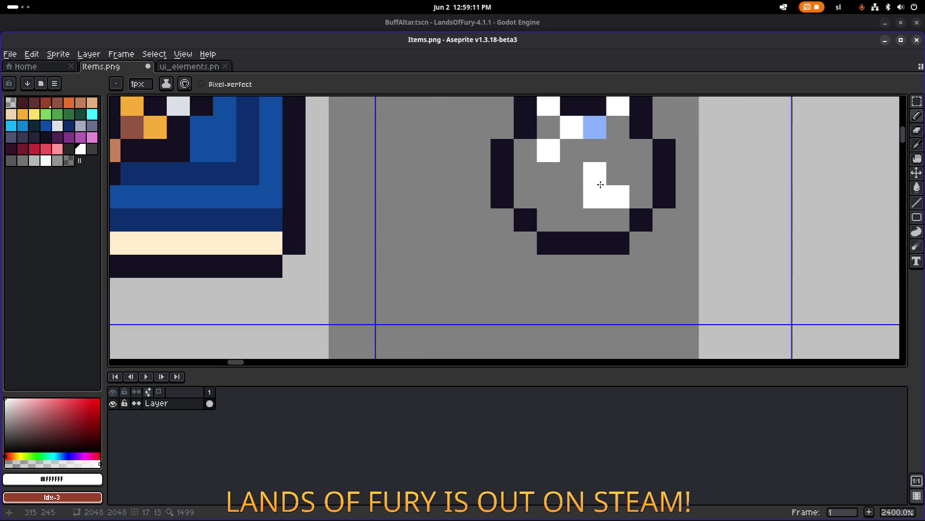
scroll(693, 190, down, 8)
scroll(693, 190, up, 3)
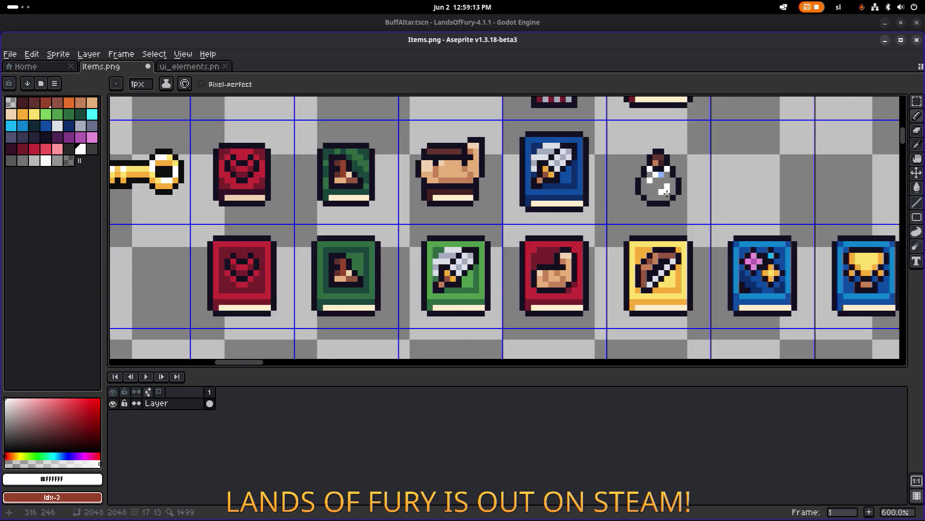
scroll(689, 192, down, 3)
scroll(693, 192, up, 7)
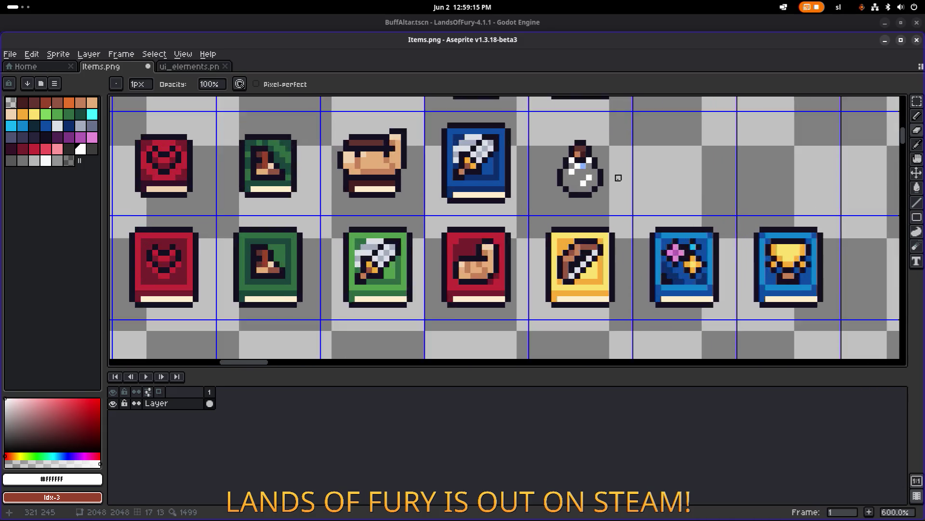
scroll(573, 183, down, 1)
click(581, 186)
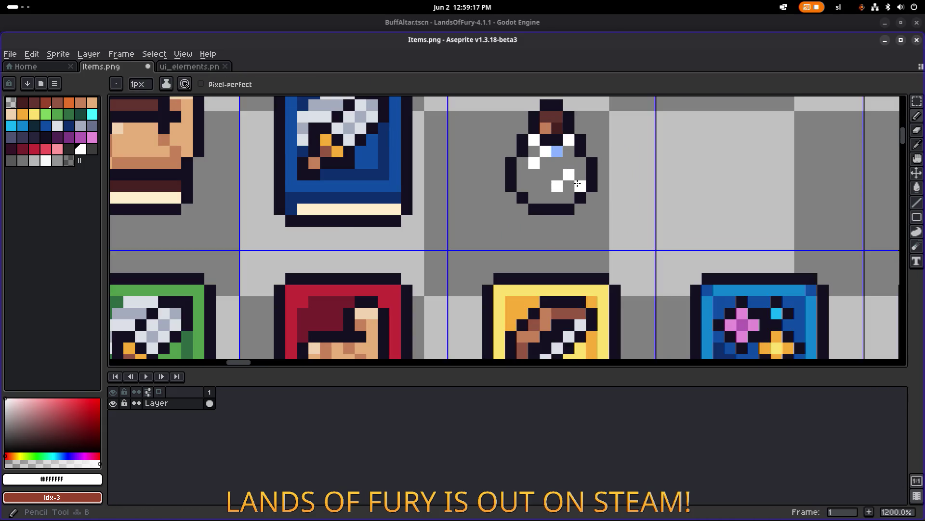
click(569, 198)
Erase misplaced white highlight pixels from the bottle.
key(e)
drag(569, 174, 568, 186)
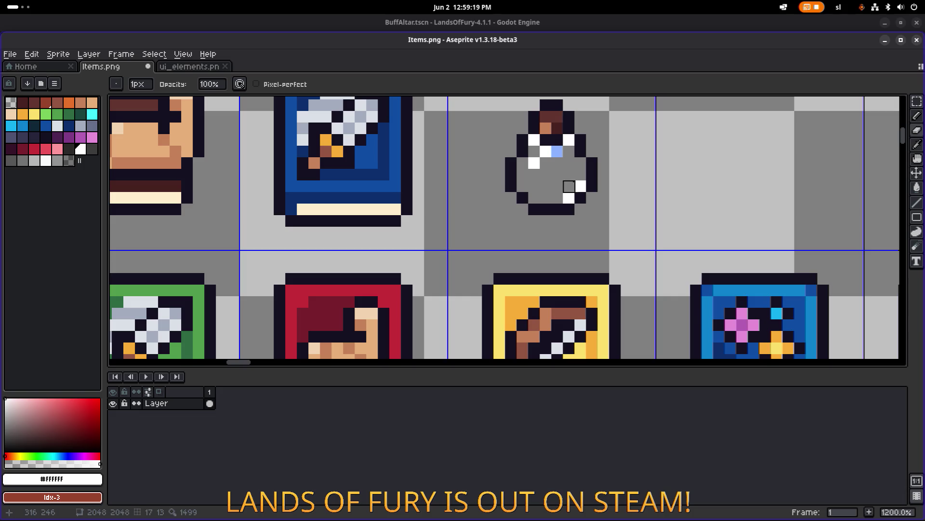
scroll(673, 179, down, 7)
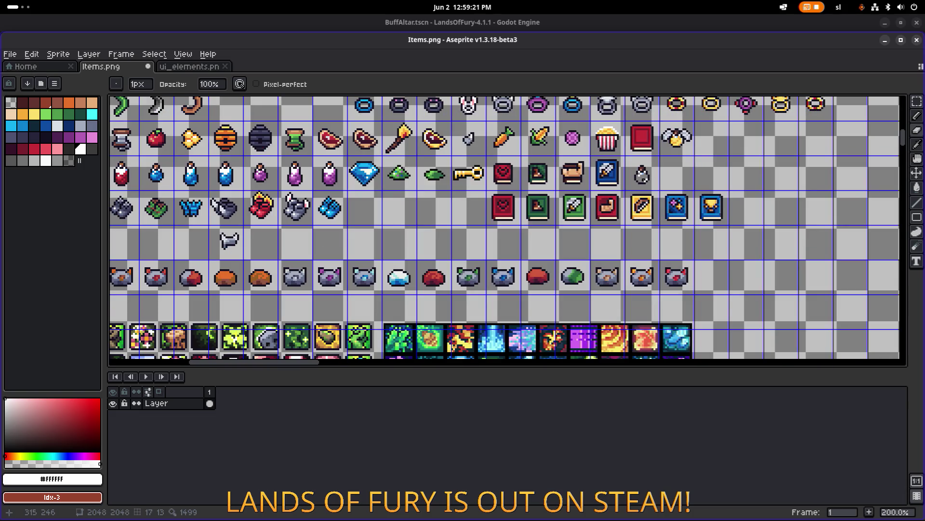
scroll(645, 179, up, 8)
key(e)
click(648, 201)
scroll(649, 202, down, 3)
scroll(670, 186, up, 3)
Repaint two white pixels on the bottle, then check it and pan across the item rows.
key(i)
key(b)
click(655, 202)
click(672, 172)
key(e)
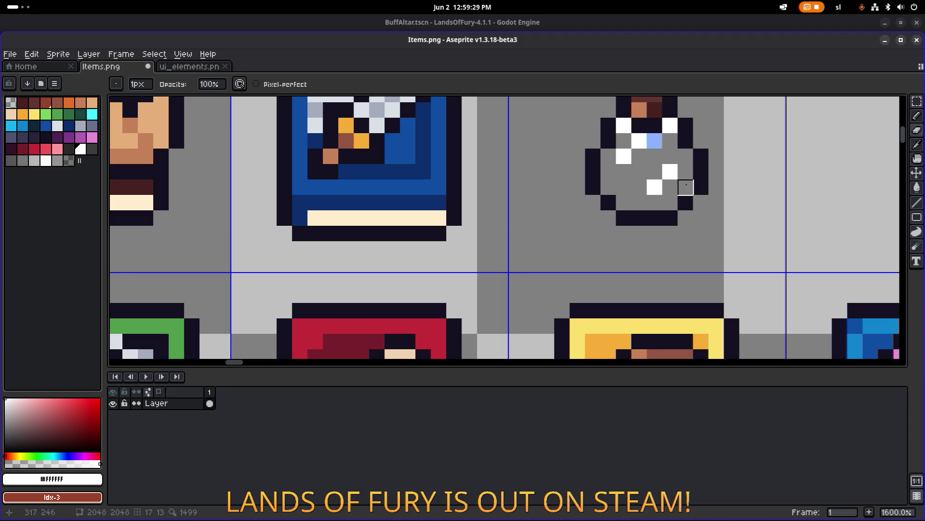
scroll(670, 187, down, 6)
scroll(704, 182, up, 3)
scroll(705, 181, up, 1)
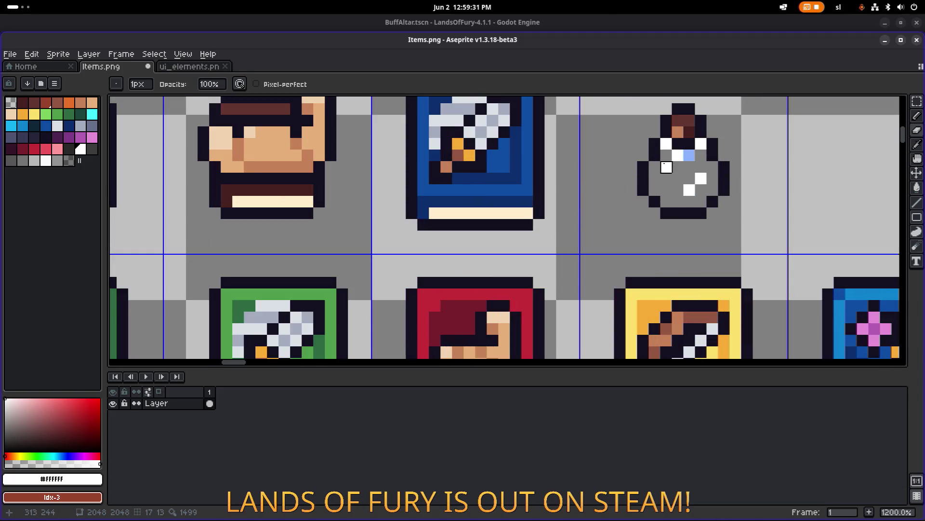
scroll(706, 174, down, 1)
scroll(735, 161, up, 4)
scroll(735, 161, down, 7)
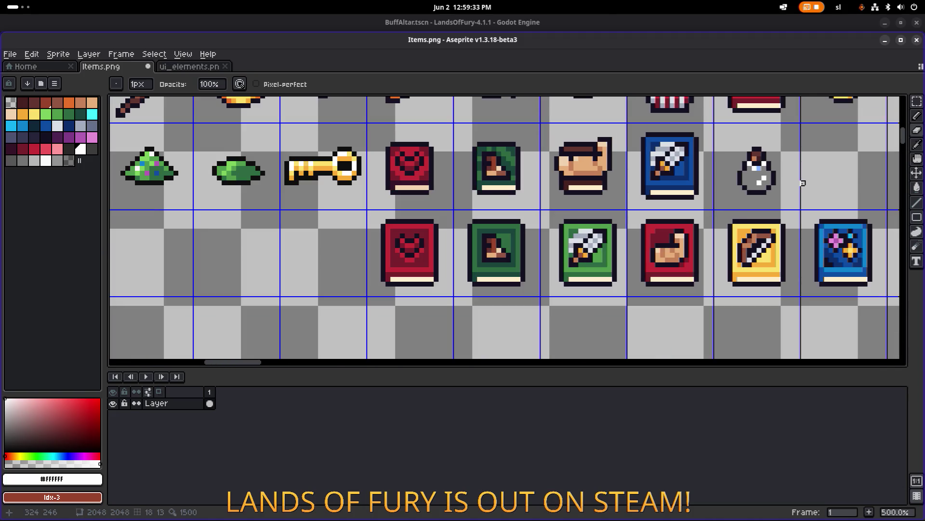
drag(738, 182, 559, 188)
Save Items.png and bring the white bottle's cell into view.
key(ctrl+s)
scroll(559, 188, down, 2)
scroll(559, 188, down, 2)
scroll(559, 188, up, 2)
drag(559, 188, 488, 184)
scroll(570, 182, up, 2)
Marquee-select the white bottle's cell and move it beside the winged bee icon.
key(m)
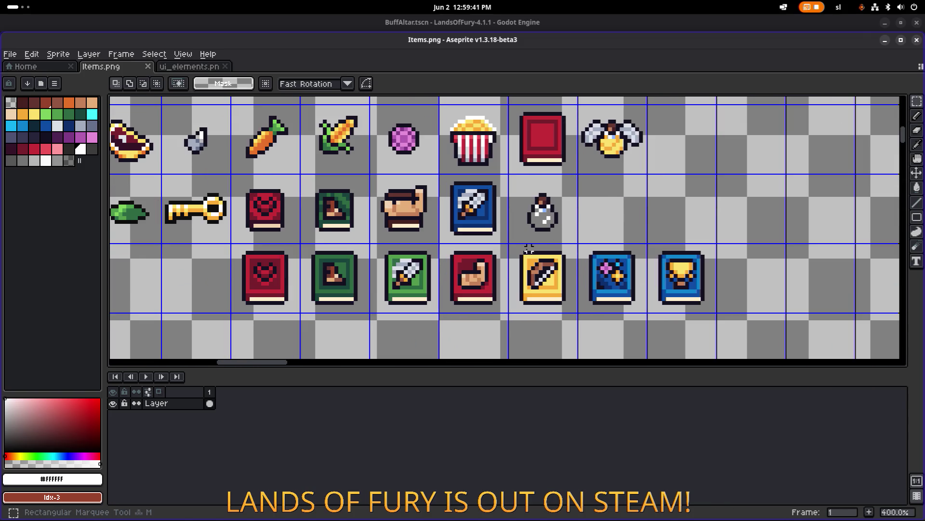
drag(513, 240, 574, 178)
drag(646, 178, 516, 229)
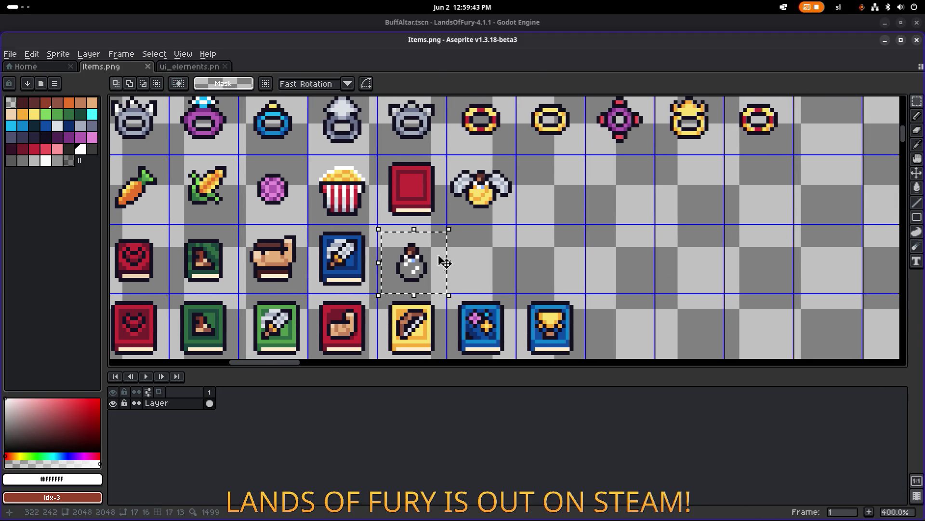
drag(447, 260, 571, 188)
scroll(570, 191, up, 2)
key(Return)
Check the bottle's new position and save Items.png again.
scroll(553, 198, up, 3)
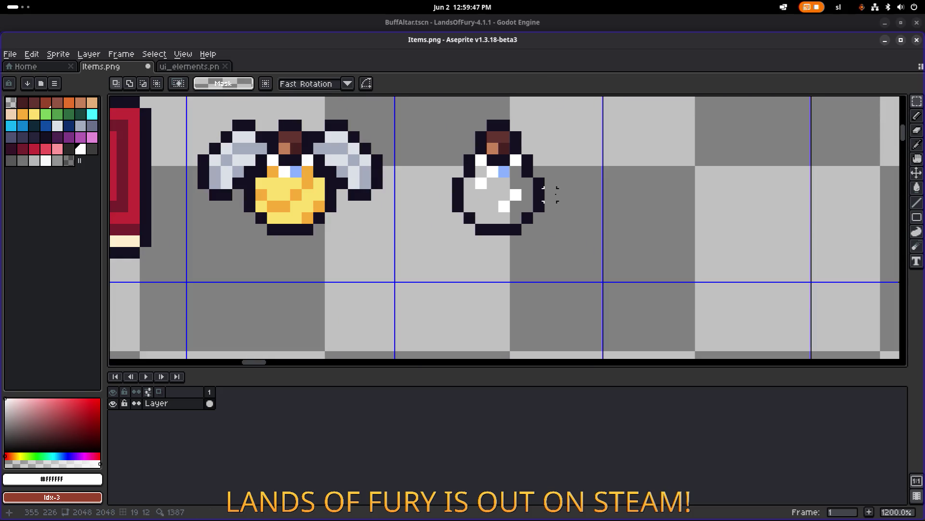
scroll(554, 195, down, 3)
scroll(593, 198, up, 4)
key(e)
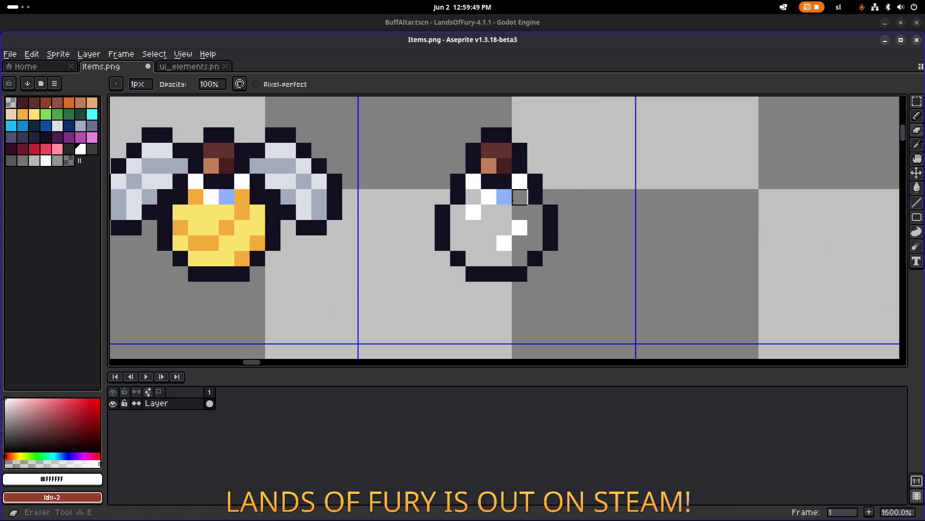
scroll(520, 196, down, 6)
key(ctrl+s)
mouse_move(592, 197)
mouse_down()
mouse_move(635, 193)
mouse_move(500, 189)
mouse_move(527, 189)
mouse_up()
scroll(482, 188, down, 3)
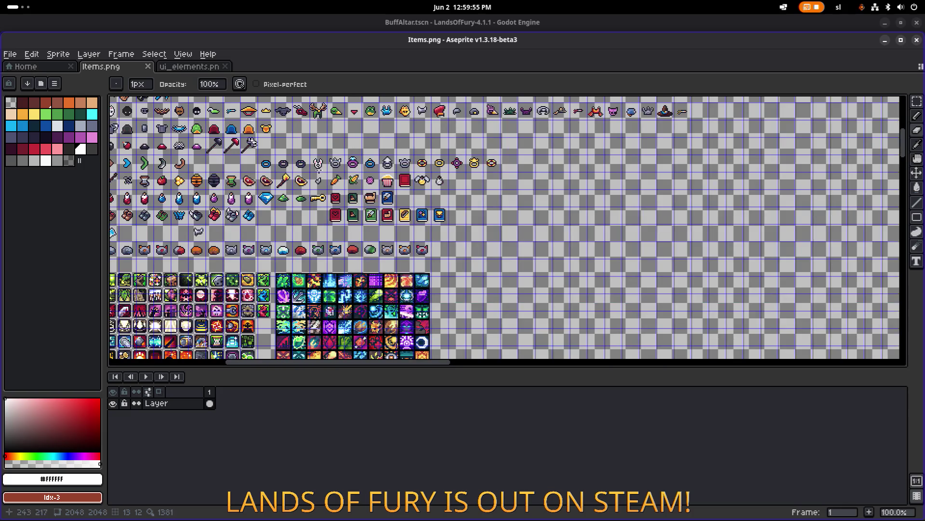
Navigate the sheet to zoom in on the white bottle's cell.
scroll(423, 185, up, 3)
drag(423, 185, 546, 191)
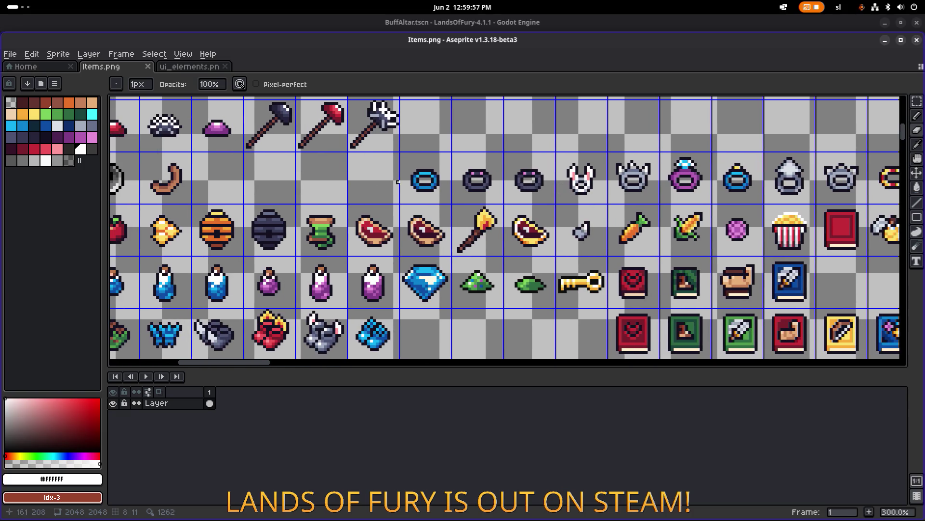
key(alt+Tab)
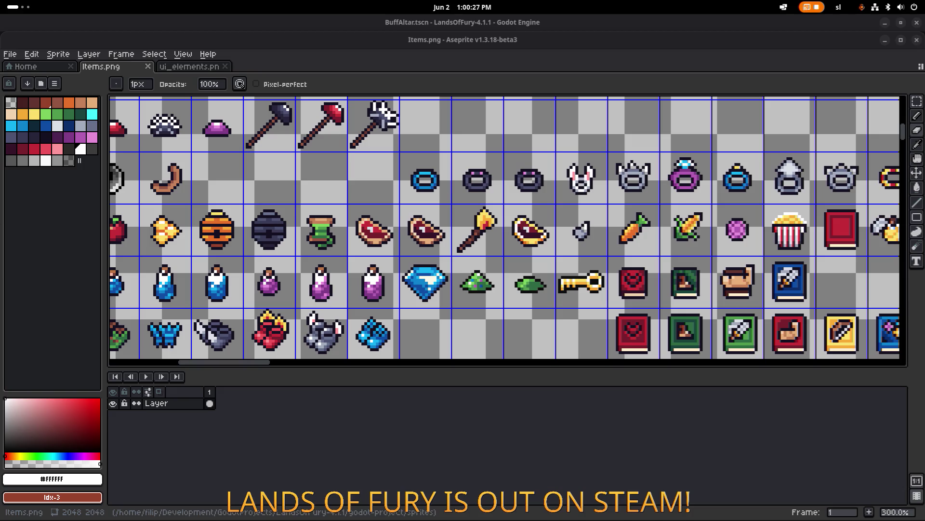
scroll(573, 227, right, 10)
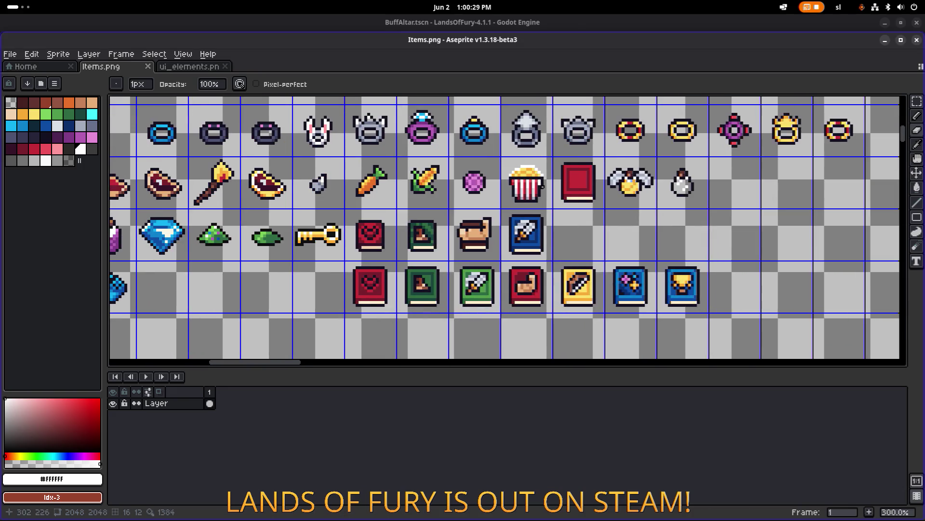
scroll(573, 227, up, 1)
scroll(573, 226, right, 3)
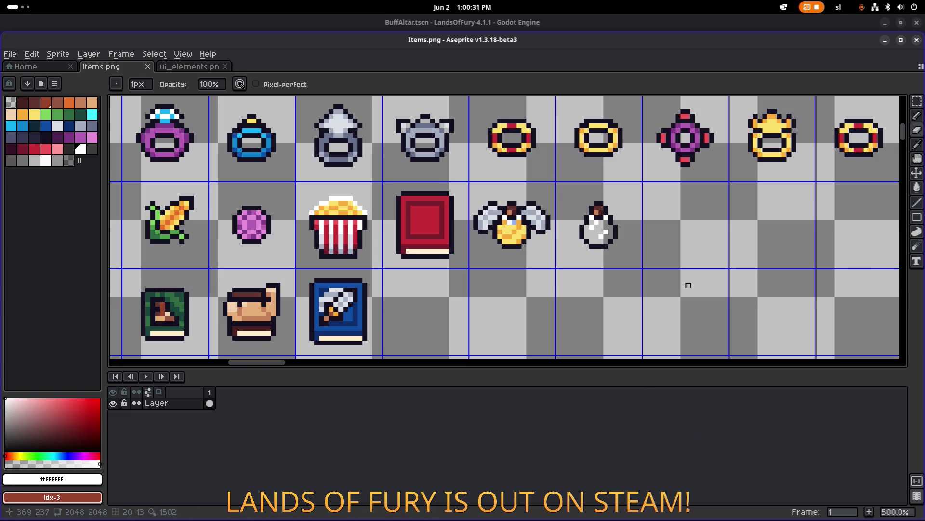
scroll(428, 238, up, 2)
scroll(387, 189, down, 2)
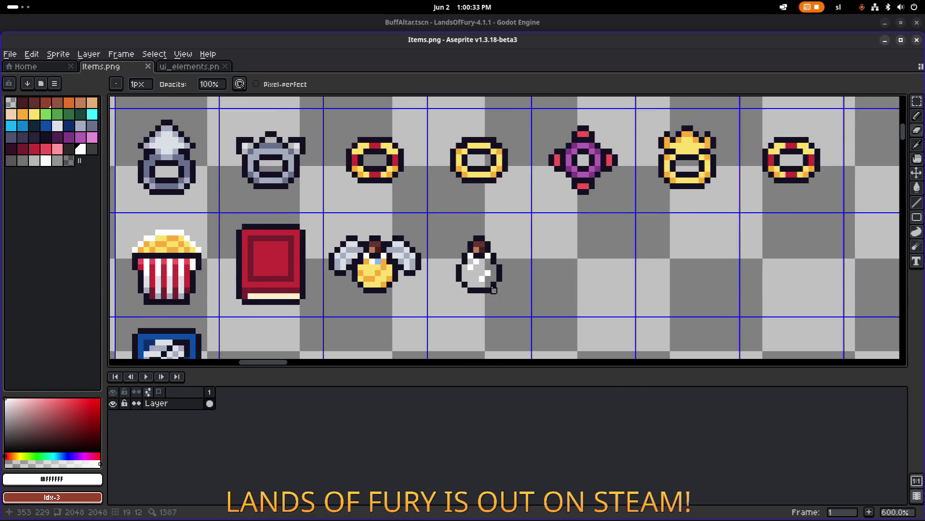
scroll(438, 226, left, 4)
scroll(439, 224, down, 2)
scroll(566, 219, left, 4)
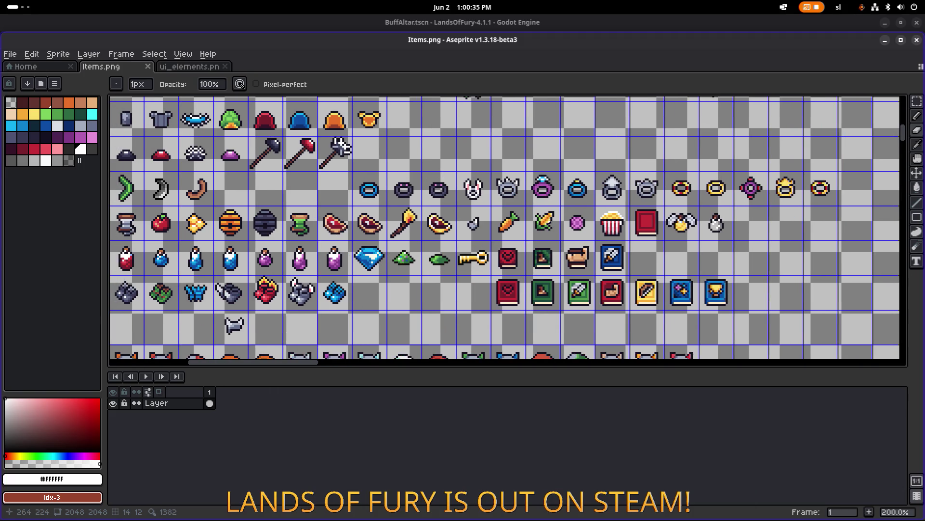
scroll(531, 227, right, 5)
scroll(458, 217, down, 1)
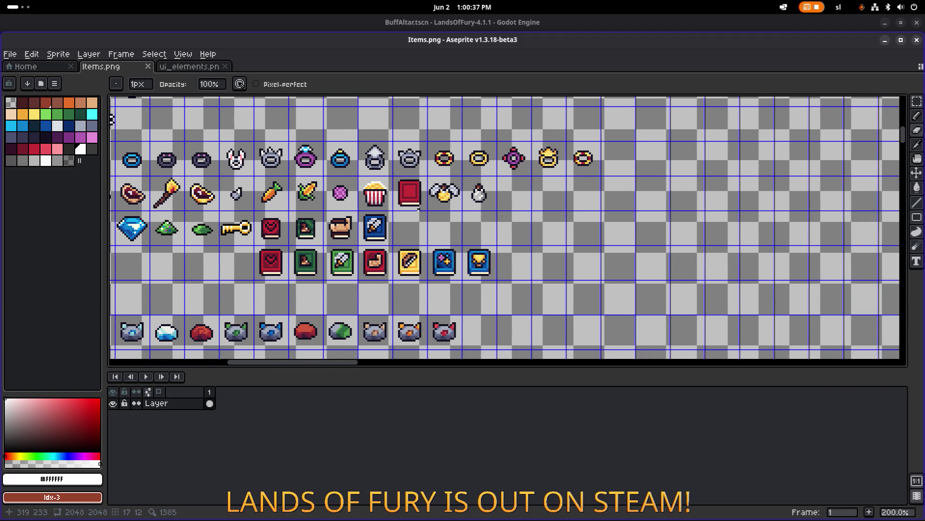
scroll(483, 192, left, 5)
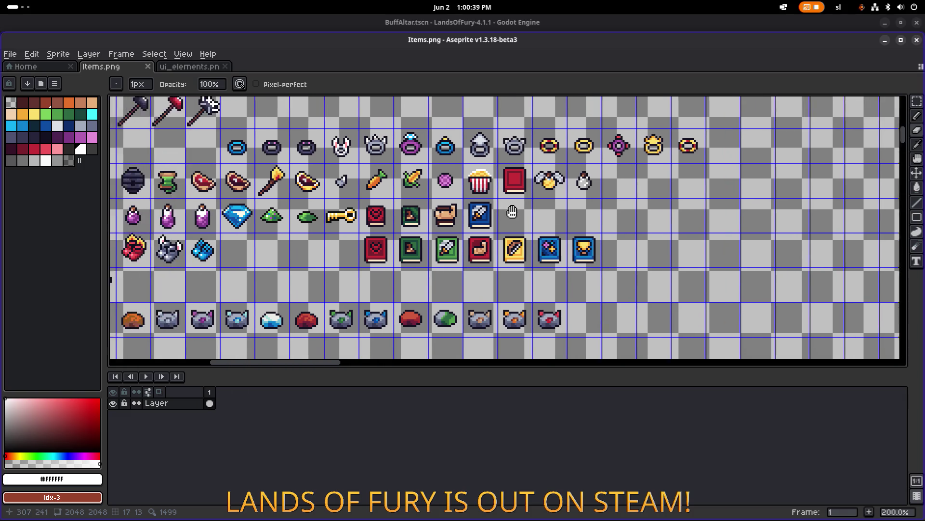
scroll(483, 192, down, 1)
scroll(483, 192, right, 7)
scroll(433, 203, up, 1)
scroll(393, 215, up, 5)
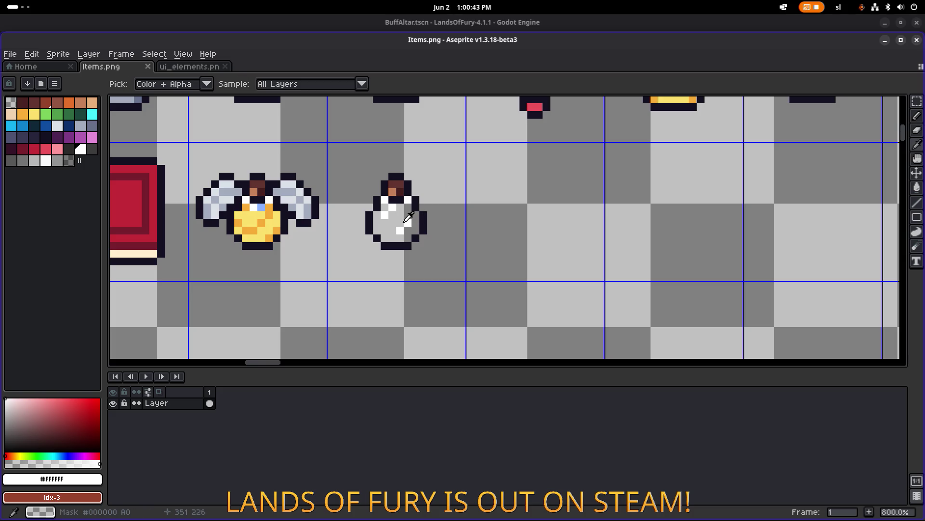
Sample an empty transparent pixel beside the bottle as the drawing colour.
alt+click(393, 216)
scroll(393, 215, down, 5)
scroll(254, 191, down, 2)
scroll(245, 222, left, 3)
scroll(245, 222, up, 4)
Marquee-select the red, blue and purple potion cells.
key(m)
drag(115, 185, 167, 248)
scroll(487, 231, left, 3)
drag(487, 230, 436, 175)
shift+drag(644, 174, 705, 237)
scroll(704, 237, down, 2)
scroll(321, 216, right, 5)
scroll(321, 215, down, 1)
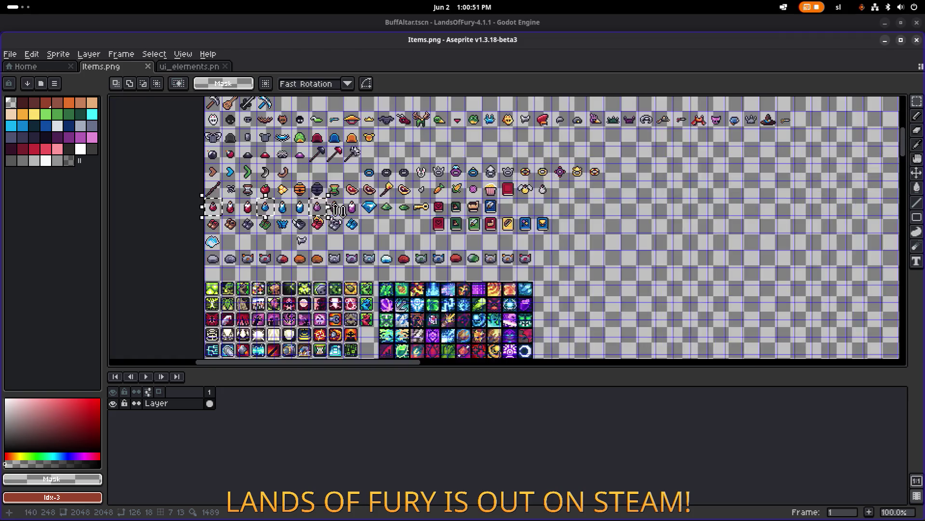
scroll(305, 222, up, 2)
Copy the three potions to the right and drop them aligned to the grid.
ctrl+drag(305, 223, 670, 223)
scroll(670, 222, right, 6)
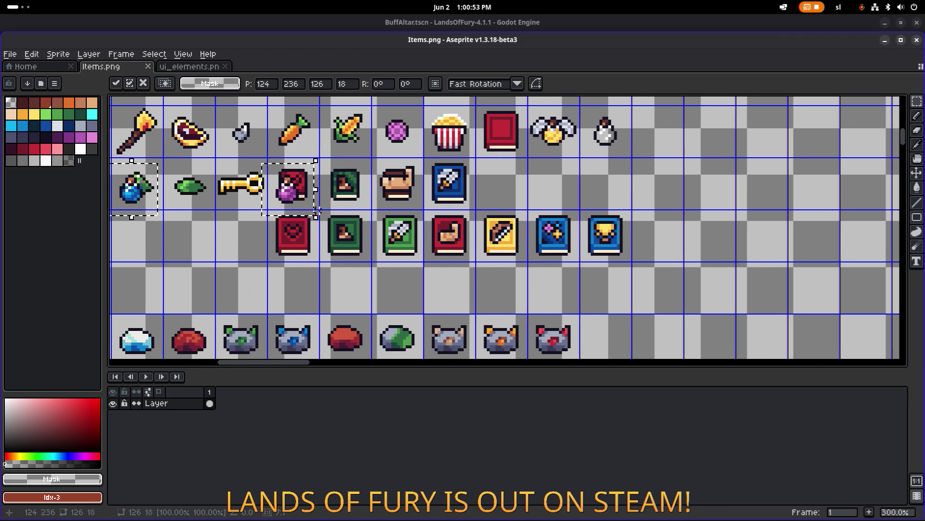
drag(302, 212, 816, 204)
scroll(573, 220, right, 1)
scroll(574, 220, right, 3)
drag(457, 217, 460, 202)
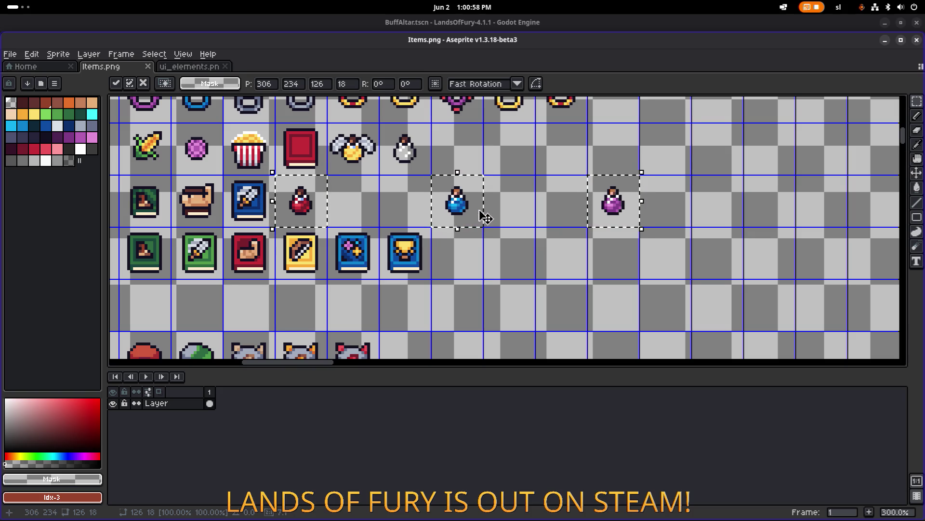
click(530, 254)
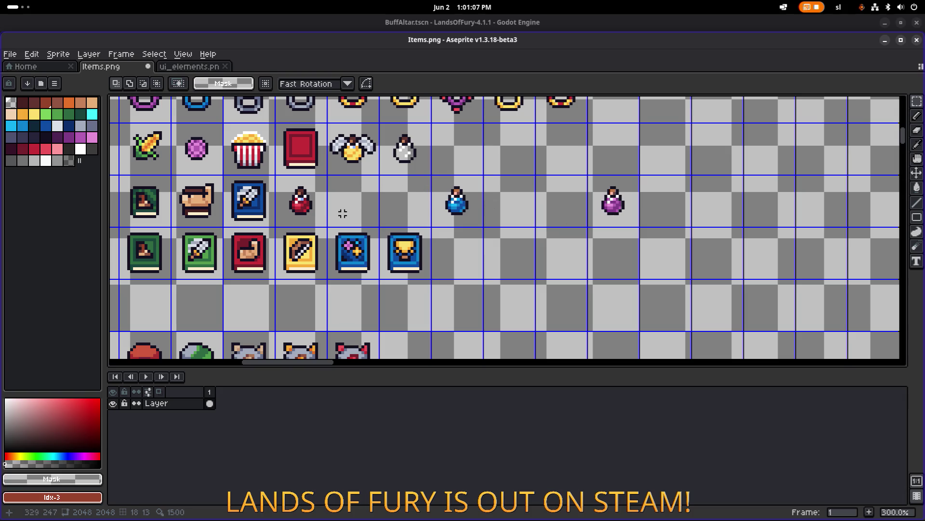
Line up the red, blue and purple copies after the white bottle and save Items.png.
scroll(337, 212, up, 1)
mouse_move(263, 194)
mouse_down()
mouse_move(303, 241)
mouse_move(470, 184)
mouse_up()
scroll(450, 184, up, 2)
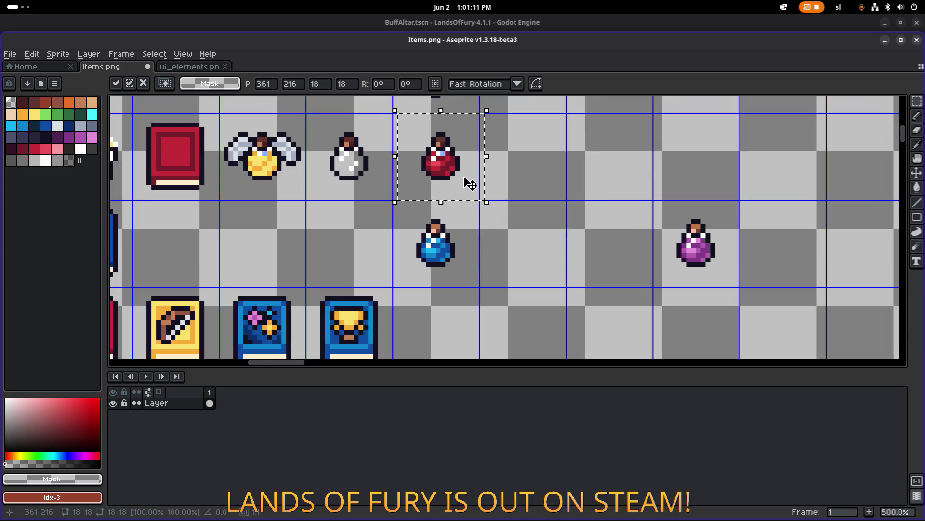
scroll(520, 182, down, 1)
mouse_move(408, 197)
mouse_down()
mouse_move(441, 262)
mouse_move(528, 180)
mouse_up()
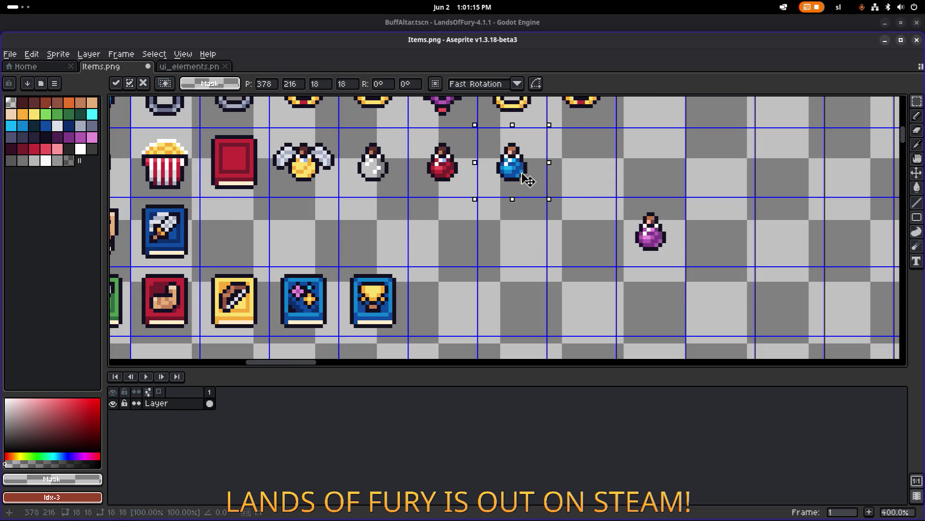
drag(621, 201, 682, 265)
mouse_move(648, 234)
mouse_down()
mouse_move(585, 165)
mouse_move(604, 180)
mouse_up()
key(ctrl+s)
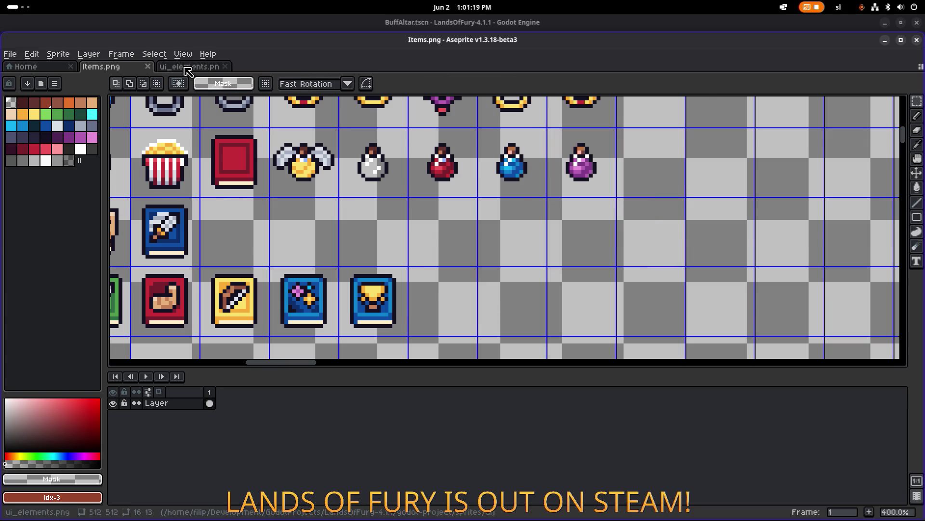
Switch to the ui_elements.png sheet and start opening another file from the File menu.
click(189, 66)
scroll(188, 204, down, 2)
scroll(188, 204, down, 1)
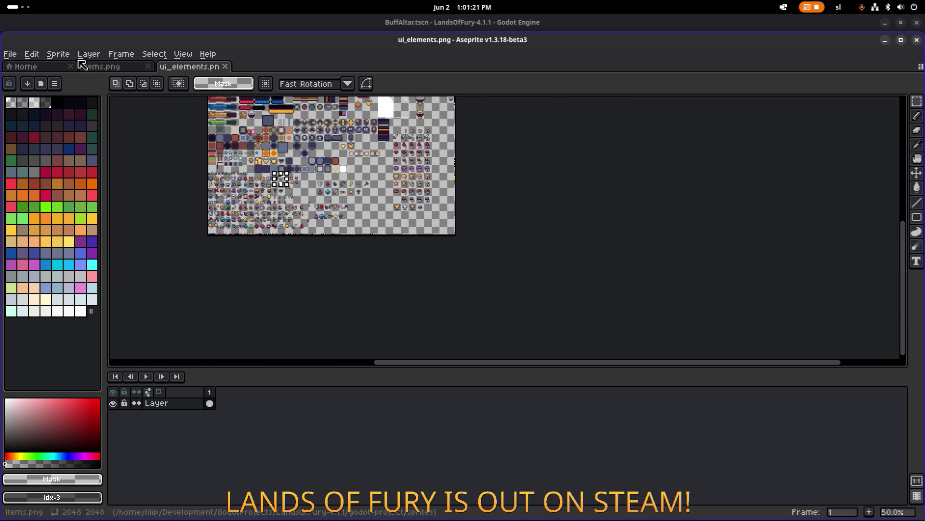
click(31, 54)
mouse_move(10, 56)
click(22, 78)
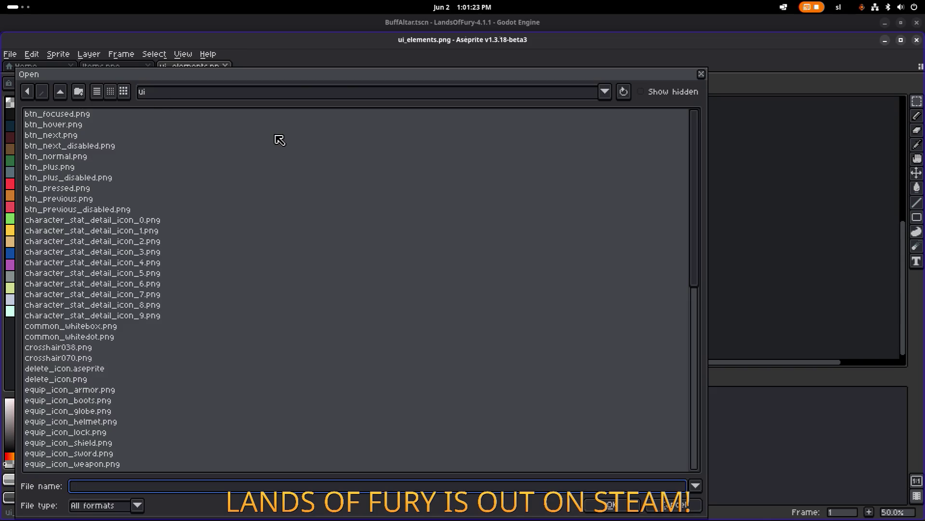
Browse the interactables folder, previewing potion (77).png, and return to sprites.
click(63, 96)
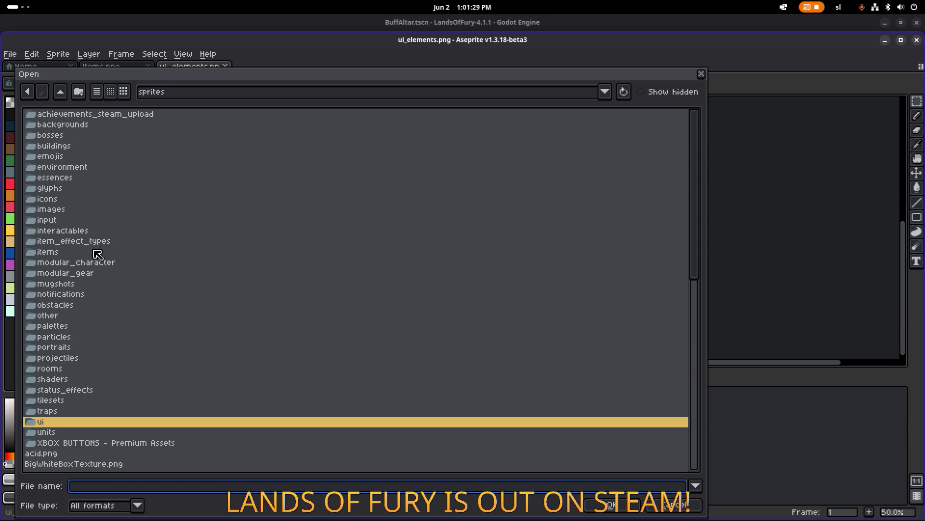
double_click(92, 232)
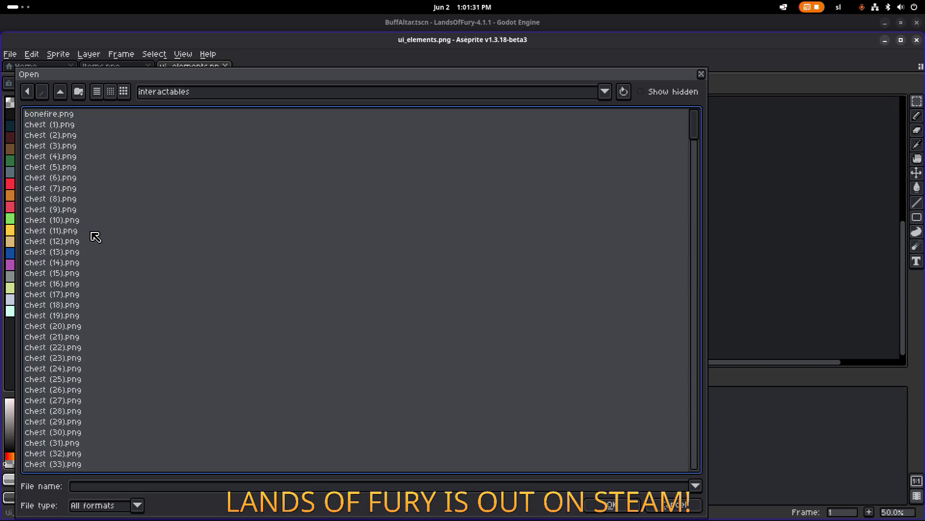
scroll(96, 238, down, 10)
click(83, 220)
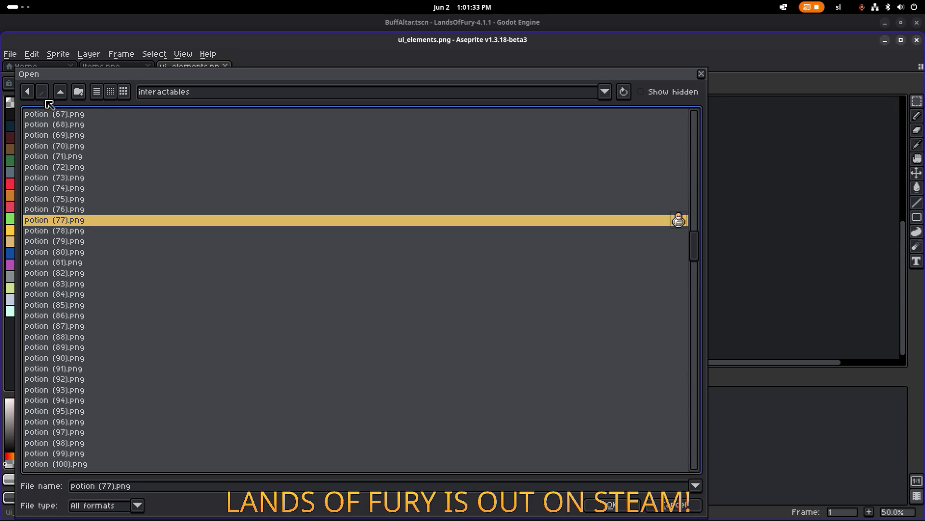
click(60, 93)
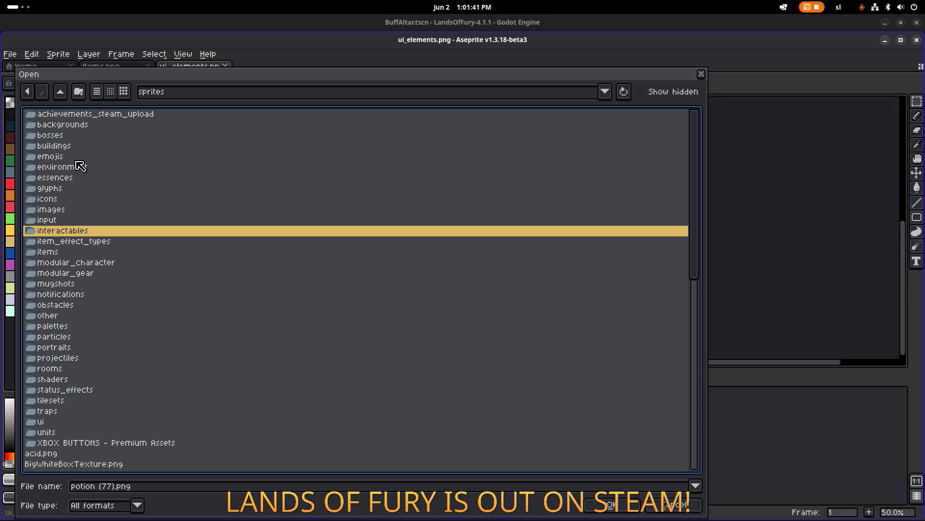
Preview LandsOfFuryLogo.png, light.png and Items.png, then open destroyables.png.
scroll(82, 222, down, 2)
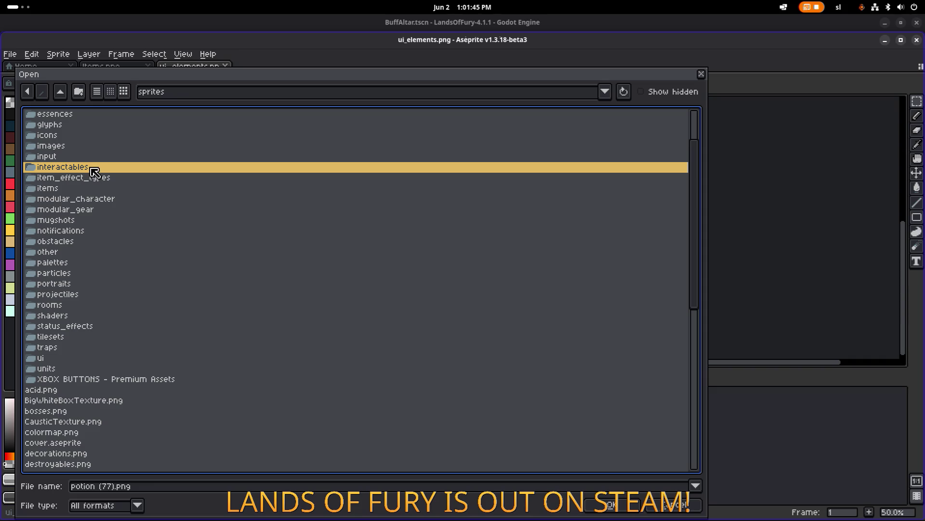
scroll(95, 203, down, 10)
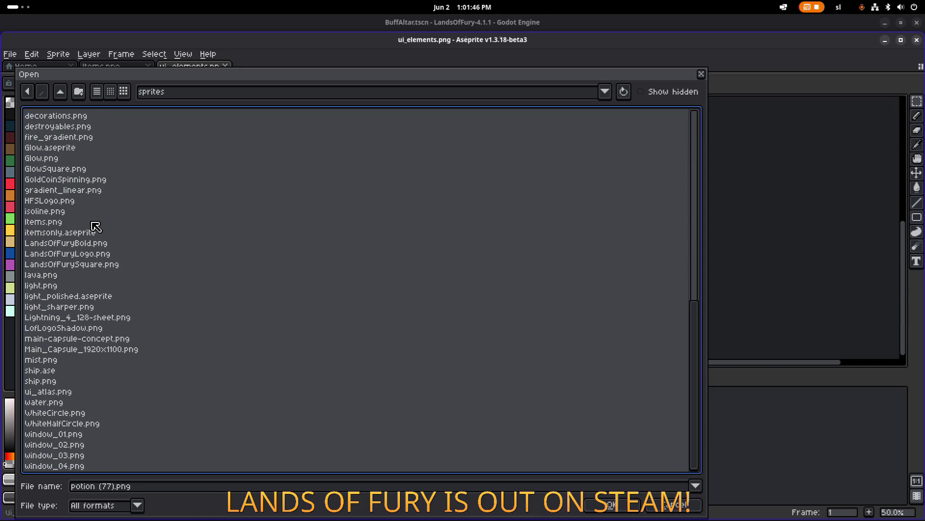
click(92, 254)
click(78, 286)
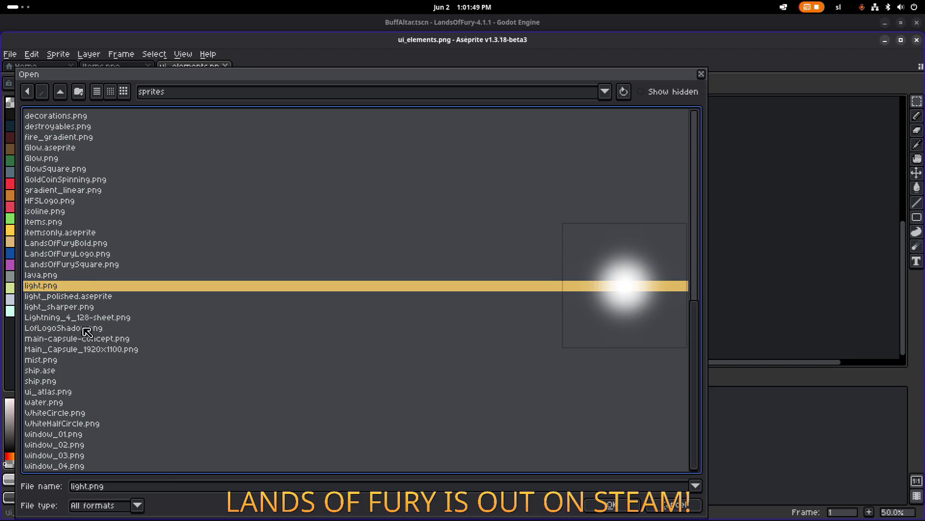
click(91, 230)
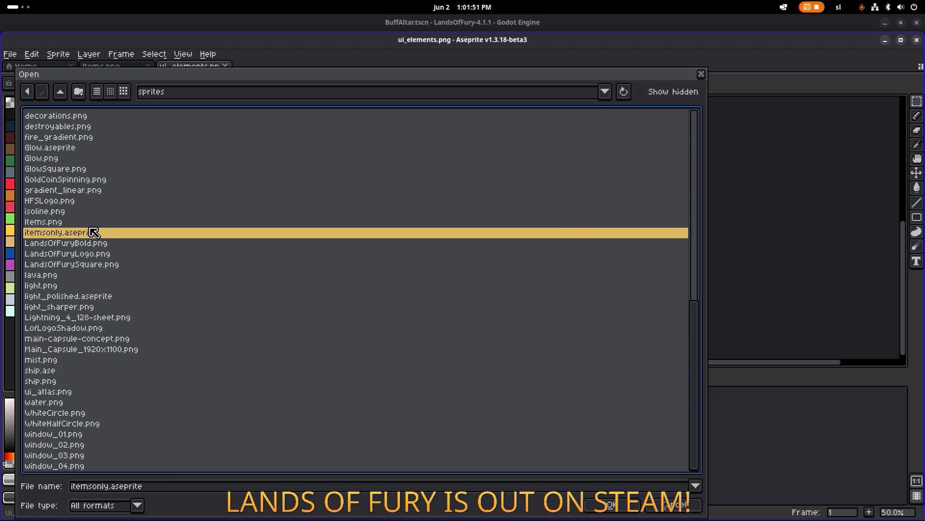
click(88, 224)
scroll(93, 230, up, 1)
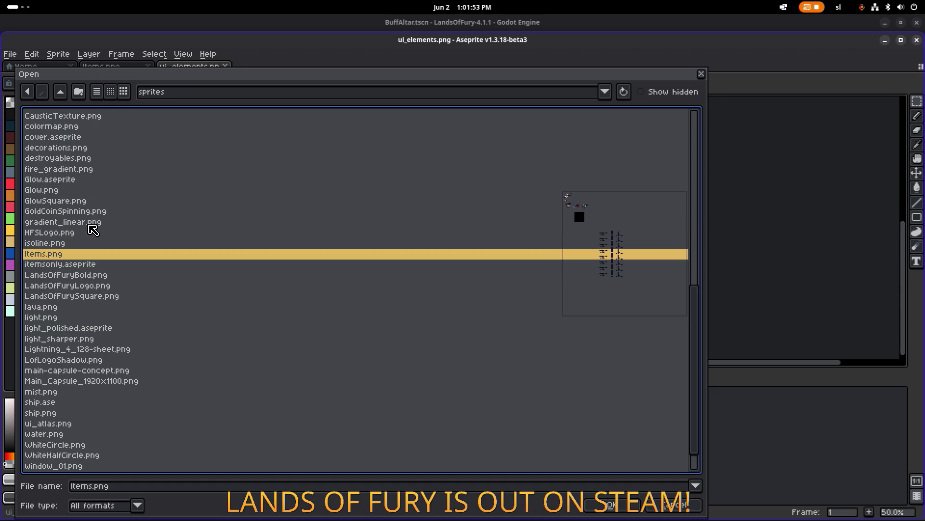
scroll(92, 230, up, 1)
click(95, 190)
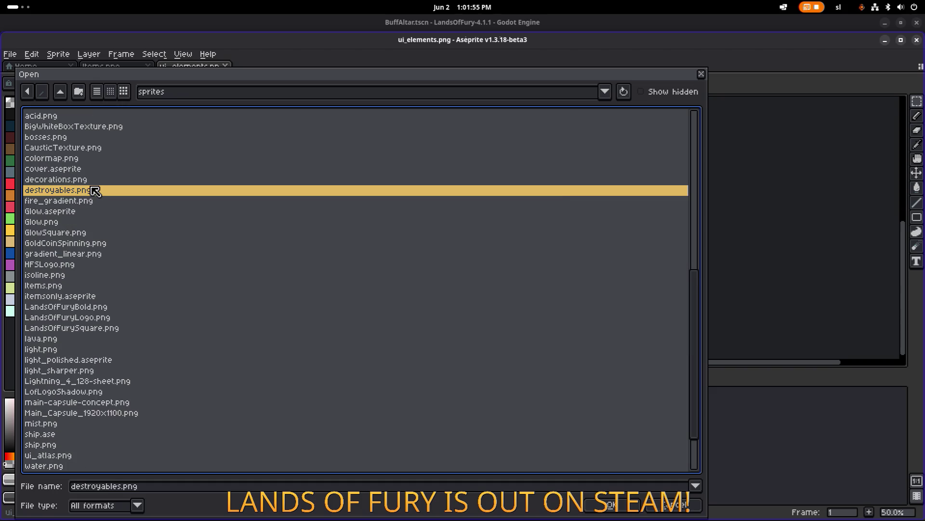
double_click(95, 190)
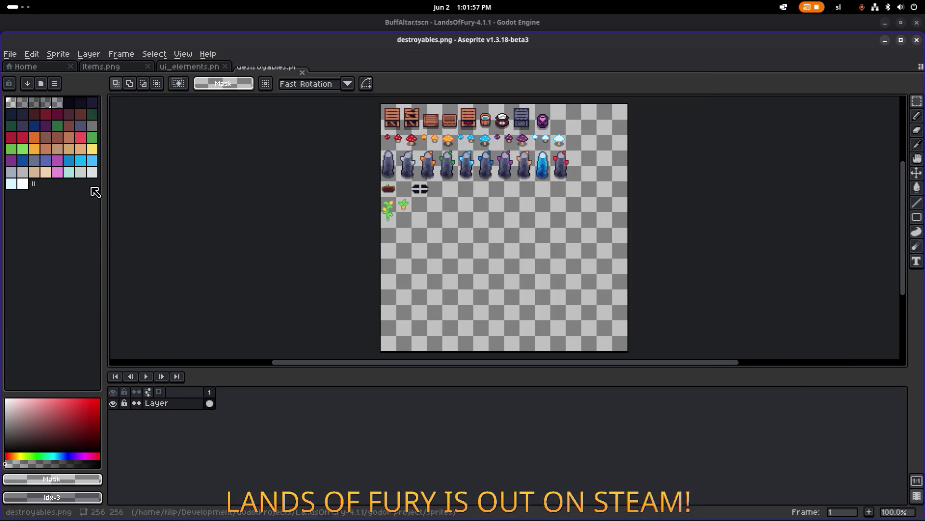
Select the small red, orange, blue and purple mushrooms together and copy them.
scroll(372, 221, up, 2)
mouse_move(372, 221)
mouse_down()
mouse_move(330, 260)
mouse_move(315, 240)
mouse_up()
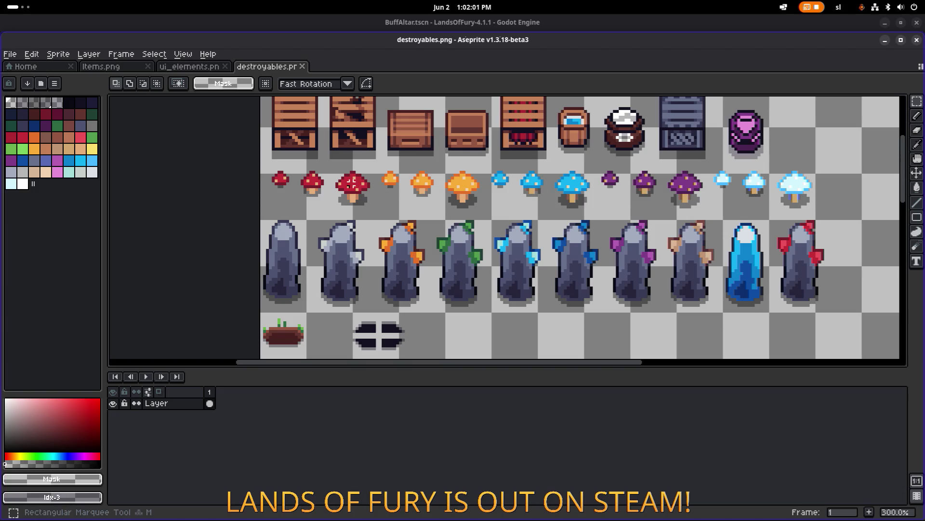
drag(267, 198, 306, 163)
drag(381, 197, 412, 169)
drag(490, 194, 520, 170)
drag(596, 192, 631, 169)
scroll(543, 161, down, 1)
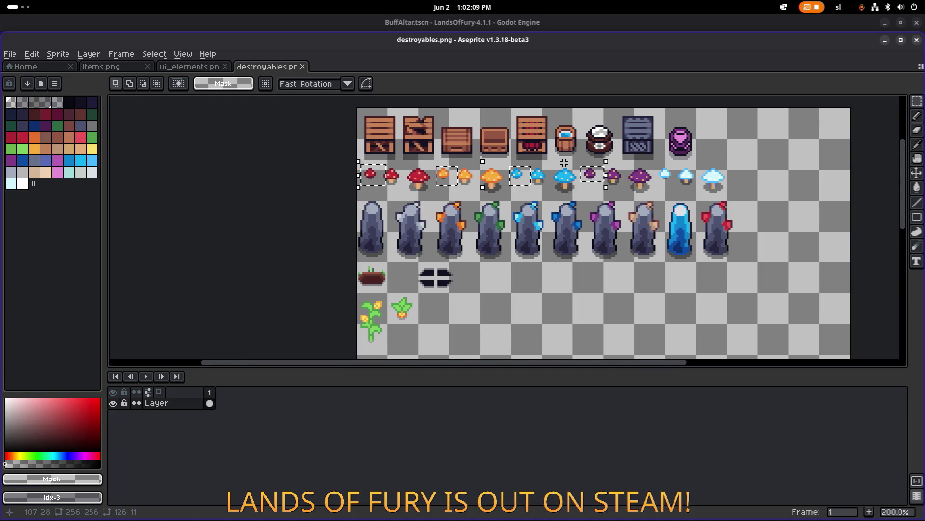
scroll(506, 163, right, 1)
key(ctrl+shift+Tab)
Paste the four mushrooms into Items.png in the row below the potions.
scroll(299, 185, down, 1)
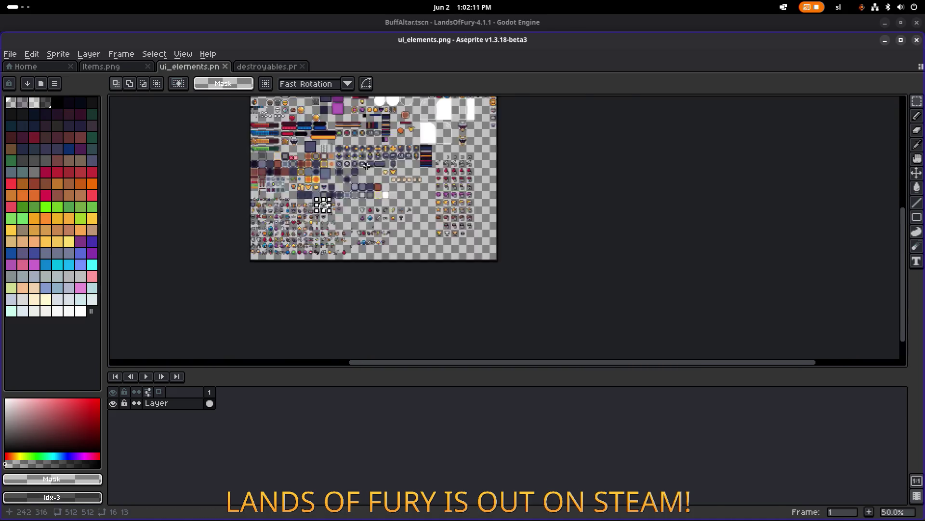
scroll(456, 228, up, 2)
scroll(456, 228, down, 1)
scroll(456, 227, up, 1)
click(91, 66)
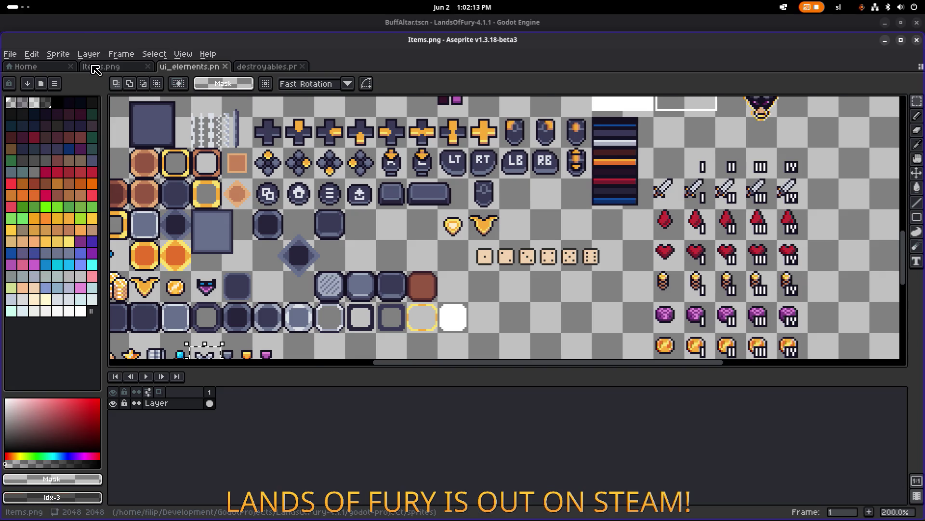
key(ctrl+v)
mouse_move(449, 216)
mouse_down()
mouse_move(605, 223)
mouse_move(576, 230)
mouse_up()
key(Return)
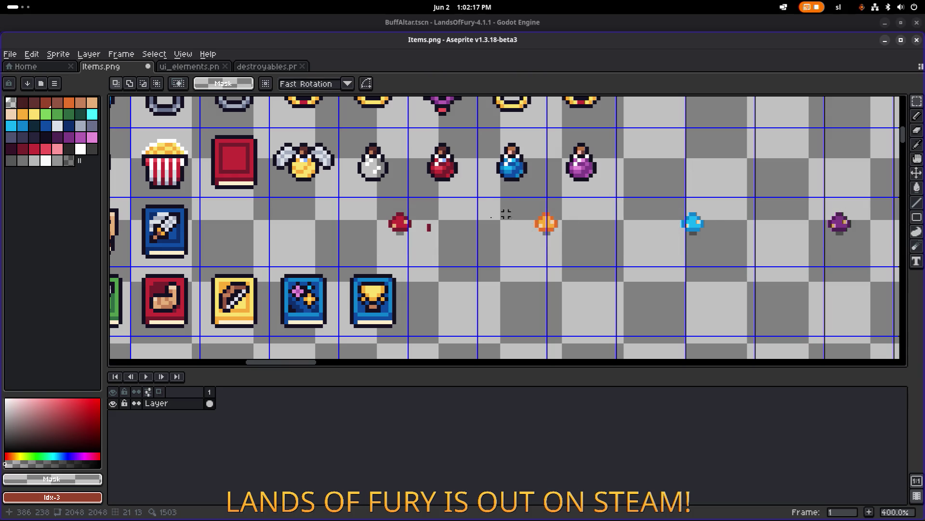
Delete the stray red pixel and shift the red mushroom right and down into its cell.
scroll(437, 231, up, 1)
drag(404, 253, 461, 201)
key(Delete)
drag(331, 261, 454, 193)
mouse_move(388, 220)
mouse_down()
mouse_move(446, 221)
mouse_move(437, 230)
mouse_up()
click(573, 277)
scroll(444, 248, up, 4)
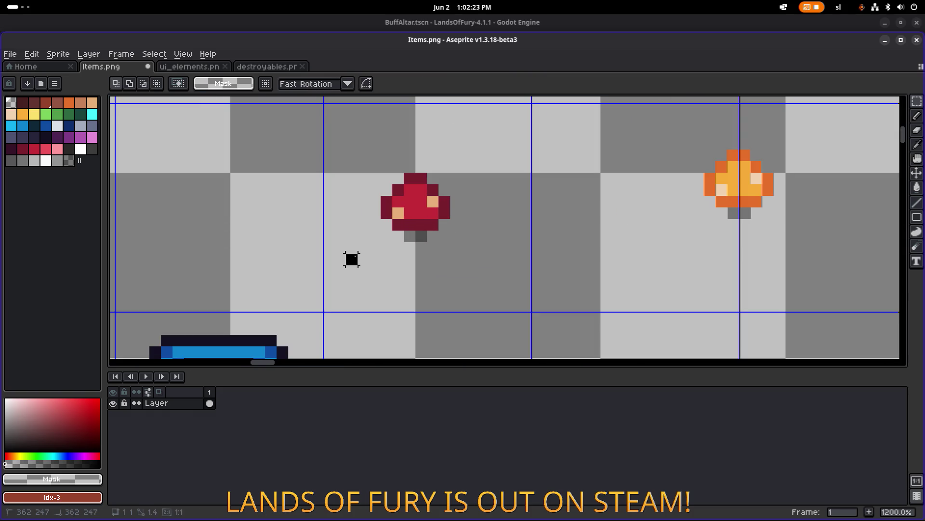
drag(352, 258, 485, 158)
key(Right)
key(Right)
click(535, 160)
Pick the dark outline colour #141020 from the sheet.
scroll(535, 160, down, 2)
scroll(468, 228, down, 2)
scroll(461, 229, up, 2)
scroll(476, 254, down, 1)
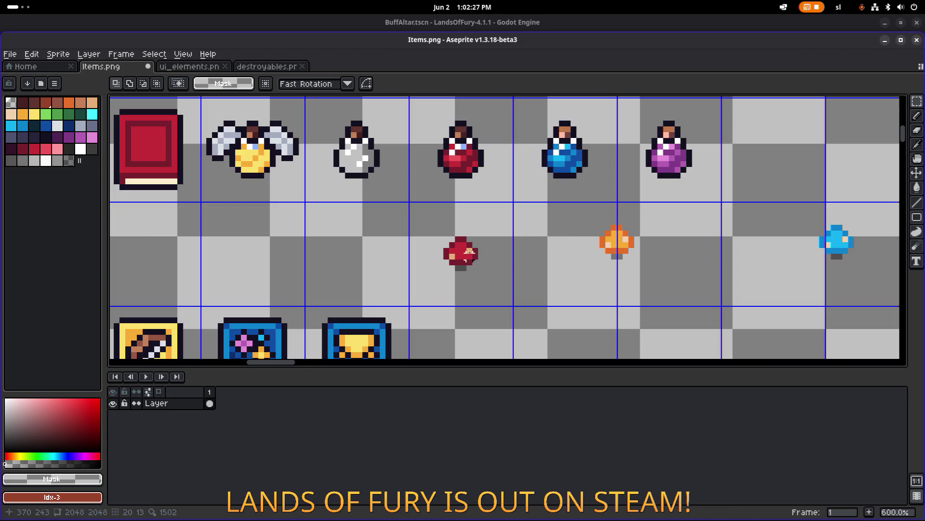
scroll(458, 187, up, 2)
alt+click(475, 165)
Trim the red mushroom by erasing its bottom row, shadow and outer dark-red pixels.
key(b)
click(425, 263)
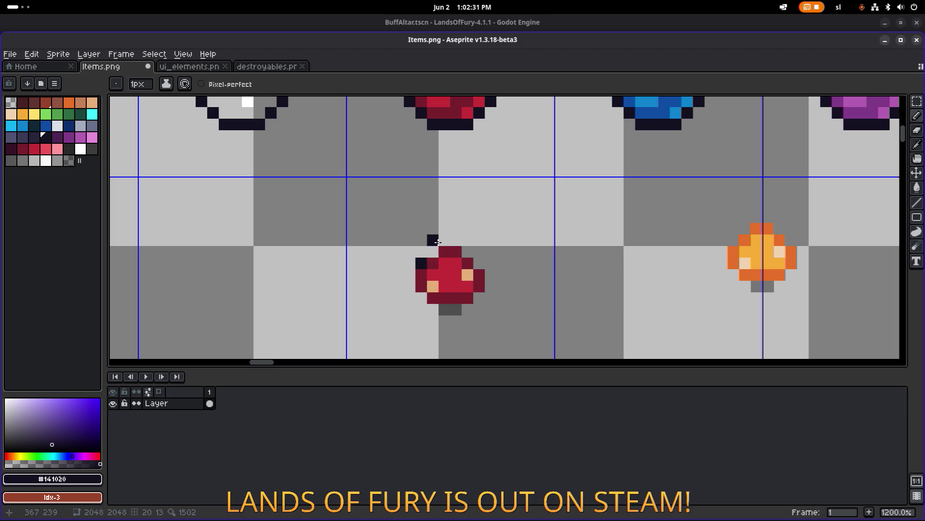
key(e)
click(421, 263)
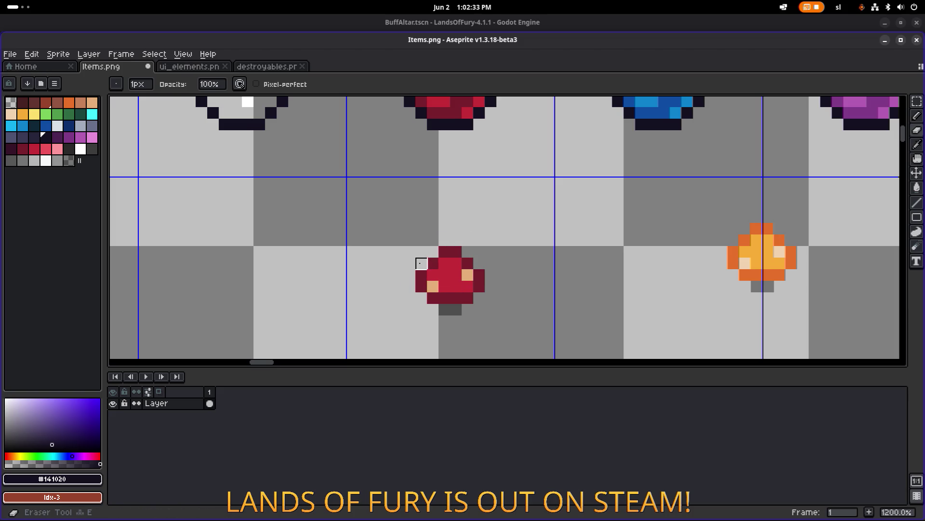
key(m)
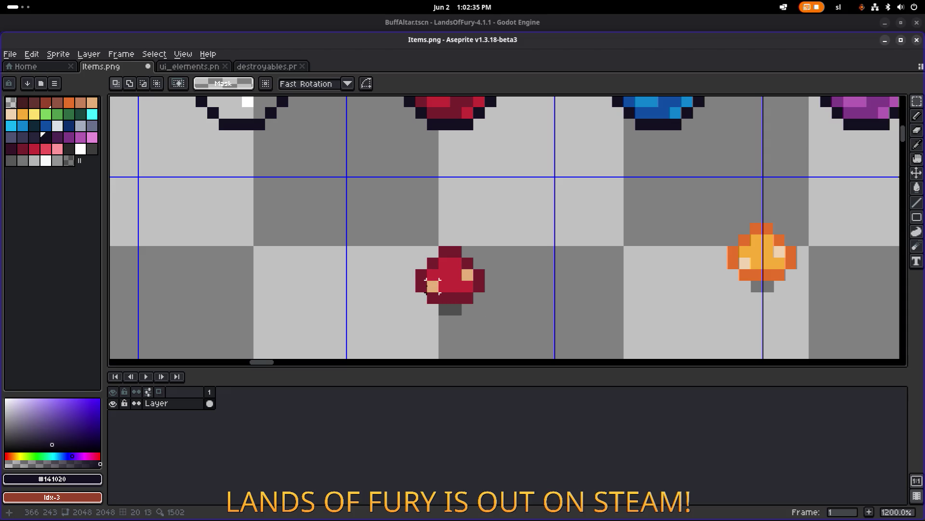
drag(497, 327, 416, 304)
key(e)
key(ctrl+d)
mouse_move(433, 309)
mouse_down()
mouse_move(422, 308)
mouse_move(480, 295)
mouse_move(398, 298)
mouse_up()
click(479, 286)
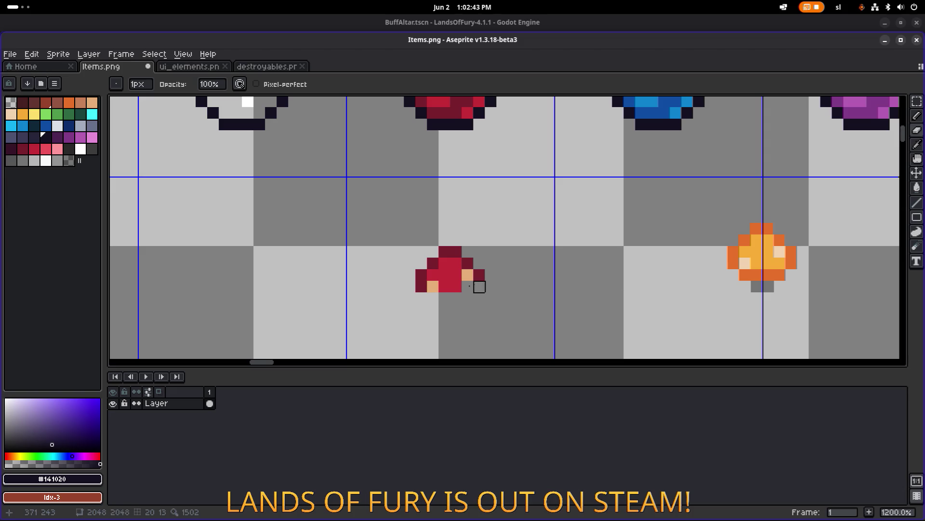
click(433, 263)
click(444, 252)
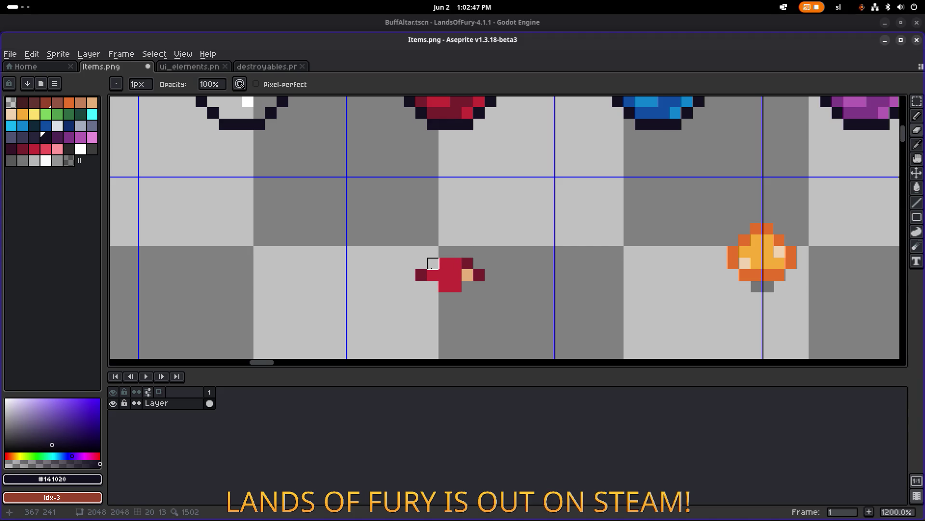
click(467, 263)
Repaint the shape with a tan #e5ae78 highlight and a dark red #781f2c left pixel.
key(b)
alt+click(468, 275)
click(450, 284)
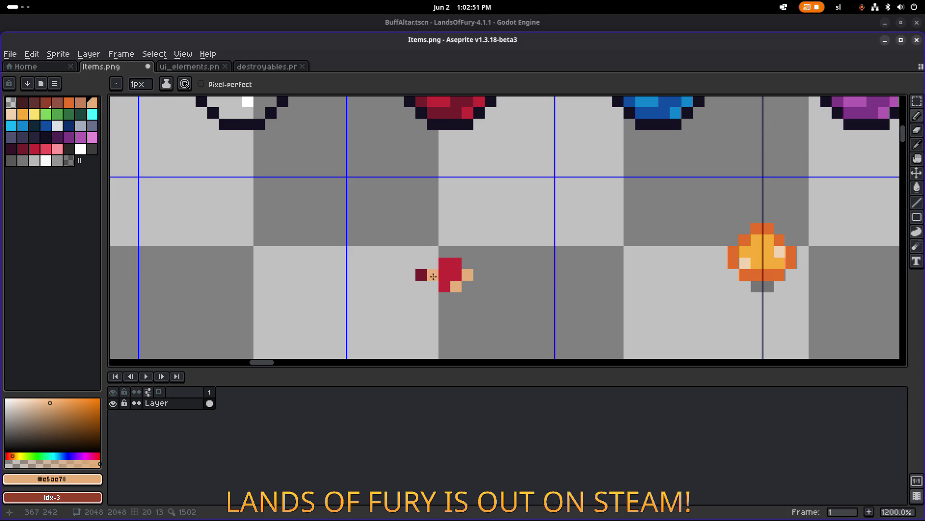
alt+click(421, 275)
click(444, 275)
key(e)
click(468, 274)
Paste a copy of the red and tan block up and to the right on the spore.
scroll(502, 265, down, 4)
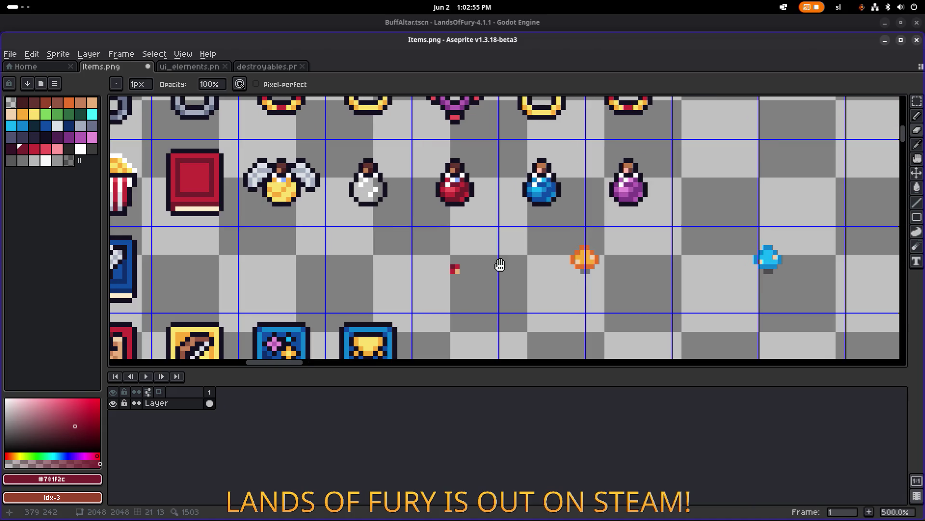
scroll(401, 260, up, 2)
scroll(428, 246, down, 2)
scroll(431, 221, up, 3)
scroll(431, 220, down, 2)
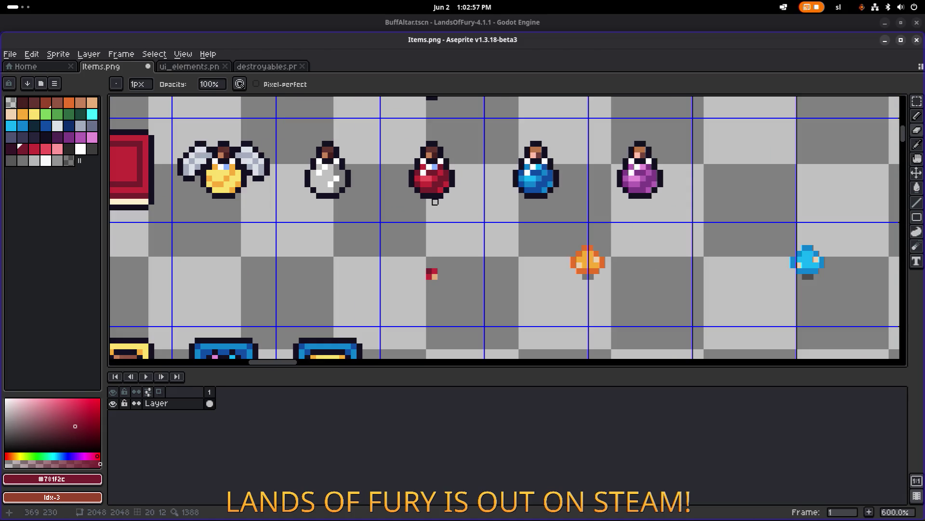
alt+click(436, 190)
scroll(400, 272, up, 5)
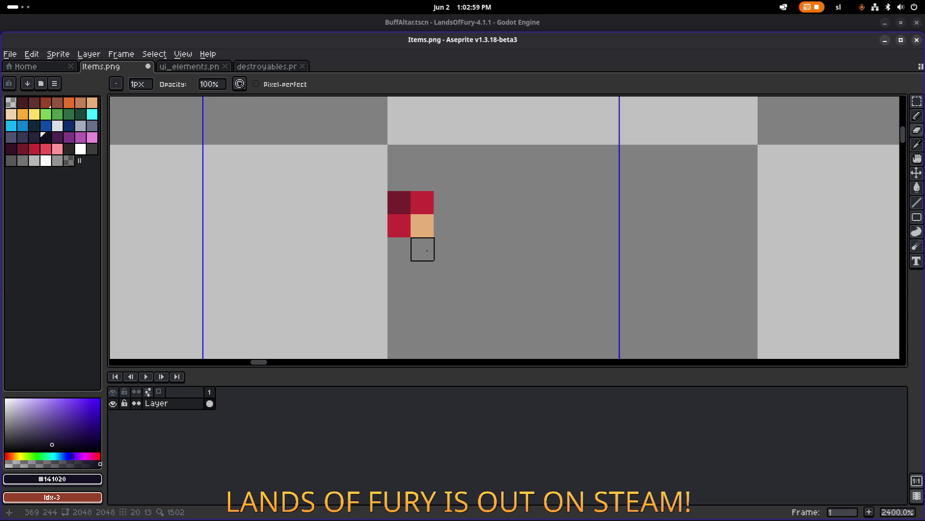
key(ctrl+v)
mouse_move(436, 219)
mouse_down()
mouse_move(496, 200)
mouse_move(477, 250)
mouse_move(532, 183)
mouse_up()
key(Return)
Draw #141020 outline pixels along the spore's top, upper right and right edge.
scroll(482, 248, down, 3)
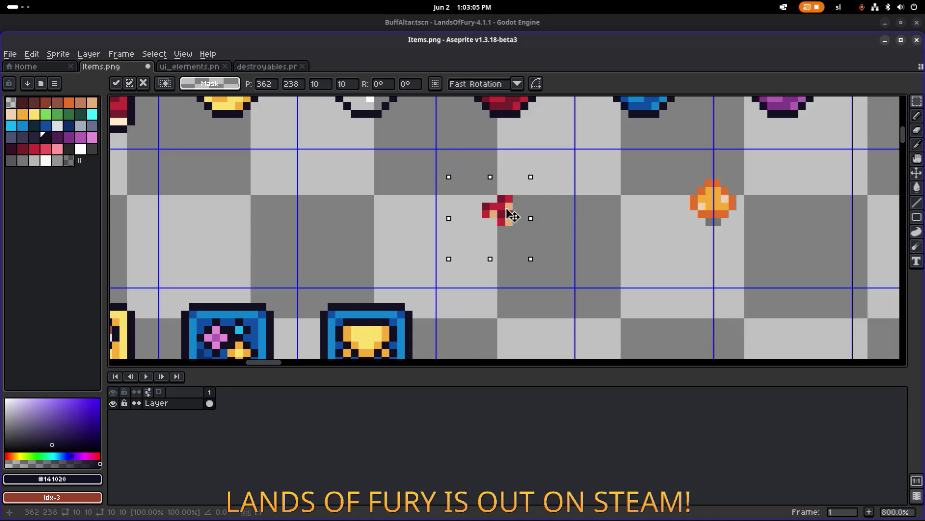
scroll(511, 212, down, 1)
key(ctrl+d)
key(b)
scroll(450, 207, up, 3)
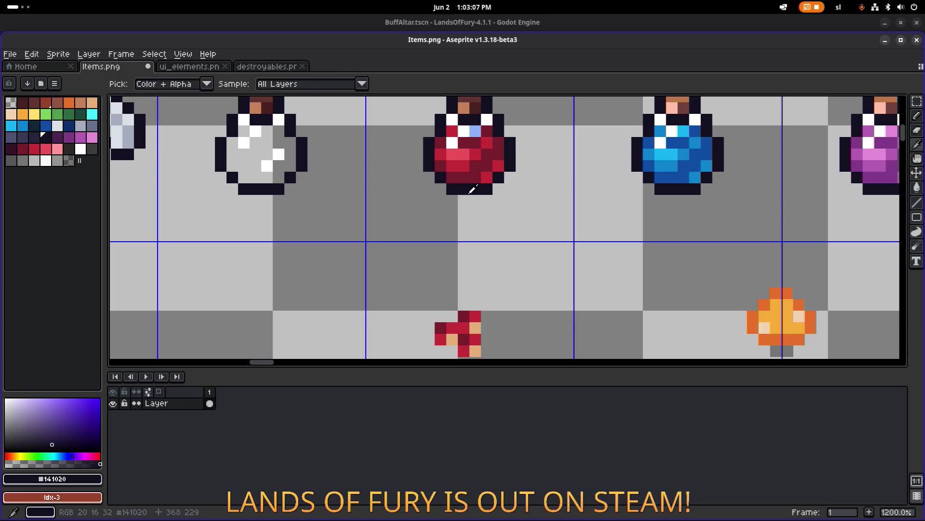
click(431, 261)
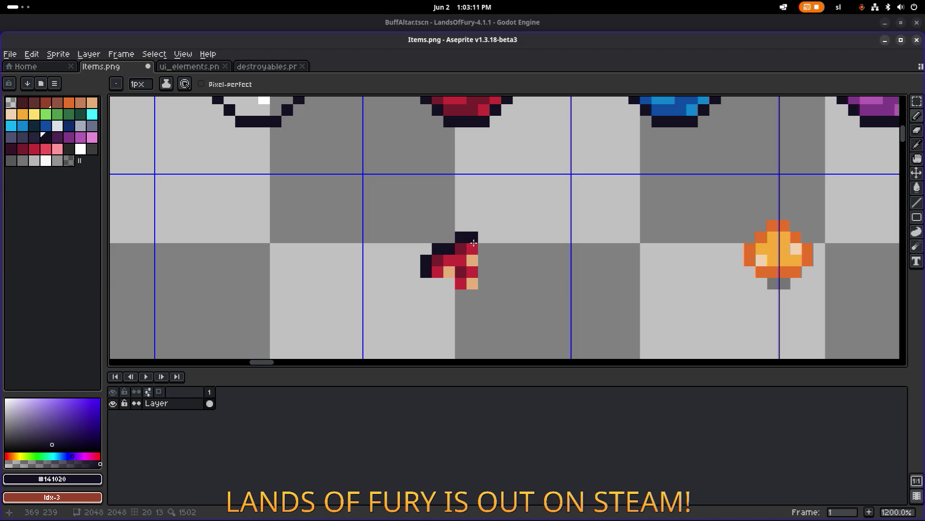
click(482, 257)
drag(482, 277, 473, 295)
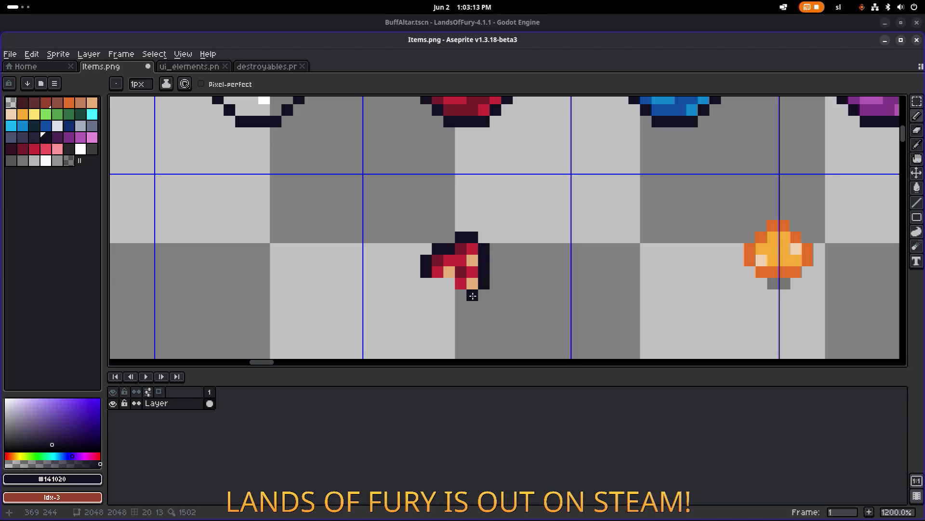
scroll(442, 286, down, 4)
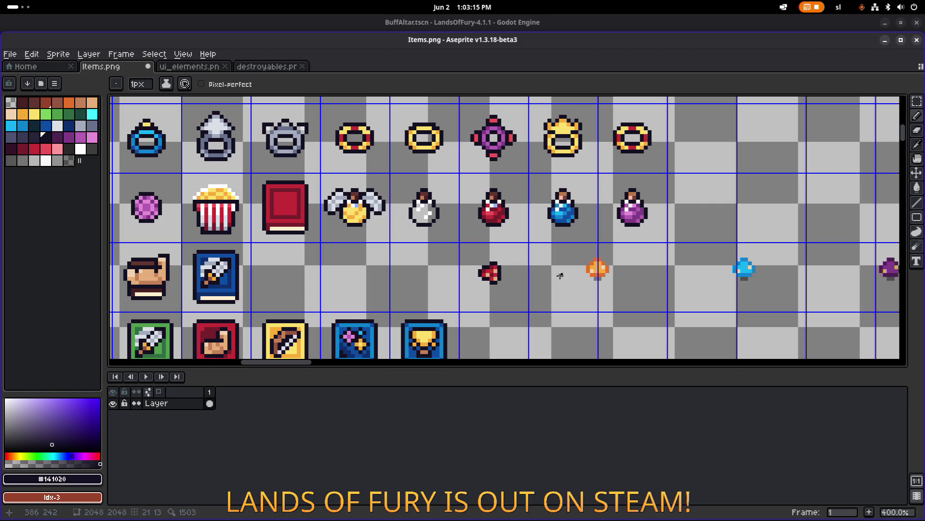
Marquee-select the red spore's whole grid cell.
drag(561, 274, 450, 274)
key(m)
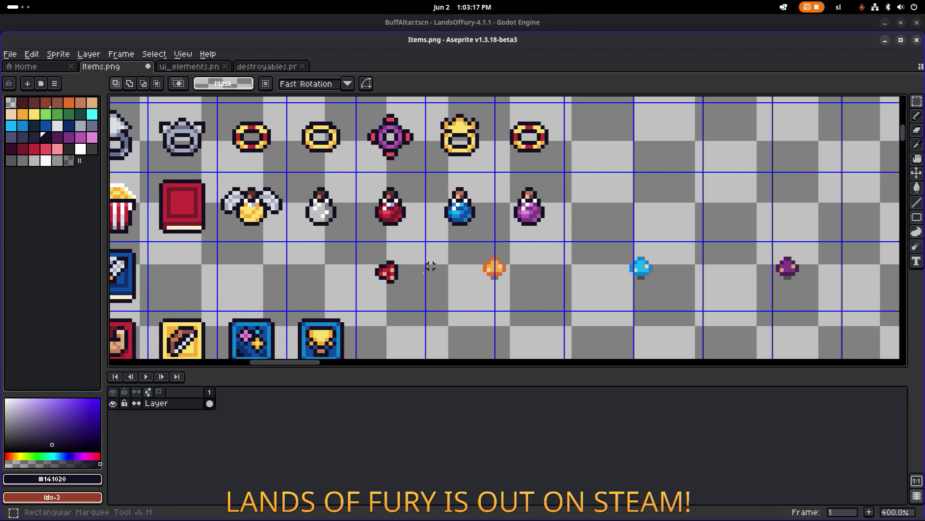
drag(343, 308, 430, 236)
click(454, 266)
drag(344, 304, 436, 238)
click(481, 292)
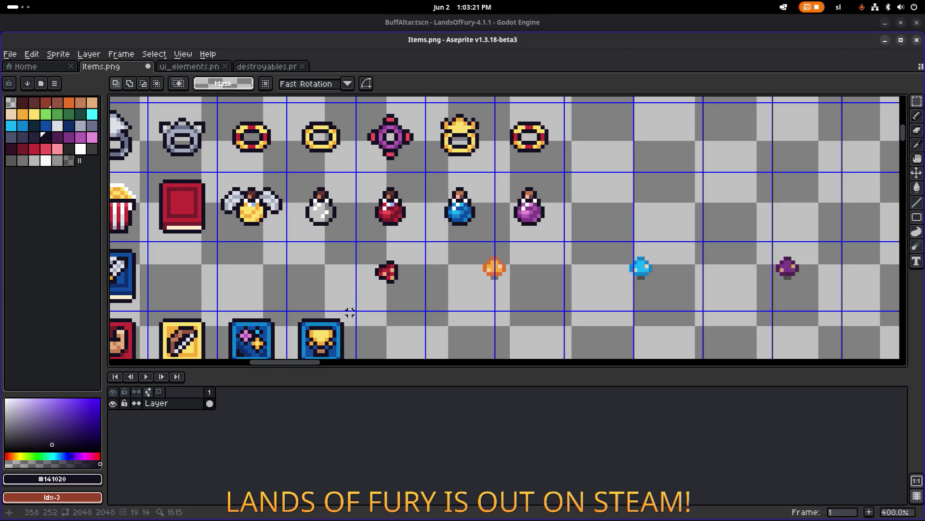
drag(357, 308, 427, 239)
scroll(417, 263, down, 2)
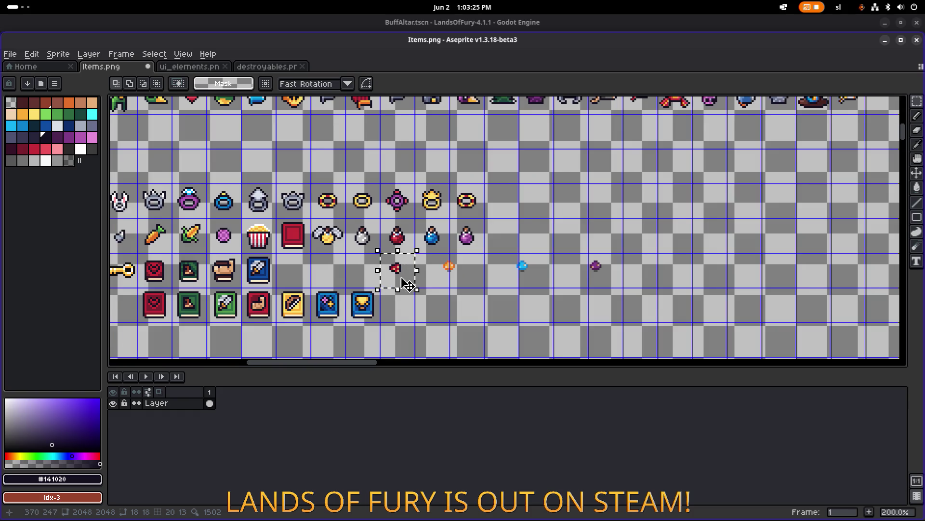
scroll(417, 283, up, 3)
Move the orange spore left and drag a copy of the red spore beside it.
drag(482, 282, 581, 223)
mouse_move(522, 247)
mouse_down()
mouse_move(459, 237)
mouse_move(329, 243)
mouse_up()
mouse_move(374, 289)
mouse_down()
mouse_move(429, 232)
mouse_move(446, 231)
mouse_move(440, 259)
mouse_up()
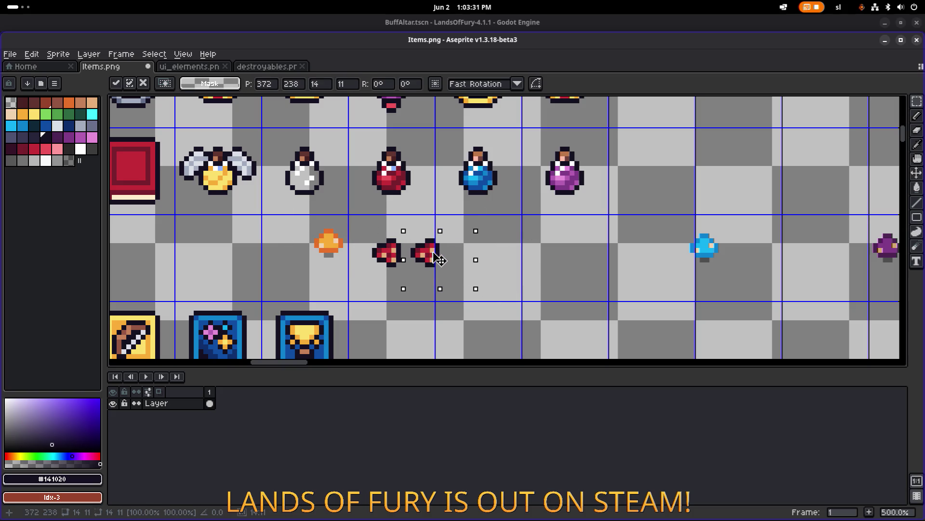
Recolour the red spore copy with the orange spore's peach, bright orange and dark orange.
click(508, 234)
scroll(383, 249, up, 2)
scroll(337, 242, up, 1)
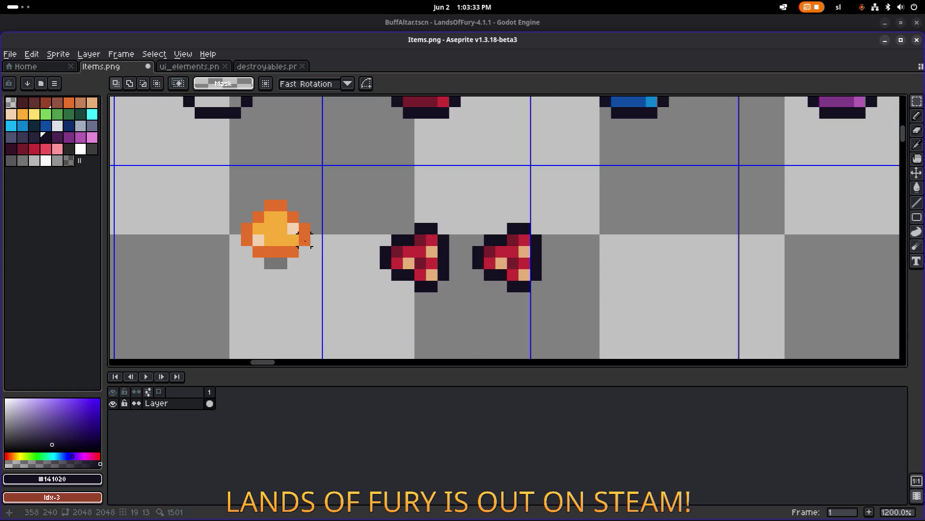
alt+click(294, 227)
key(b)
click(517, 273)
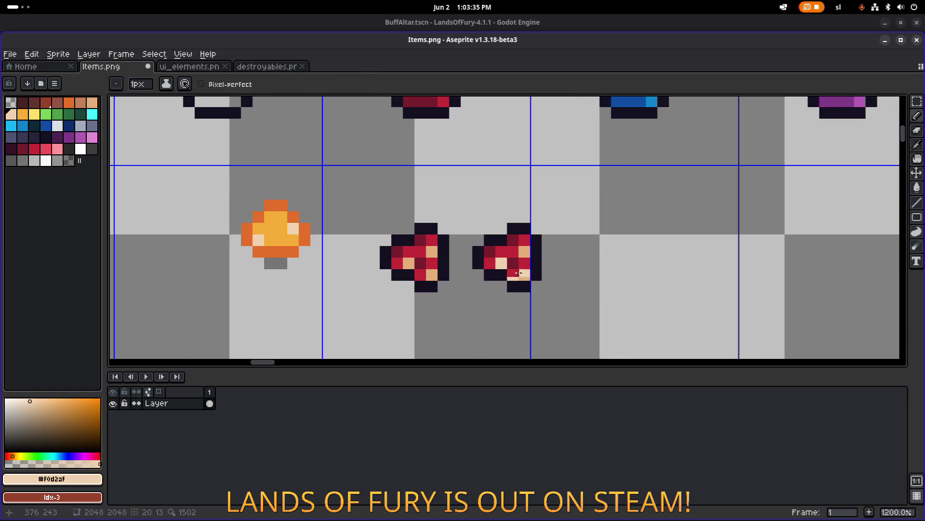
click(523, 258)
alt+click(282, 231)
key(g)
click(511, 254)
click(521, 262)
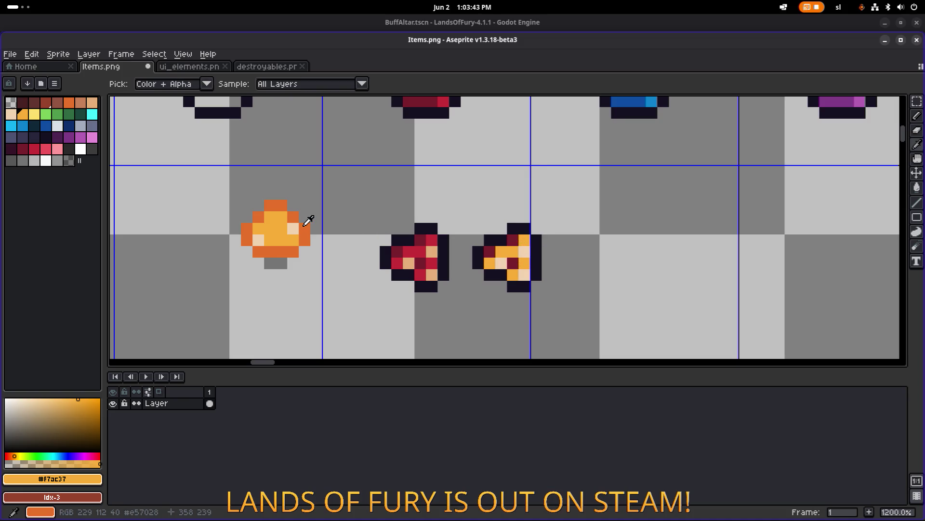
alt+click(305, 227)
click(513, 263)
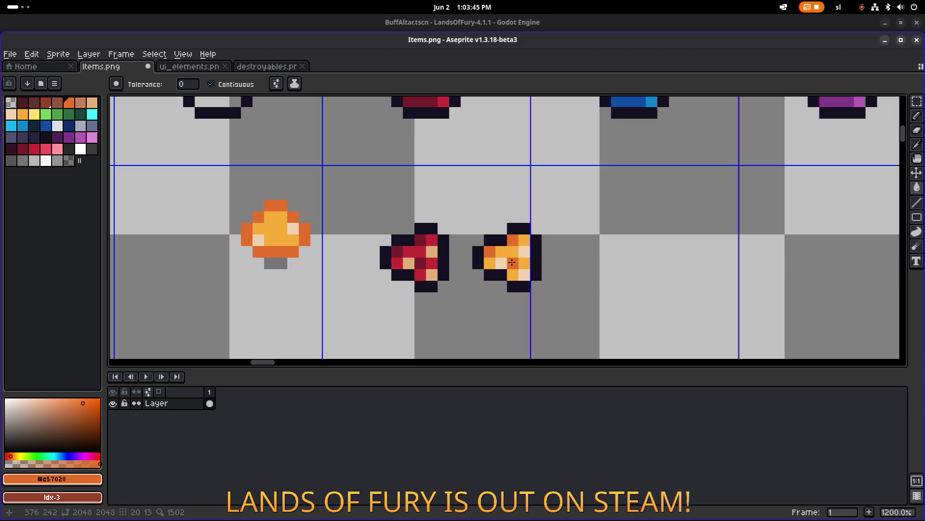
Drag another duplicate of the red spore to the right.
scroll(563, 250, down, 3)
key(m)
drag(412, 217, 470, 289)
mouse_move(445, 260)
mouse_down()
mouse_move(563, 258)
mouse_move(651, 203)
mouse_up()
Move the blue and purple spores left toward the spore row.
scroll(500, 245, right, 5)
drag(565, 237, 434, 233)
drag(649, 273, 812, 207)
mouse_move(752, 241)
mouse_down()
mouse_move(446, 283)
mouse_move(399, 255)
mouse_up()
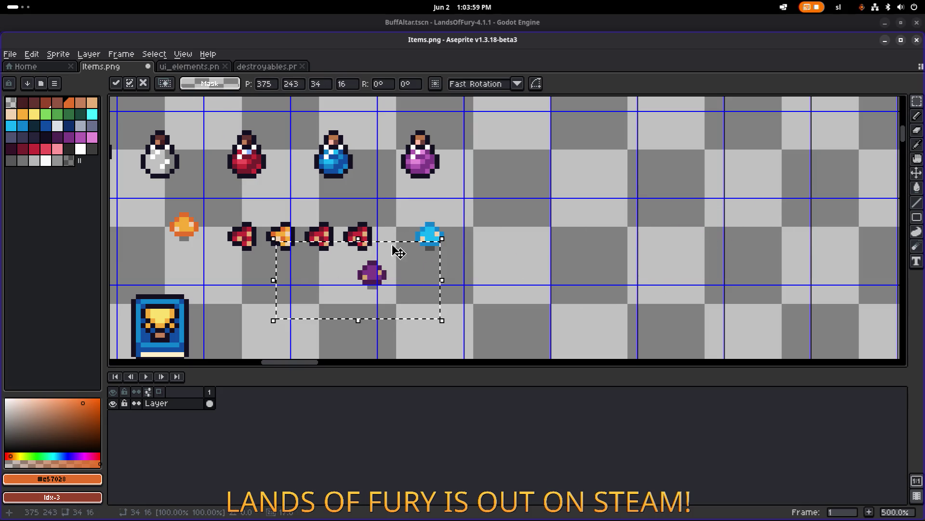
Fill the third spore's red areas with the purple spore's purple shades.
scroll(400, 256, left, 5)
key(ctrl+d)
scroll(548, 251, up, 2)
scroll(557, 260, up, 2)
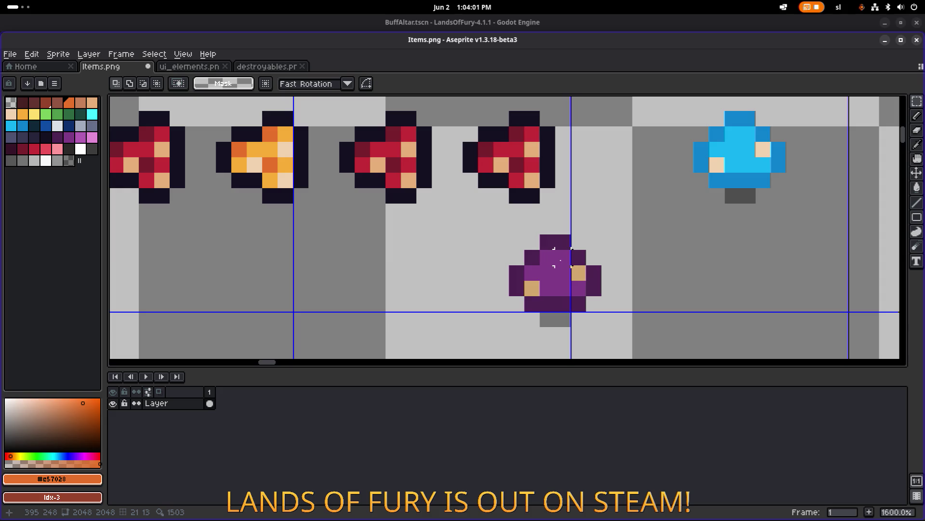
scroll(578, 270, left, 1)
scroll(602, 275, down, 1)
scroll(627, 284, up, 1)
alt+click(634, 289)
scroll(633, 284, up, 1)
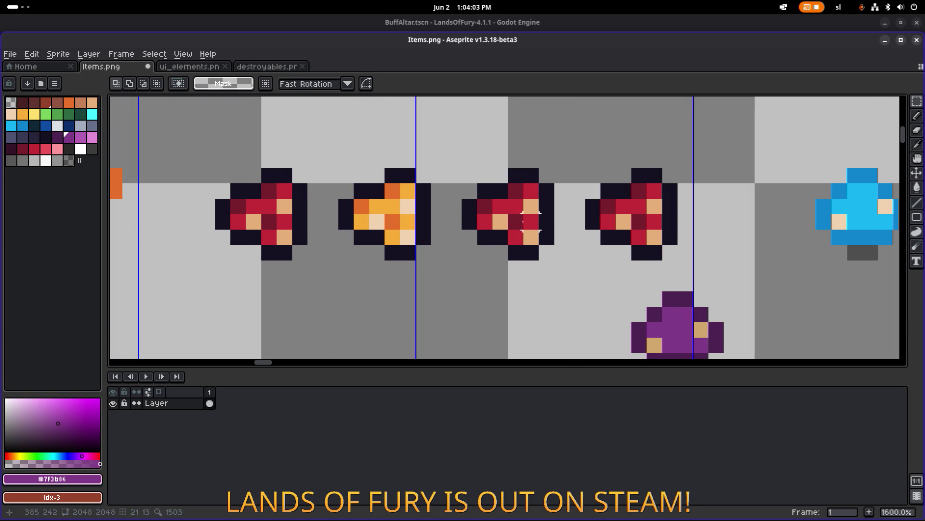
alt+click(706, 324)
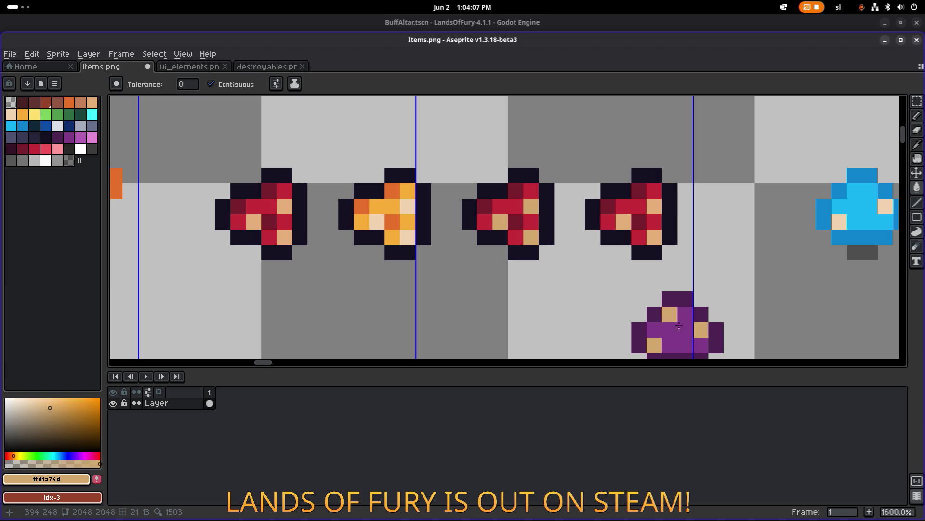
alt+click(668, 318)
click(512, 235)
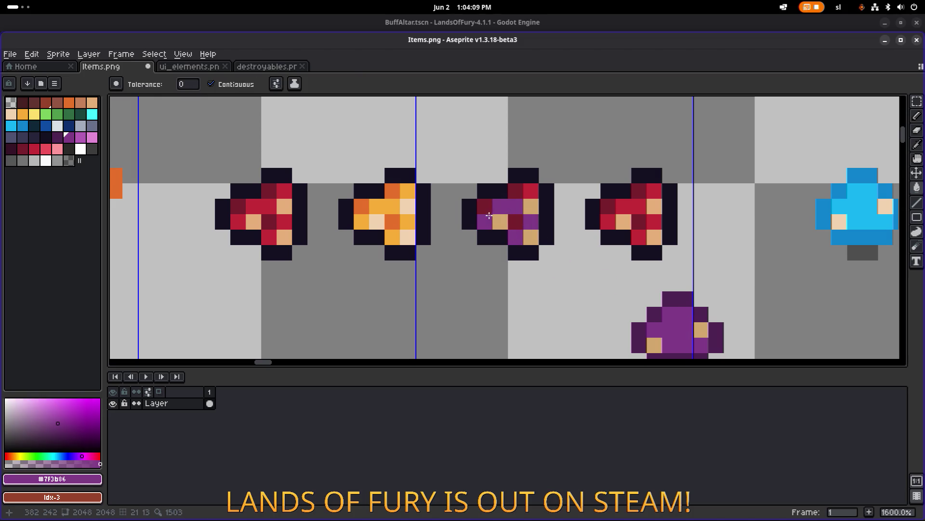
alt+click(492, 210)
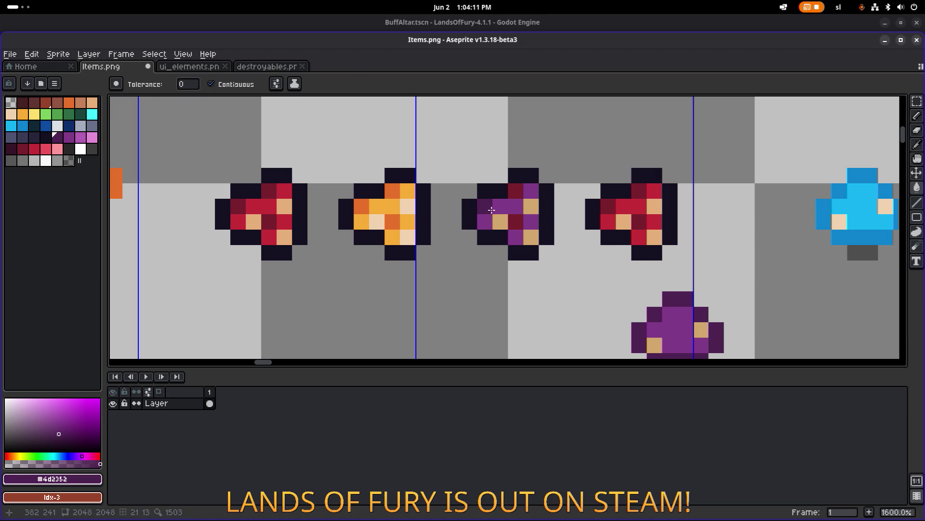
scroll(577, 229, down, 5)
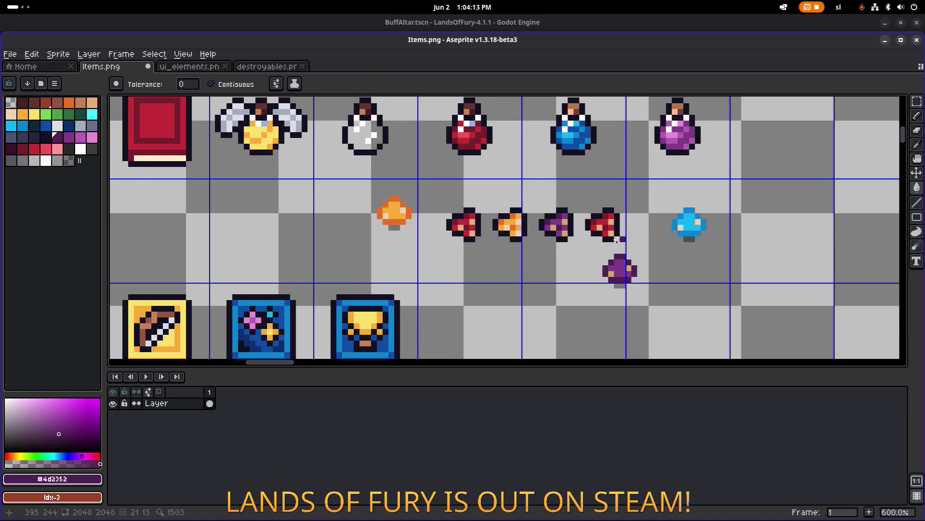
scroll(599, 208, up, 5)
Recolour the fourth spore with the blue spore's cream, light blue and dark blue.
alt+click(600, 209)
click(407, 218)
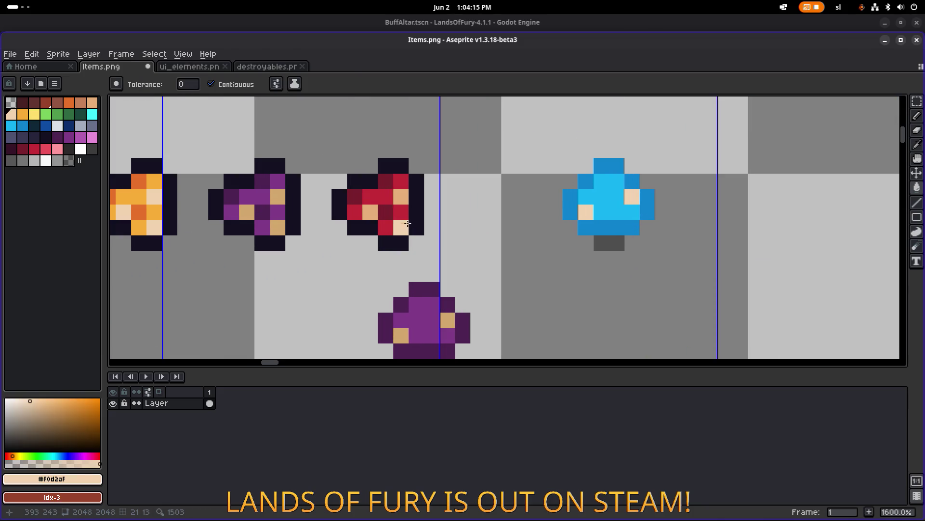
alt+click(608, 194)
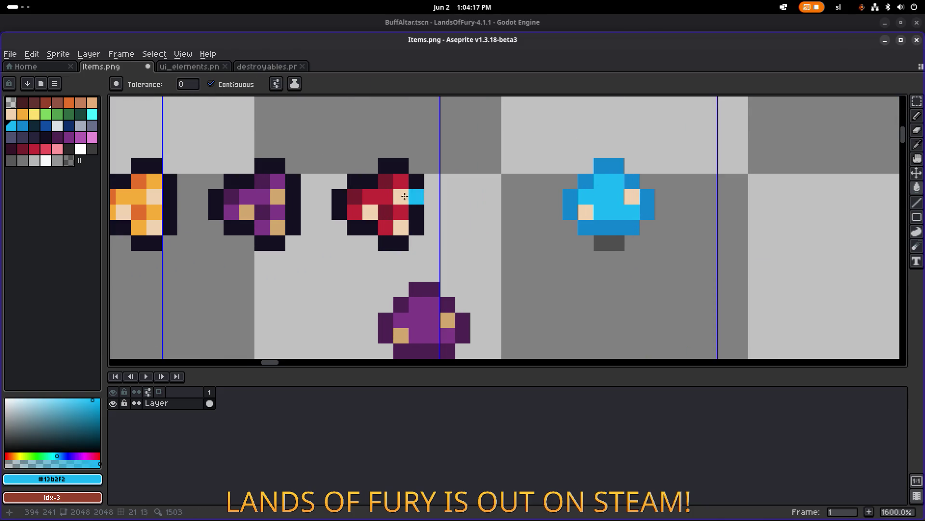
click(386, 196)
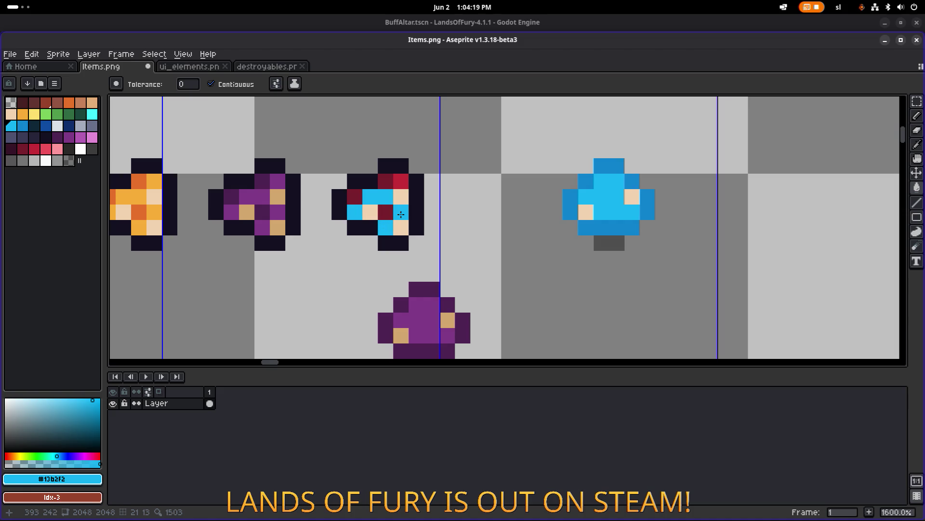
alt+click(592, 182)
click(385, 181)
click(358, 197)
click(401, 197)
scroll(434, 211, down, 5)
scroll(424, 215, up, 2)
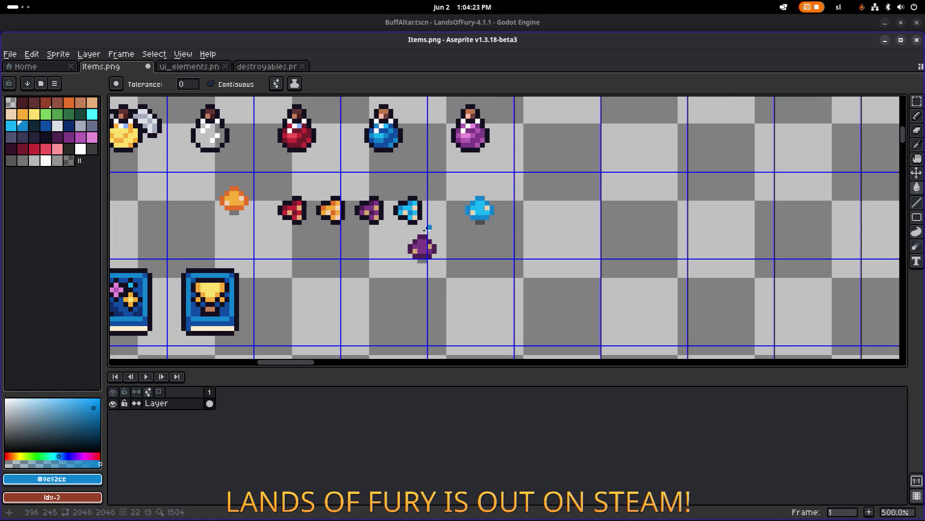
Delete the original orange spore and the leftover purple spore with rectangular selections.
key(m)
drag(247, 226, 332, 150)
key(ctrl+x)
mouse_move(476, 269)
mouse_down()
mouse_move(559, 223)
mouse_move(551, 261)
mouse_move(621, 212)
mouse_up()
key(ctrl+x)
key(ctrl+x)
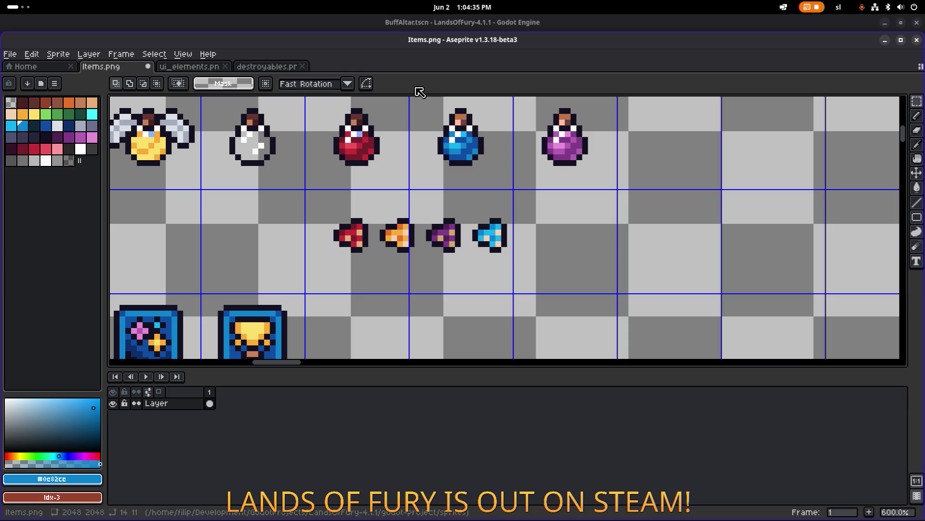
Slide the four new coloured spores left to sit right after the blue quill book.
scroll(330, 140, up, 1)
drag(365, 180, 376, 216)
scroll(465, 237, down, 2)
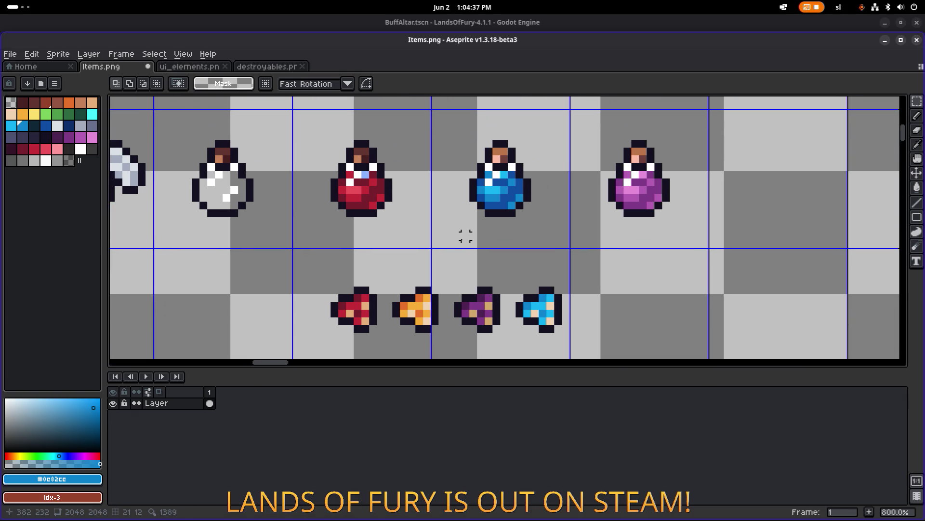
drag(452, 246, 631, 157)
scroll(482, 183, right, 5)
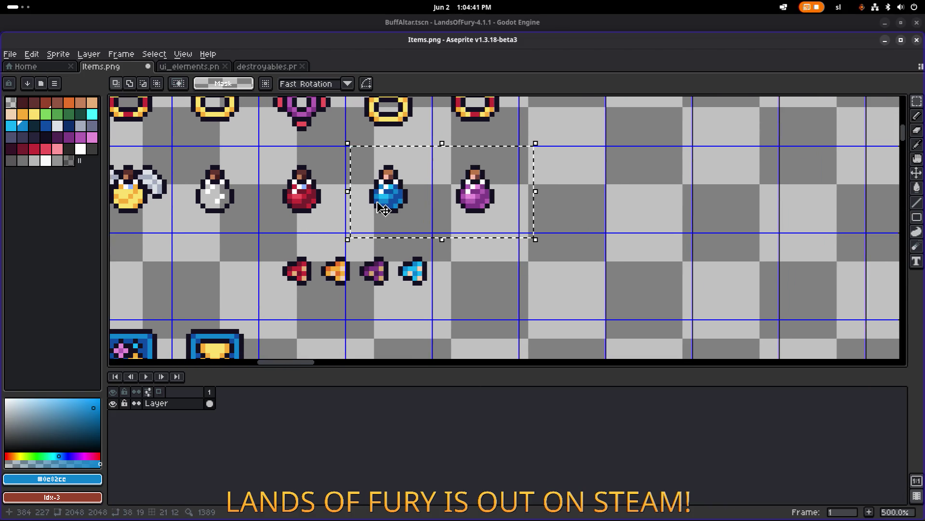
scroll(565, 244, down, 2)
drag(587, 261, 729, 218)
mouse_move(675, 238)
mouse_down()
mouse_move(508, 241)
mouse_move(519, 240)
mouse_up()
scroll(520, 240, down, 3)
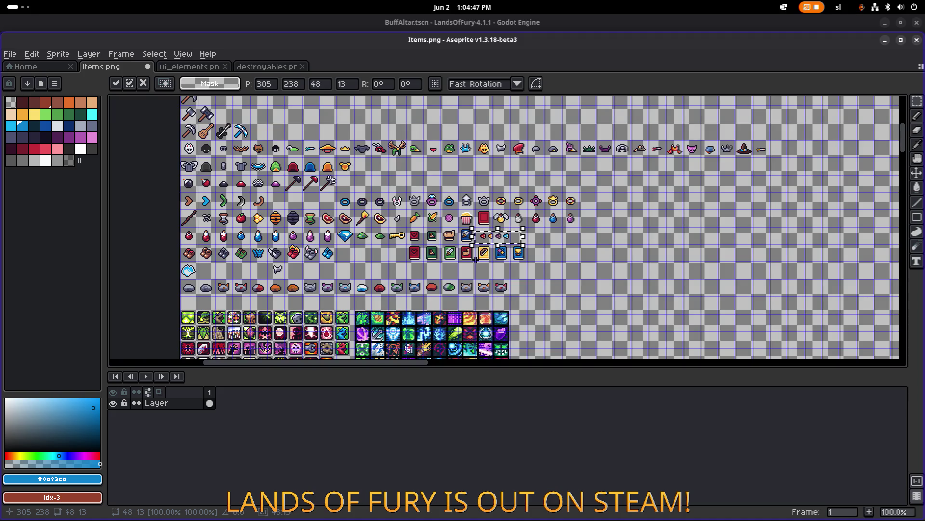
Shift the four spores back to the right.
drag(519, 240, 482, 252)
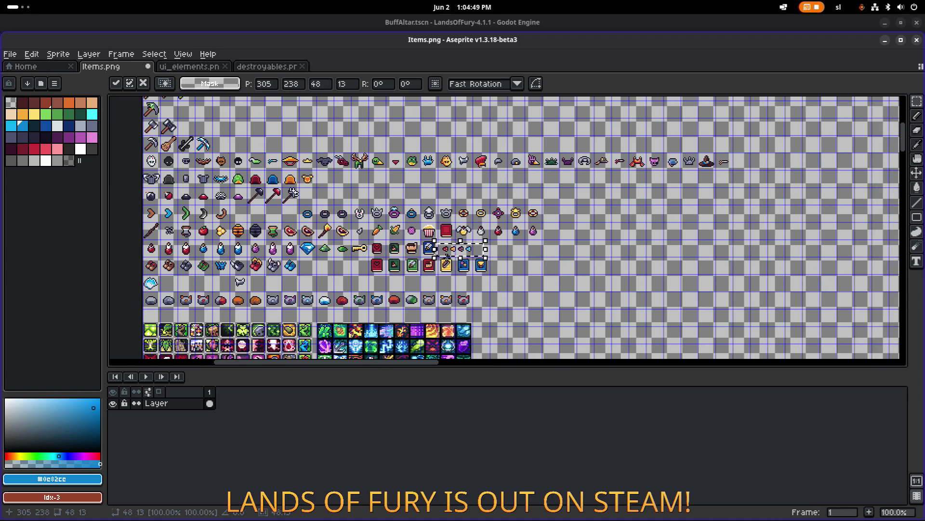
scroll(466, 265, up, 3)
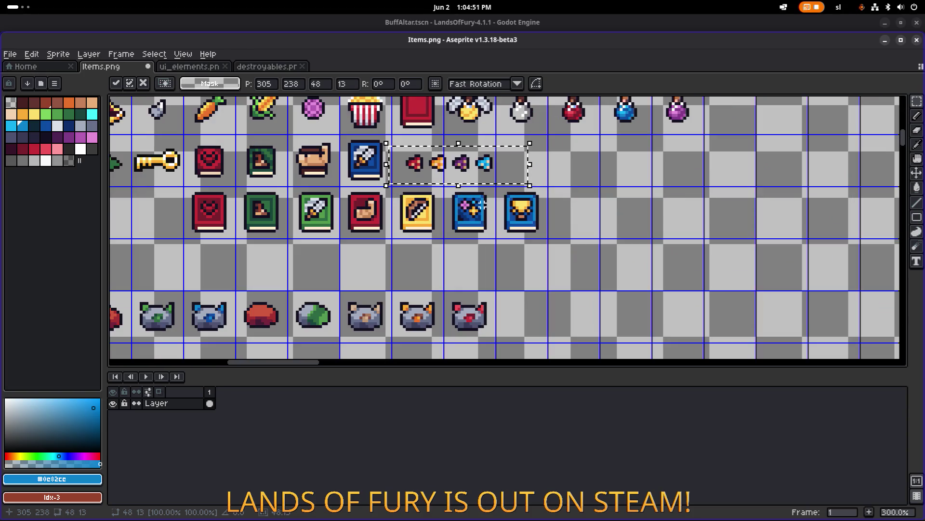
scroll(482, 205, up, 1)
mouse_move(337, 221)
mouse_down()
mouse_move(683, 213)
mouse_move(529, 247)
mouse_move(602, 201)
mouse_move(529, 215)
mouse_up()
scroll(603, 203, down, 1)
scroll(529, 216, up, 1)
drag(524, 171, 429, 184)
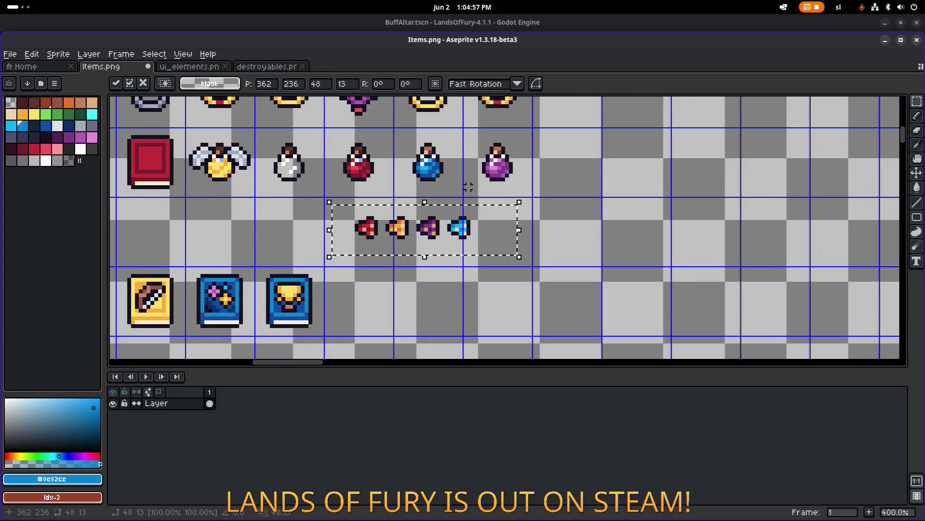
Move the three coloured potions down-right and place the four spores beside them.
drag(331, 191, 558, 128)
mouse_move(493, 164)
mouse_down()
mouse_move(691, 289)
mouse_move(666, 279)
mouse_up()
mouse_move(354, 265)
mouse_down()
mouse_move(380, 227)
mouse_move(492, 163)
mouse_up()
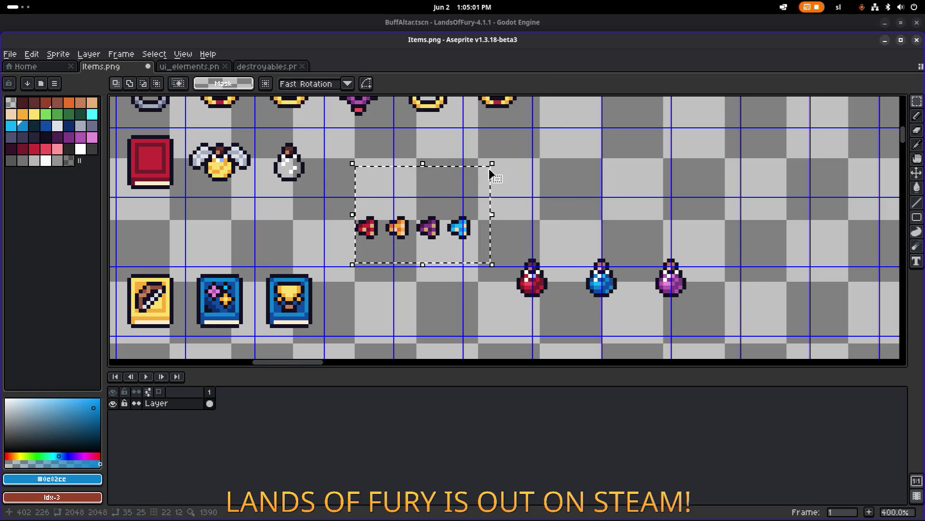
mouse_move(430, 218)
mouse_down()
mouse_move(429, 183)
mouse_move(528, 195)
mouse_move(471, 216)
mouse_up()
key(Return)
key(ctrl+d)
Duplicate the white bottle and place the copy just to its right.
scroll(288, 182, up, 2)
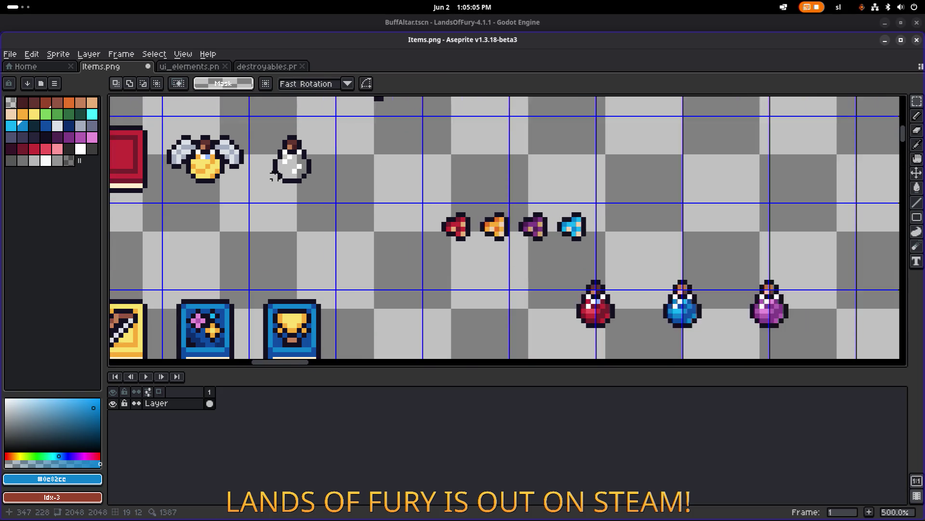
mouse_move(260, 197)
mouse_down()
mouse_move(352, 97)
mouse_move(321, 137)
mouse_move(330, 114)
mouse_up()
drag(331, 159, 413, 165)
click(523, 153)
Place the red spore under the new bottle and move the red potion down beneath them.
drag(457, 273, 516, 218)
drag(506, 253, 419, 243)
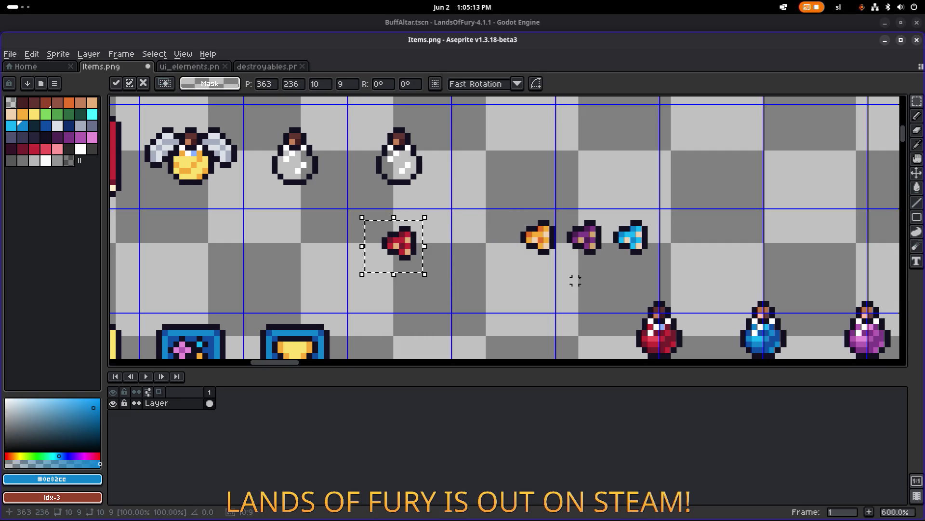
scroll(575, 281, down, 1)
scroll(575, 281, right, 3)
key(Return)
mouse_move(558, 347)
mouse_down()
mouse_move(626, 262)
mouse_move(413, 241)
mouse_move(436, 223)
mouse_up()
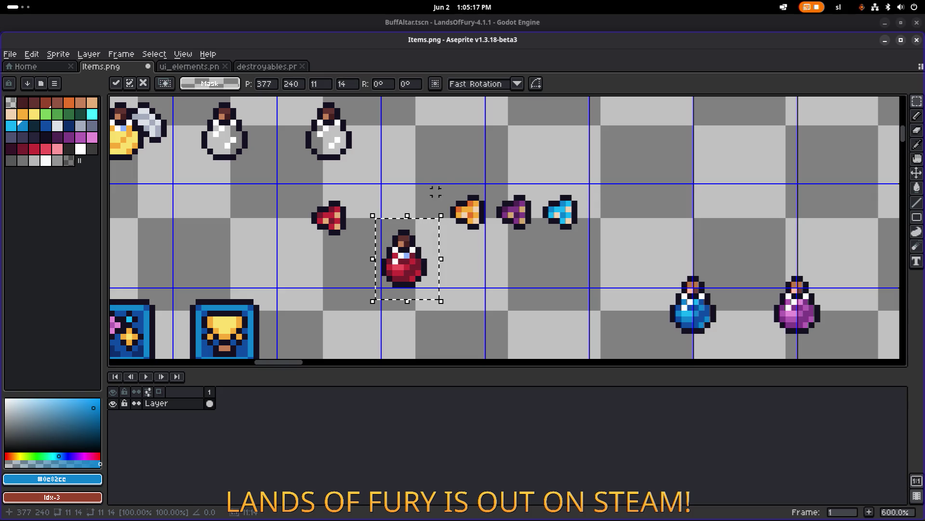
scroll(508, 257, up, 2)
scroll(508, 257, left, 2)
click(375, 251)
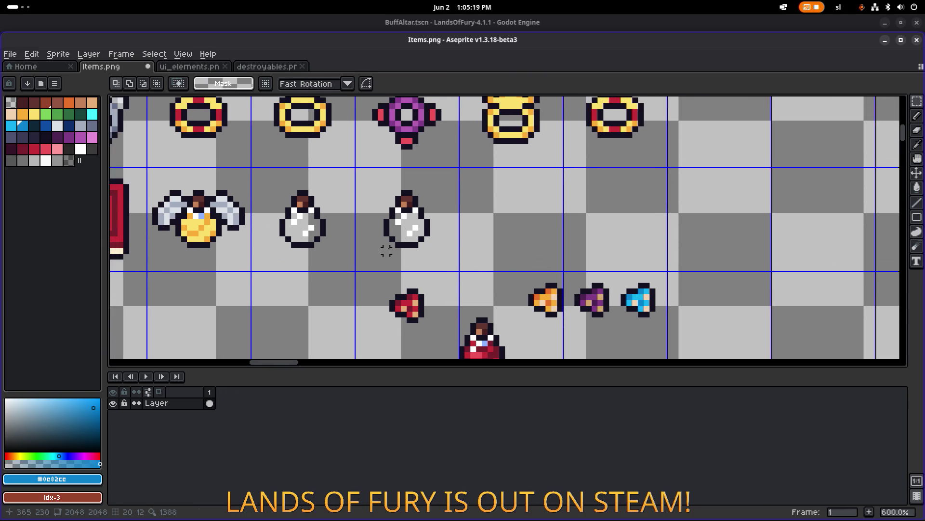
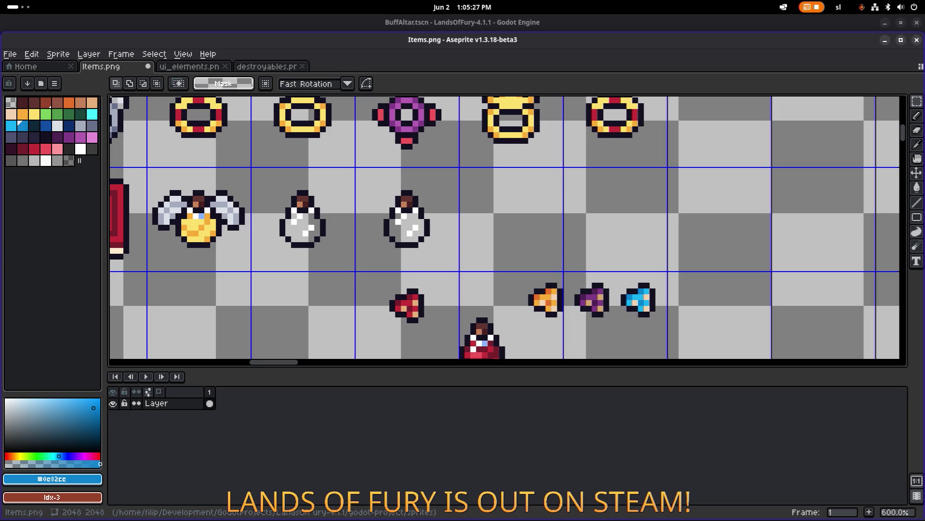
Duplicate the white potion and place the copy one pixel to the right of the original.
drag(331, 203, 358, 192)
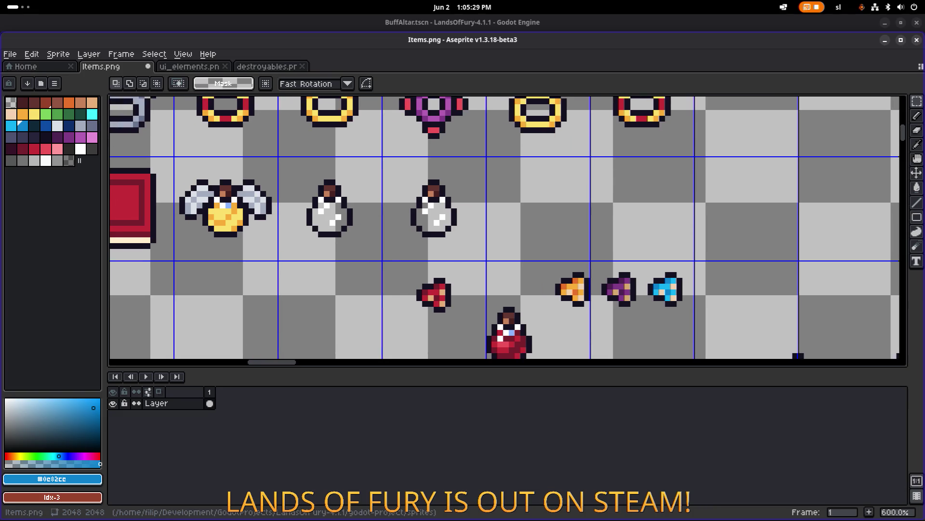
mouse_move(418, 245)
mouse_down()
mouse_move(401, 240)
mouse_move(495, 173)
mouse_up()
mouse_move(424, 215)
mouse_down()
mouse_move(409, 214)
mouse_move(440, 214)
mouse_up()
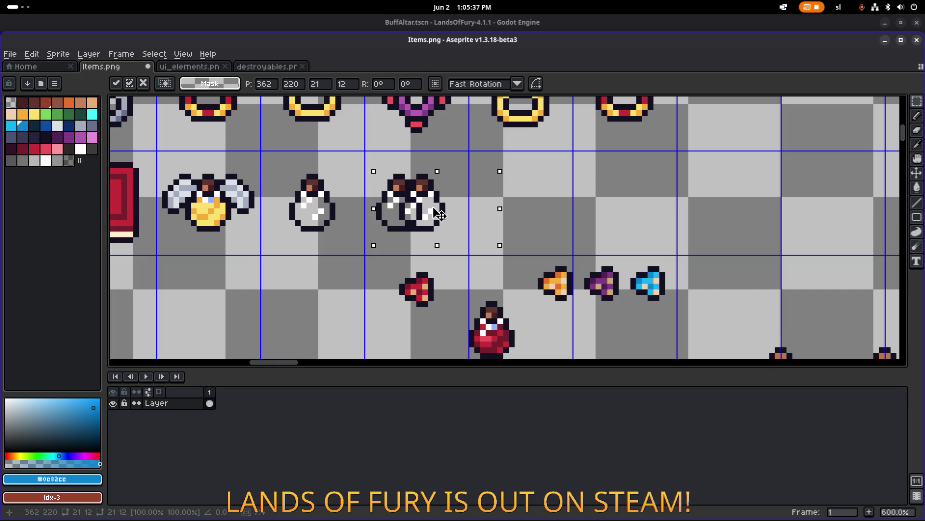
drag(439, 214, 443, 214)
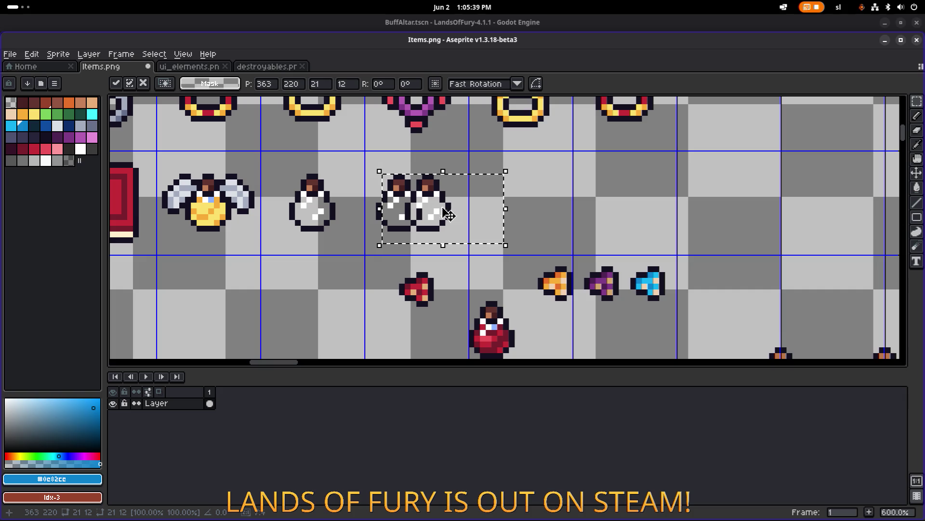
key(ctrl+d)
Slide the second white potion left so it overlaps its neighbour, then commit its position.
drag(367, 244, 438, 155)
key(ctrl+d)
scroll(453, 219, up, 3)
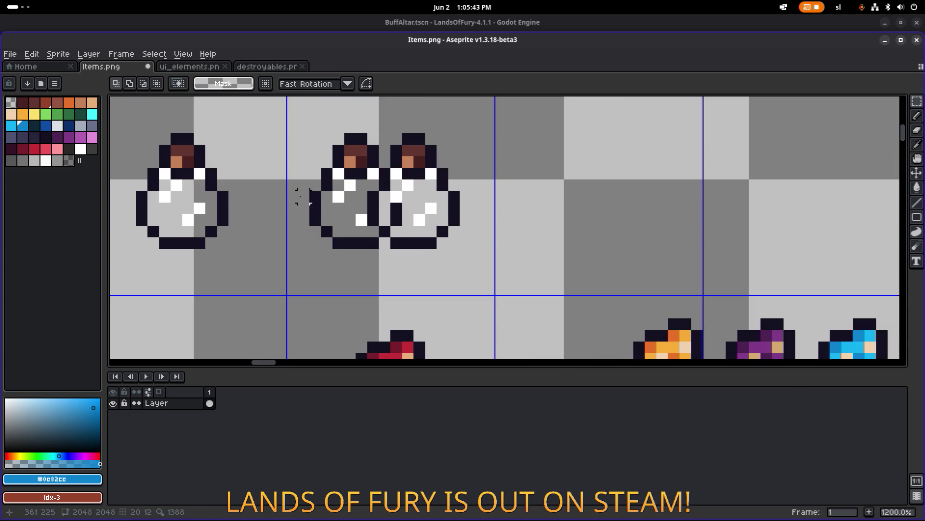
drag(488, 266, 392, 144)
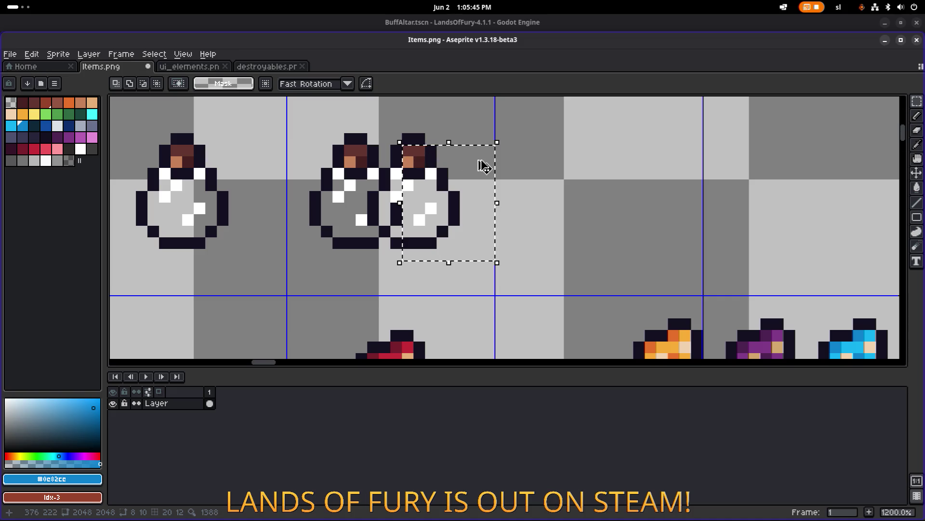
key(ctrl+z)
key(ctrl+z)
key(ctrl+z)
key(ctrl+z)
key(ctrl+z)
key(ctrl+z)
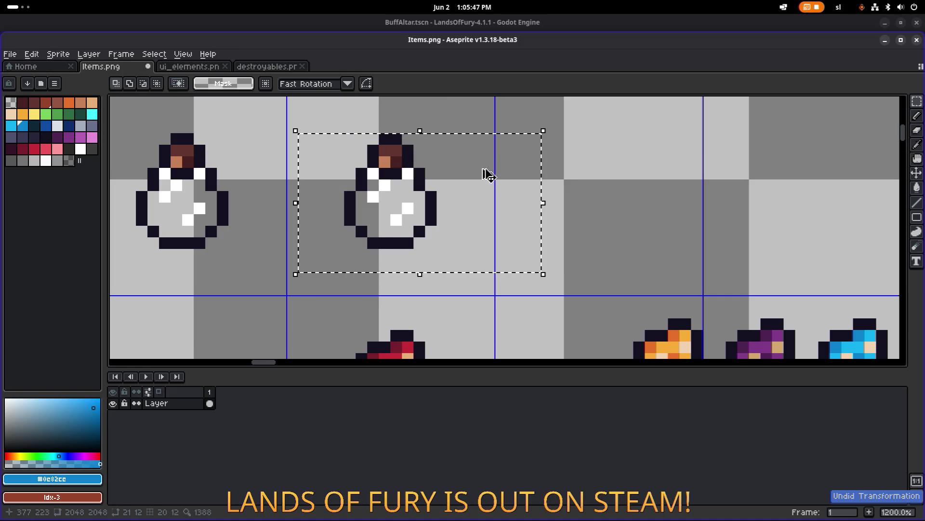
drag(474, 263, 319, 119)
key(Left)
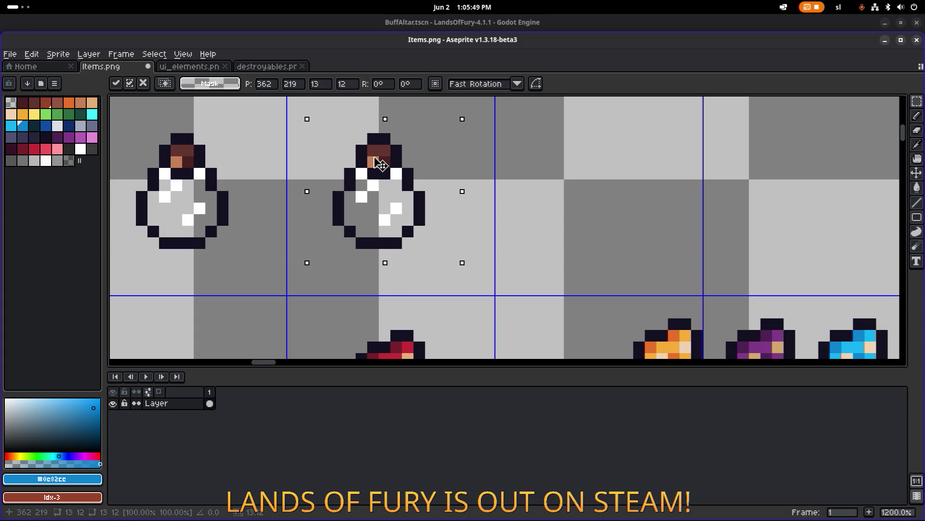
mouse_move(372, 165)
mouse_down()
mouse_move(334, 168)
mouse_move(442, 175)
mouse_move(417, 170)
mouse_up()
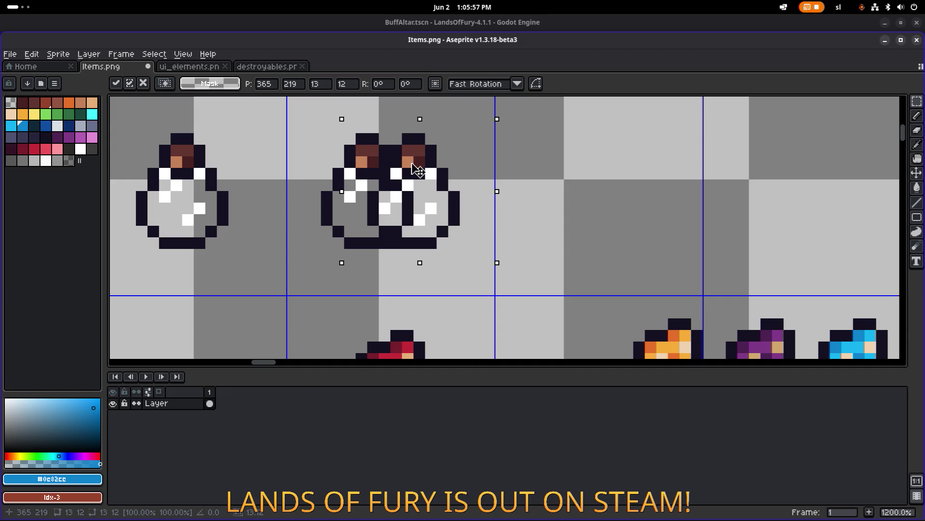
click(326, 242)
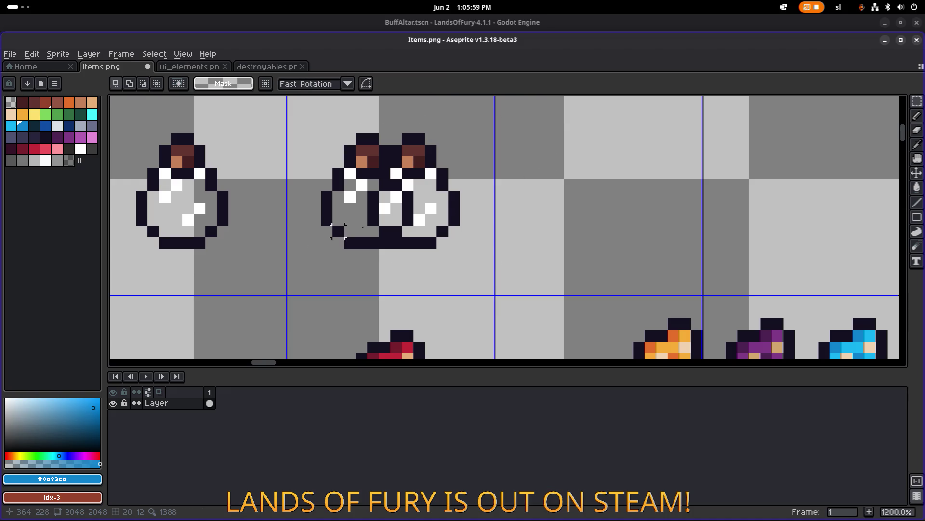
Erase the dark inner outline pixels between the two bottles using transparent colour.
scroll(469, 209, down, 2)
scroll(491, 185, up, 3)
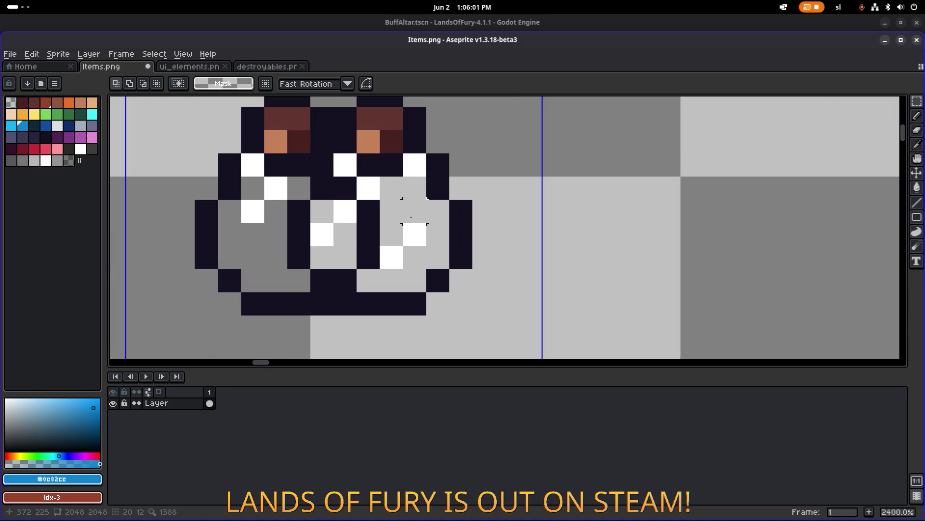
alt+click(405, 221)
key(e)
click(345, 279)
mouse_move(345, 280)
mouse_down()
mouse_move(299, 256)
mouse_move(299, 206)
mouse_move(322, 188)
mouse_move(414, 187)
mouse_move(369, 212)
mouse_move(368, 258)
mouse_up()
Pick white from the flask highlight and paint a white highlight pixel.
scroll(421, 243, down, 5)
scroll(421, 242, down, 2)
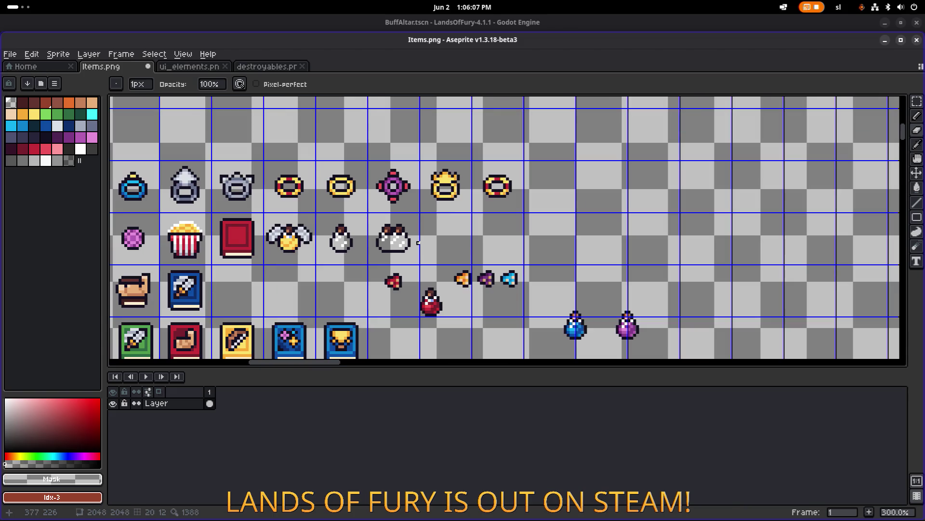
scroll(405, 243, up, 7)
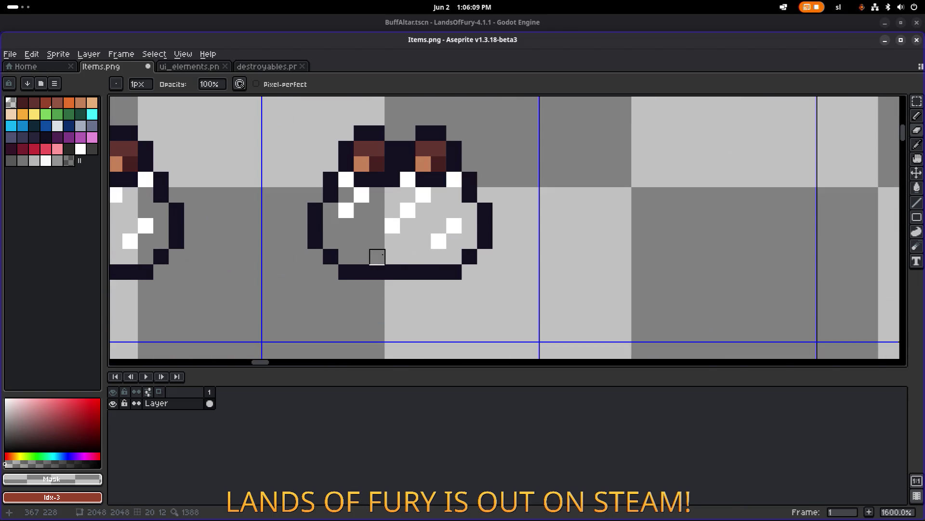
scroll(377, 256, down, 4)
scroll(397, 225, up, 3)
scroll(398, 225, up, 2)
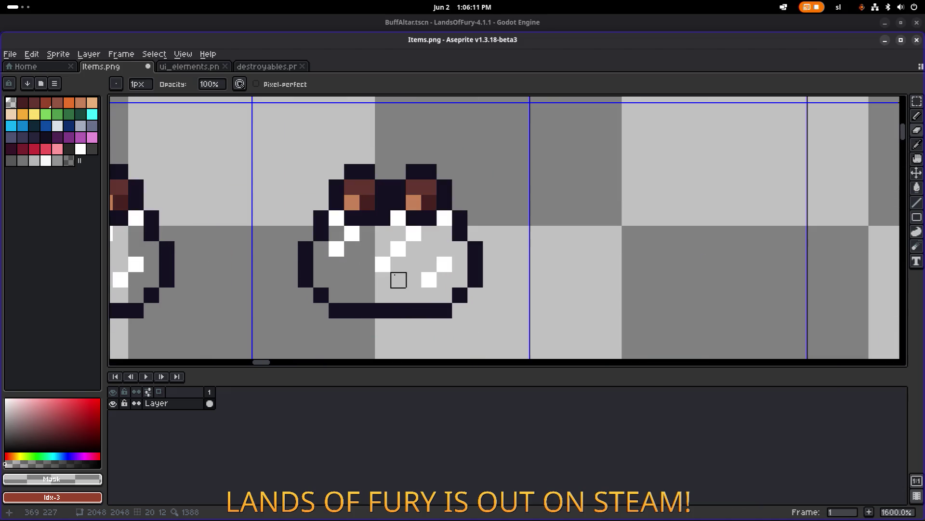
key(alt)
alt+click(425, 274)
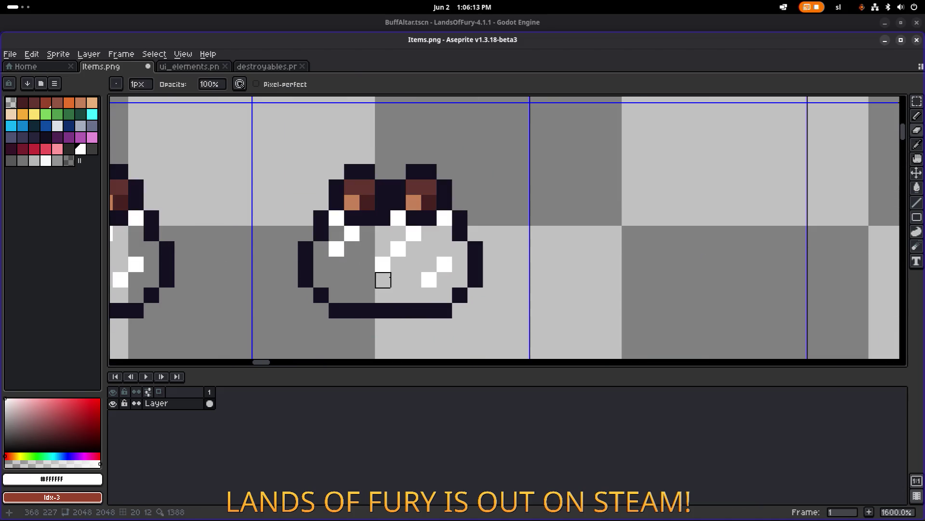
scroll(383, 265, down, 4)
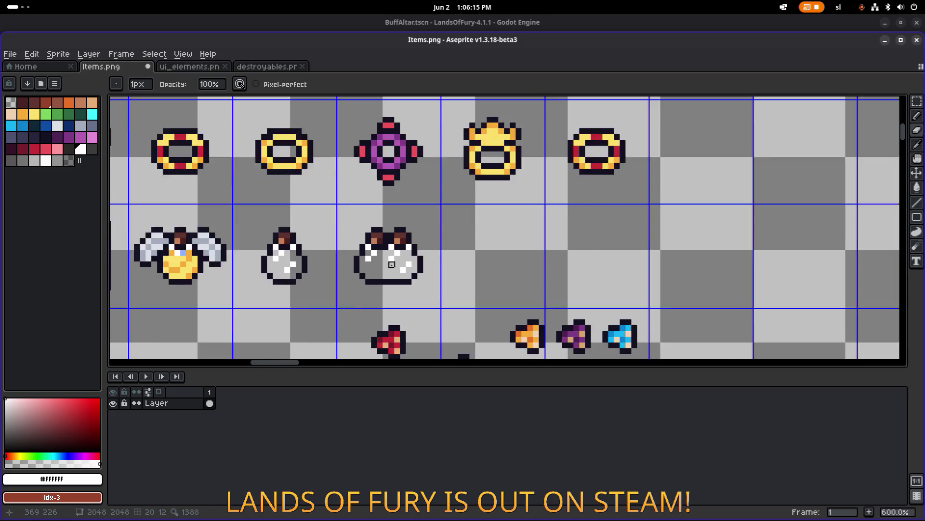
scroll(406, 270, up, 7)
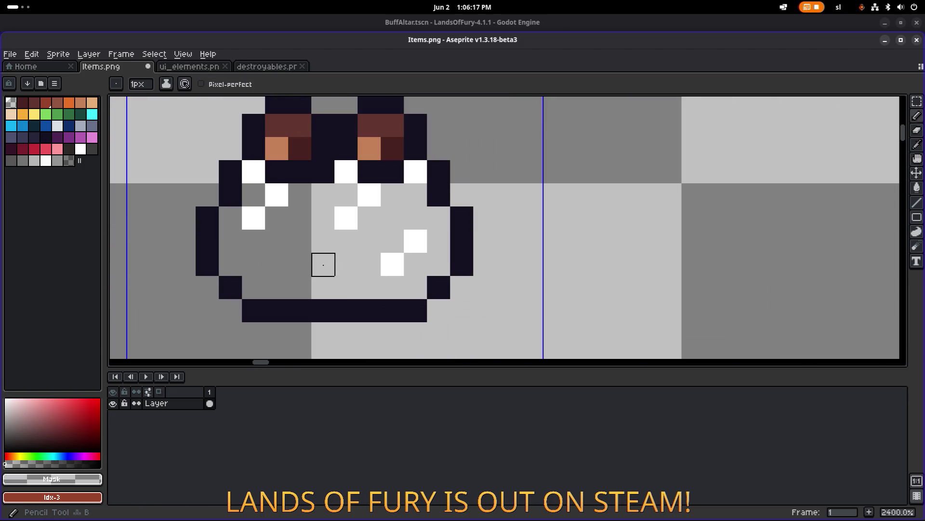
alt+click(401, 260)
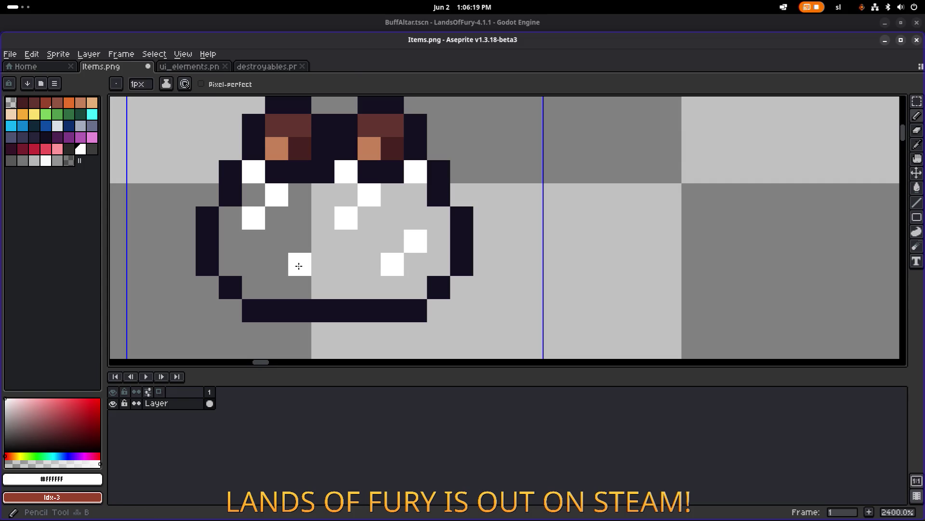
click(300, 241)
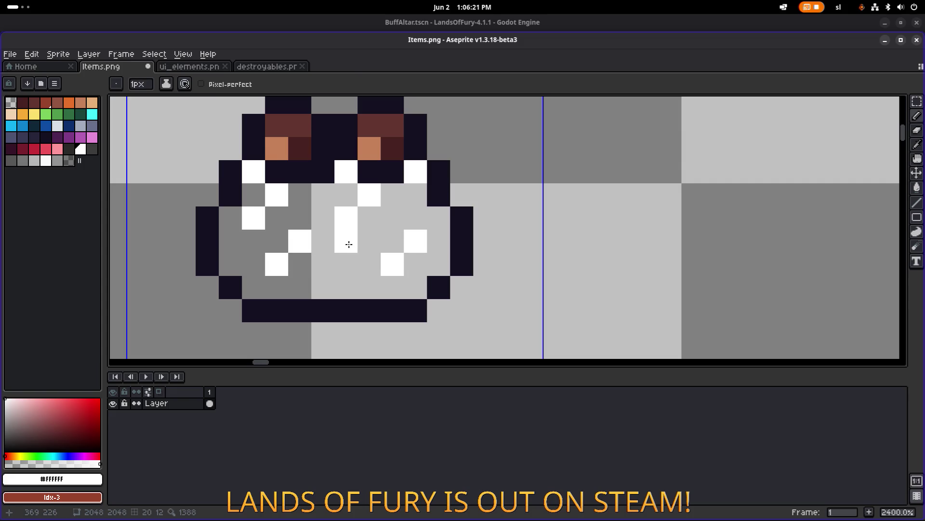
Add another white highlight pixel and erase a stray one, returning to the Pencil.
scroll(345, 243, down, 5)
scroll(365, 247, up, 4)
click(374, 236)
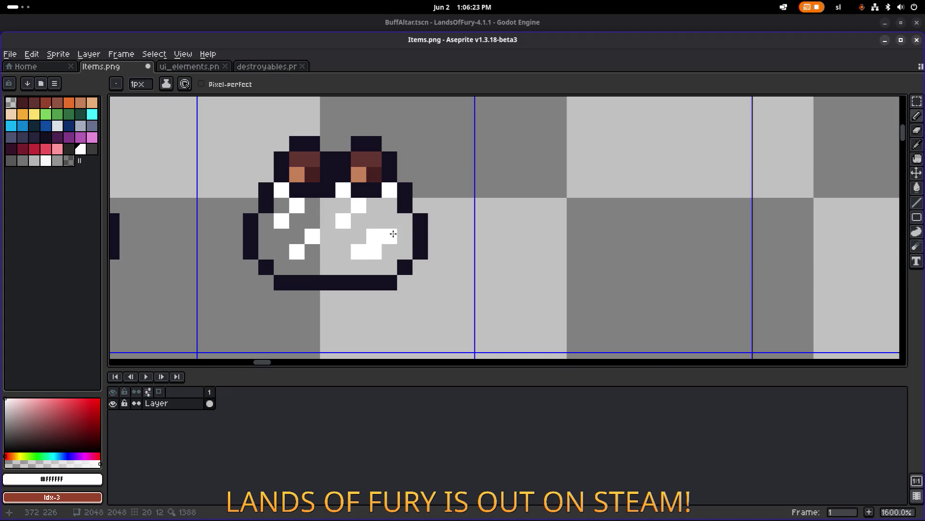
key(e)
click(389, 236)
scroll(374, 252, down, 5)
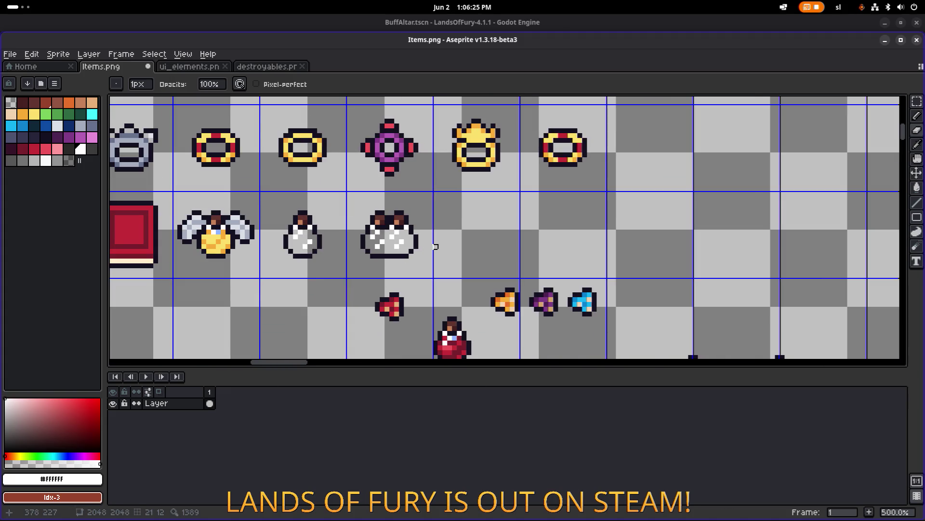
scroll(387, 232, up, 5)
key(b)
Resample a flask pixel colour and white to continue touching up the merged flask.
scroll(420, 244, down, 6)
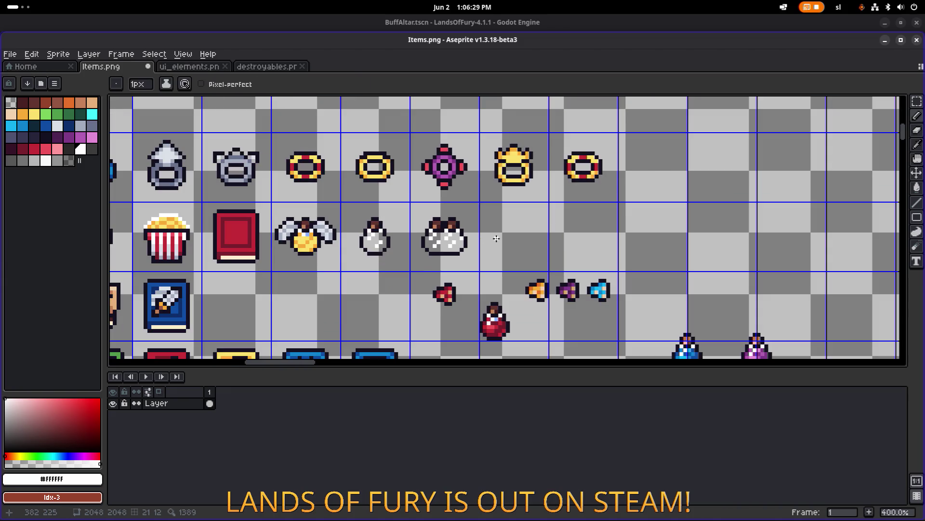
scroll(467, 233, up, 5)
scroll(468, 234, down, 4)
scroll(468, 234, right, 2)
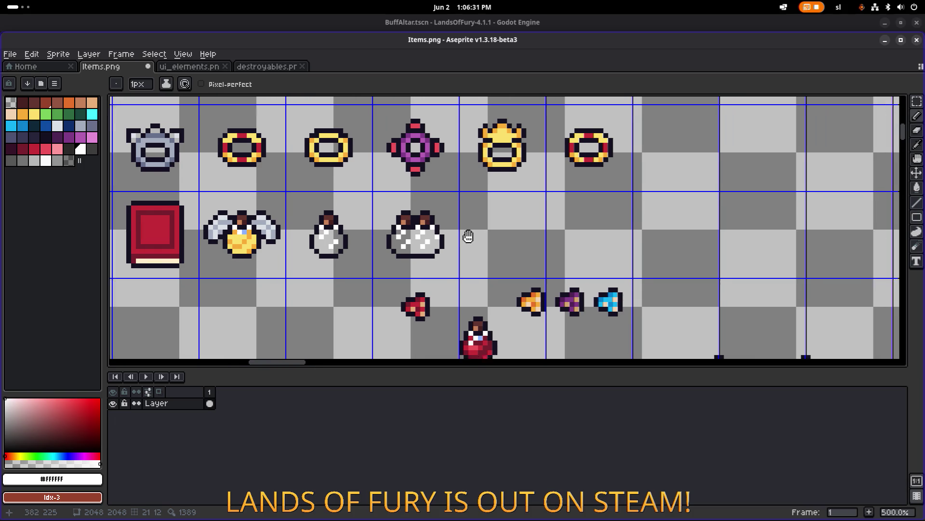
scroll(371, 222, up, 2)
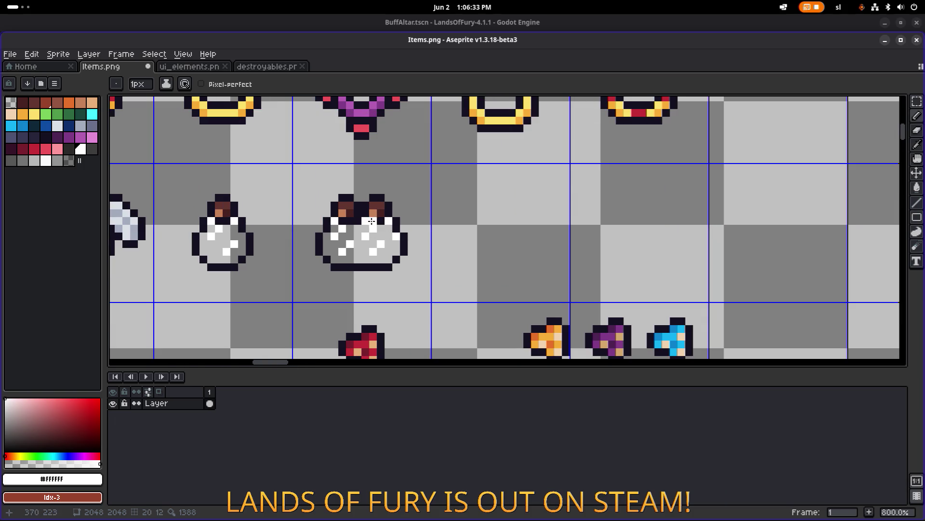
scroll(350, 230, up, 7)
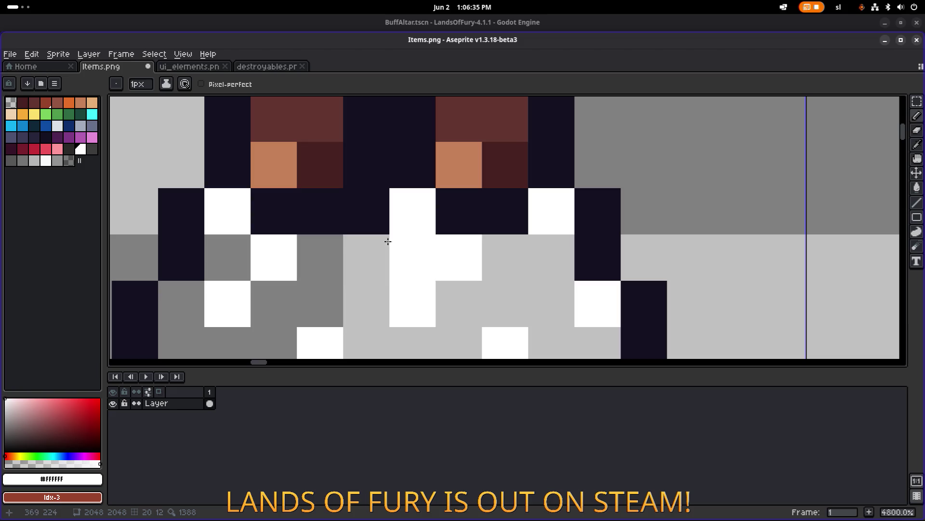
alt+click(356, 247)
scroll(413, 243, down, 6)
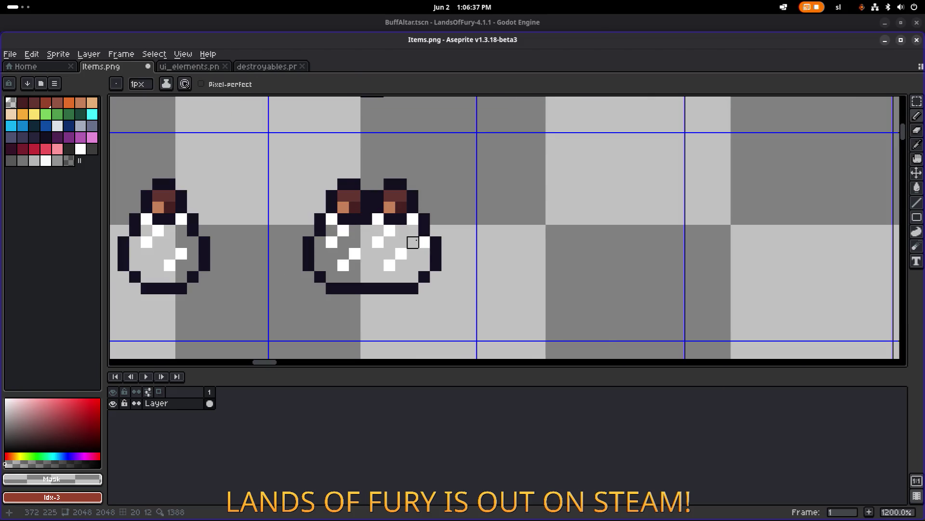
scroll(413, 243, down, 3)
scroll(392, 235, up, 6)
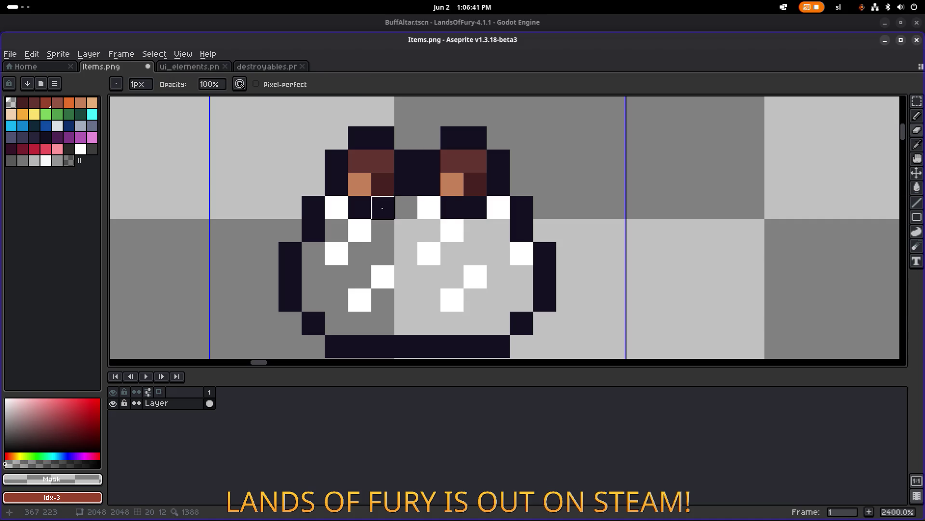
alt+click(428, 205)
scroll(542, 220, down, 7)
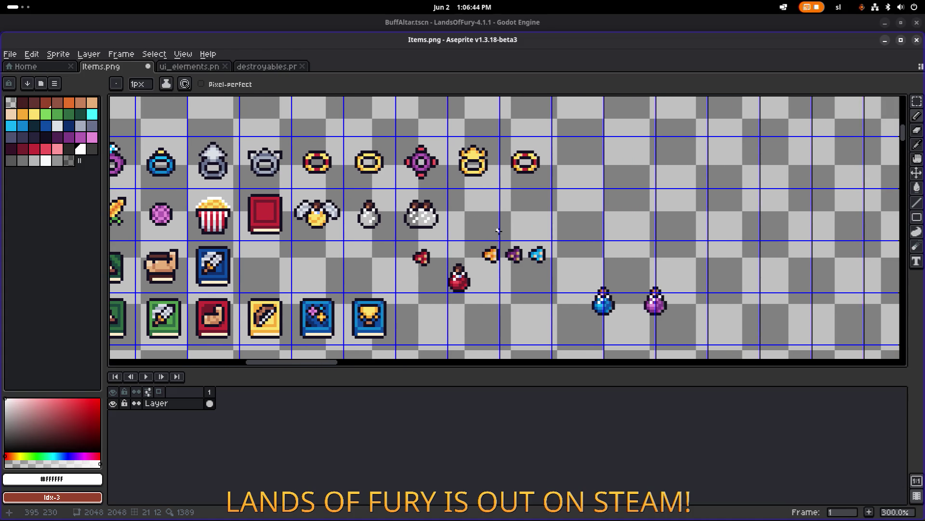
drag(499, 231, 418, 237)
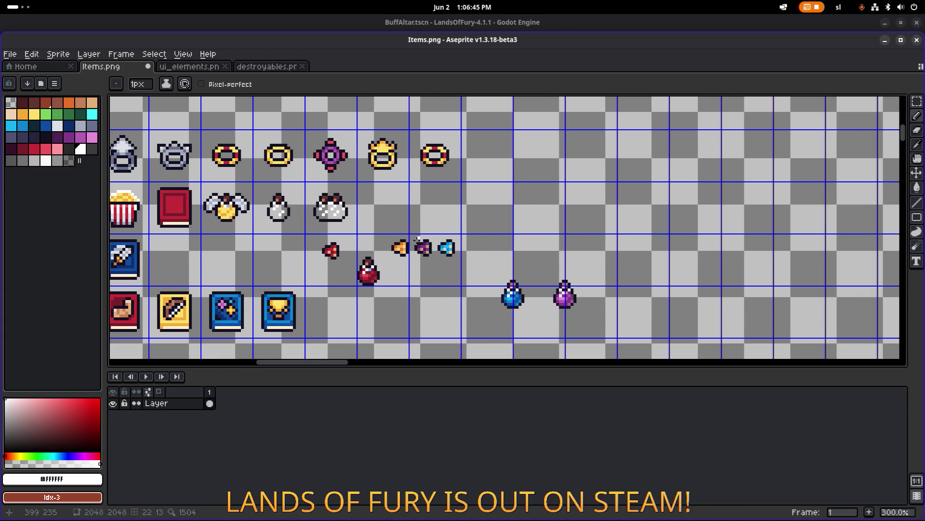
With the Rectangular Marquee, move the small red item left and down.
key(m)
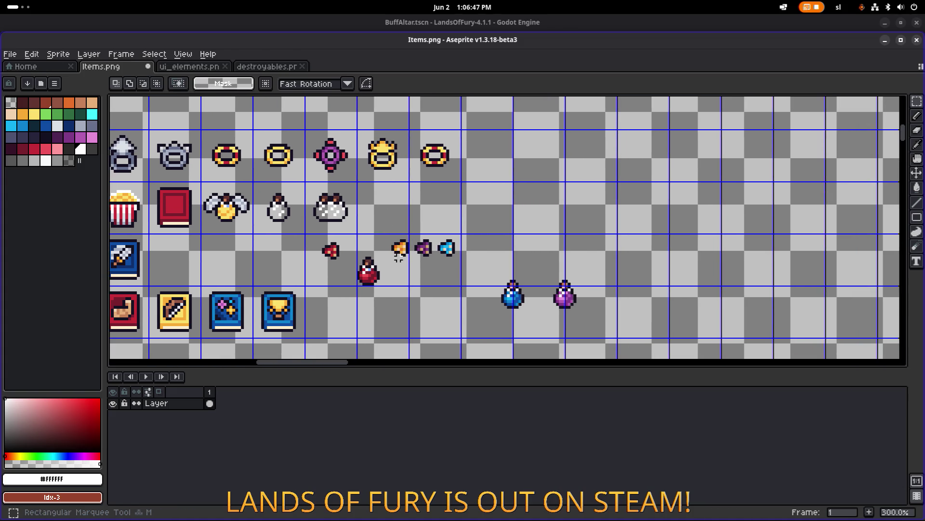
drag(396, 248, 496, 244)
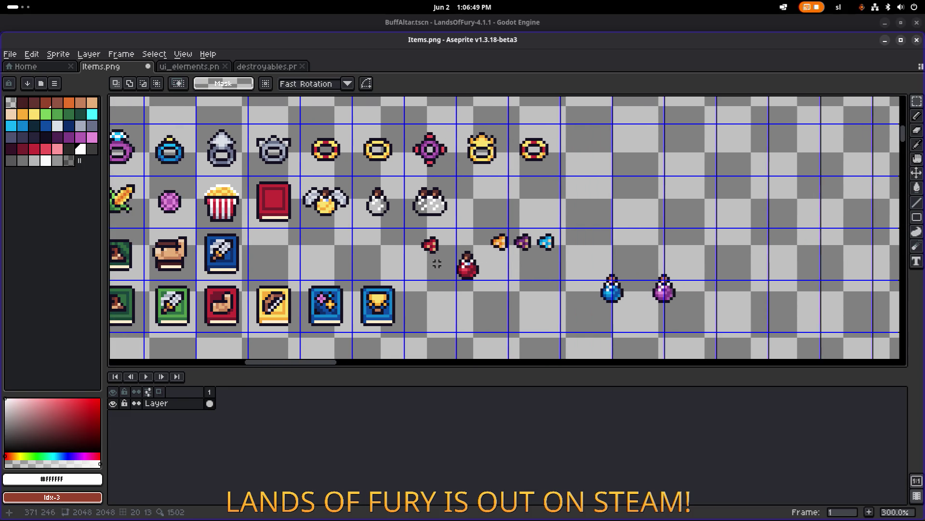
scroll(505, 230, down, 1)
scroll(505, 230, down, 3)
drag(507, 237, 425, 225)
scroll(506, 194, up, 1)
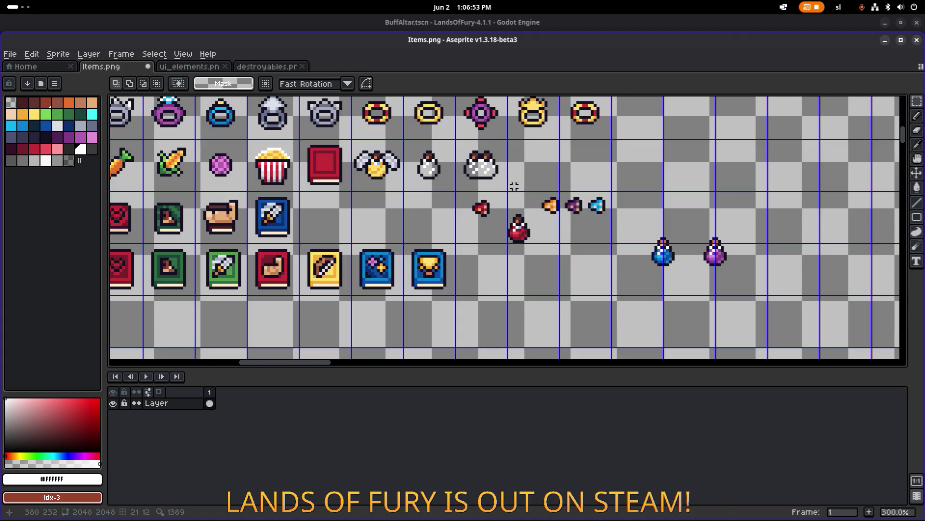
scroll(511, 188, up, 2)
drag(354, 227, 439, 294)
mouse_move(420, 251)
mouse_down()
mouse_move(319, 258)
mouse_move(333, 265)
mouse_up()
Move the red potion beside the blue potion and the purple item beside the orange one.
mouse_move(425, 324)
mouse_down()
mouse_move(478, 274)
mouse_move(484, 249)
mouse_up()
mouse_move(465, 284)
mouse_down()
mouse_move(652, 326)
mouse_move(637, 326)
mouse_move(517, 232)
mouse_move(533, 219)
mouse_move(396, 264)
mouse_move(414, 263)
mouse_up()
mouse_move(516, 279)
mouse_down()
mouse_move(574, 222)
mouse_move(498, 273)
mouse_move(592, 222)
mouse_move(571, 270)
mouse_up()
click(541, 278)
scroll(444, 225, down, 3)
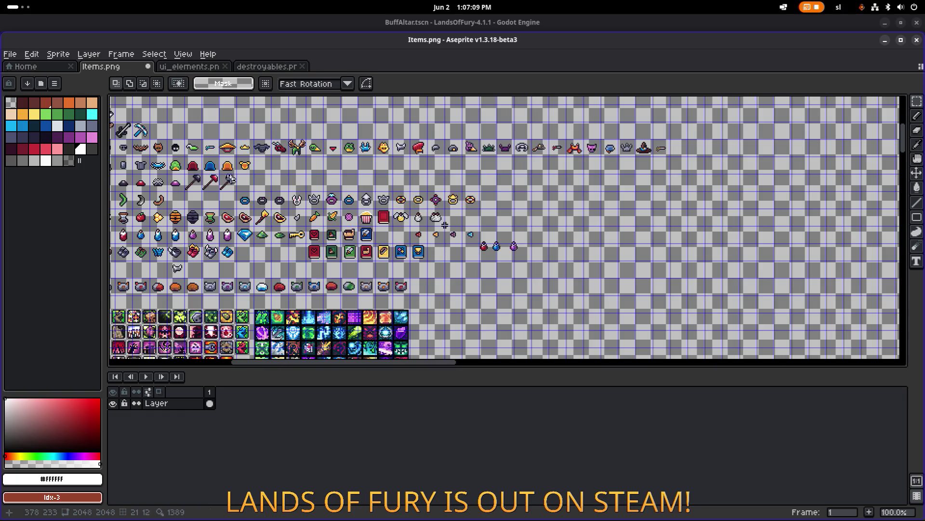
scroll(445, 225, up, 2)
Select the three loose potions and delete them.
drag(368, 279, 627, 202)
scroll(509, 279, right, 5)
scroll(509, 279, down, 2)
click(509, 278)
drag(430, 289, 656, 197)
key(Delete)
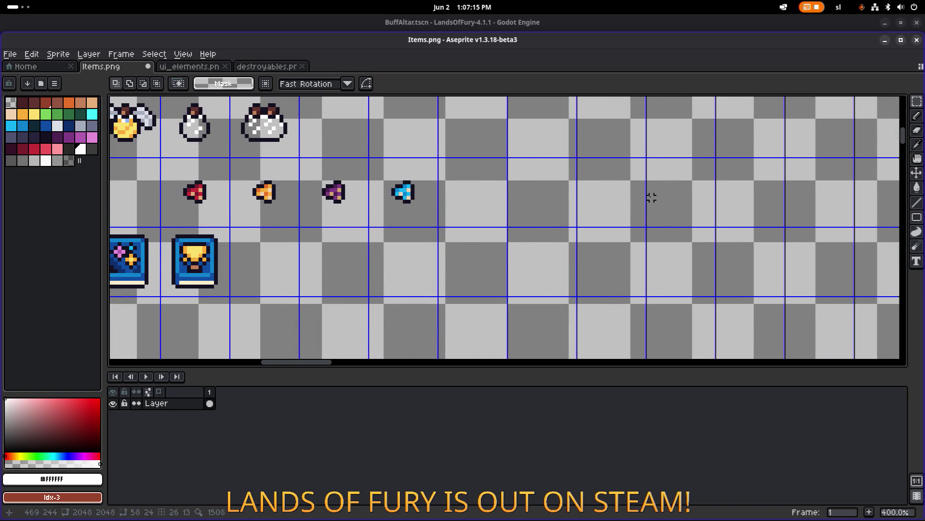
Shift the four small items to the right and drop them in place.
mouse_move(162, 224)
mouse_down()
mouse_move(429, 149)
mouse_move(440, 154)
mouse_up()
mouse_move(237, 195)
mouse_down()
mouse_move(395, 192)
mouse_move(376, 195)
mouse_up()
key(ctrl+d)
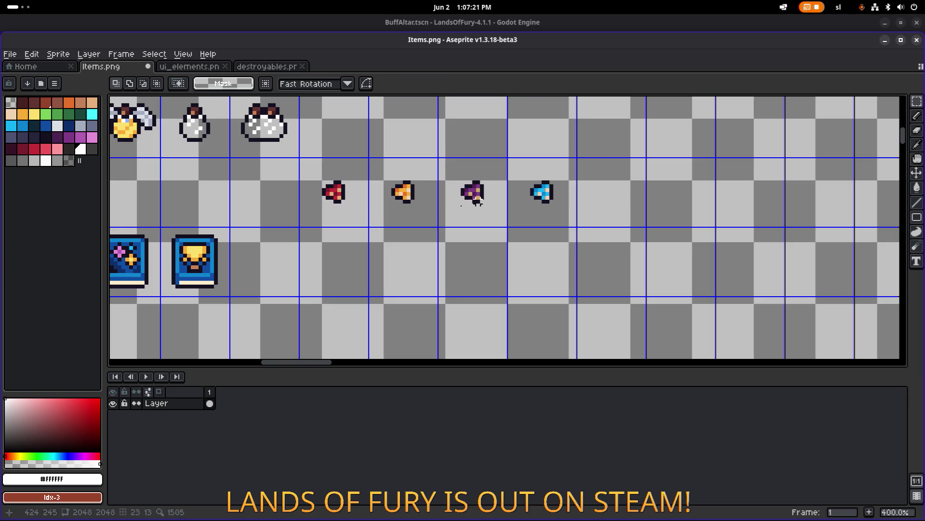
scroll(351, 216, up, 2)
scroll(415, 202, up, 2)
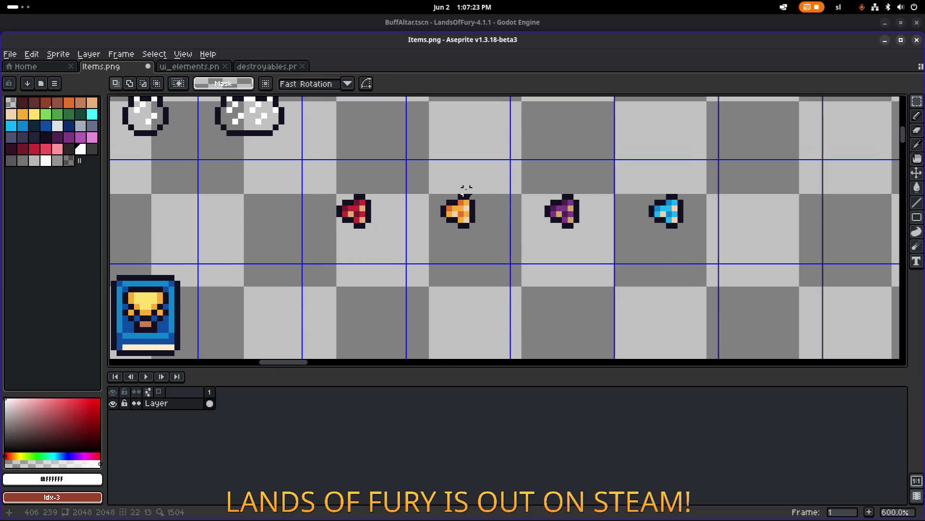
Try drawing and deleting short lines around the orange and red items, then undo.
drag(466, 161, 466, 158)
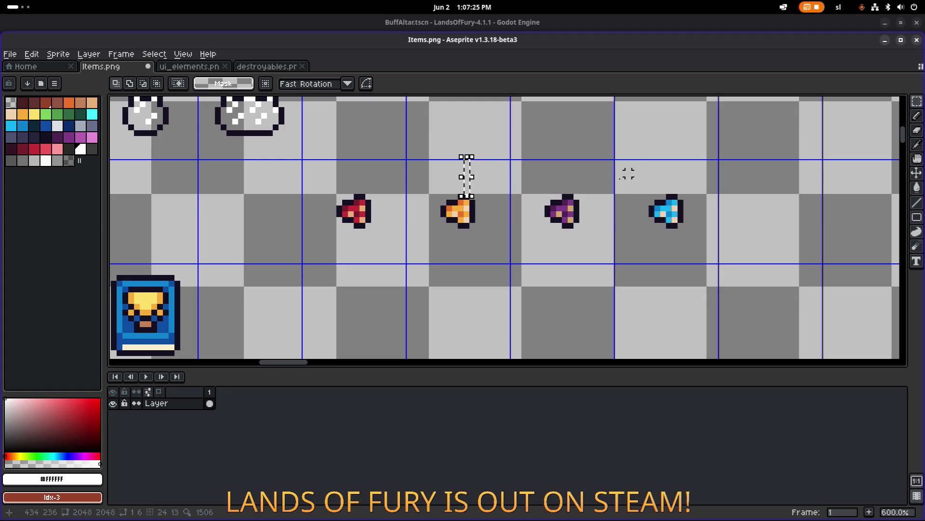
drag(467, 228, 466, 266)
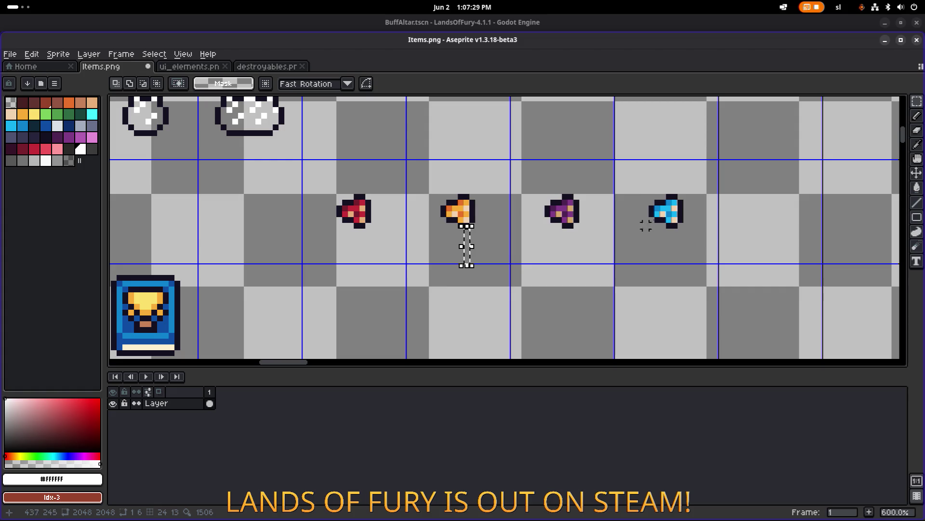
key(Delete)
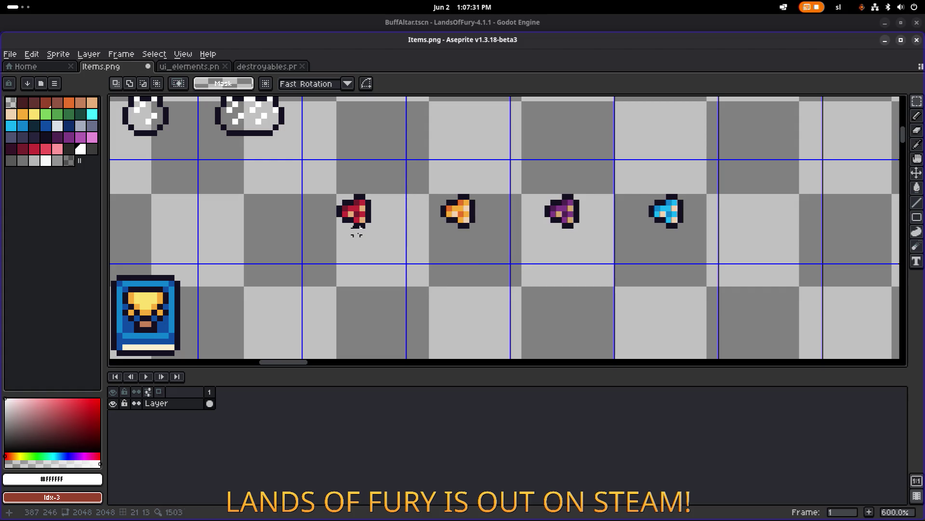
drag(357, 233, 356, 265)
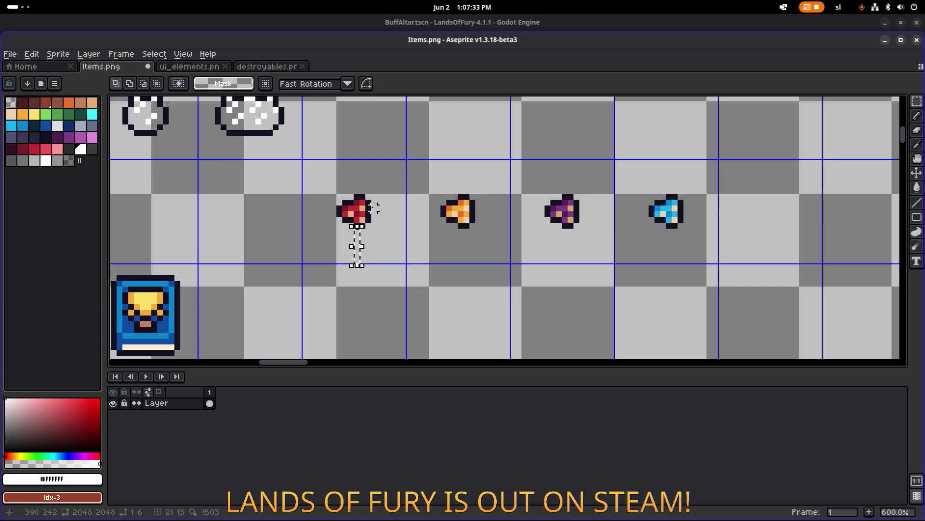
mouse_move(381, 208)
mouse_down()
mouse_move(414, 209)
mouse_move(374, 203)
mouse_move(407, 203)
mouse_up()
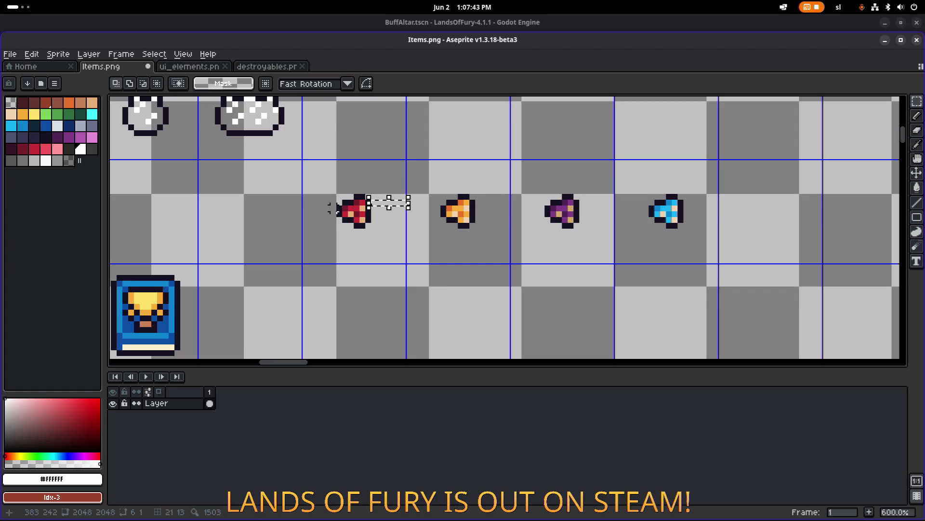
drag(335, 208, 309, 208)
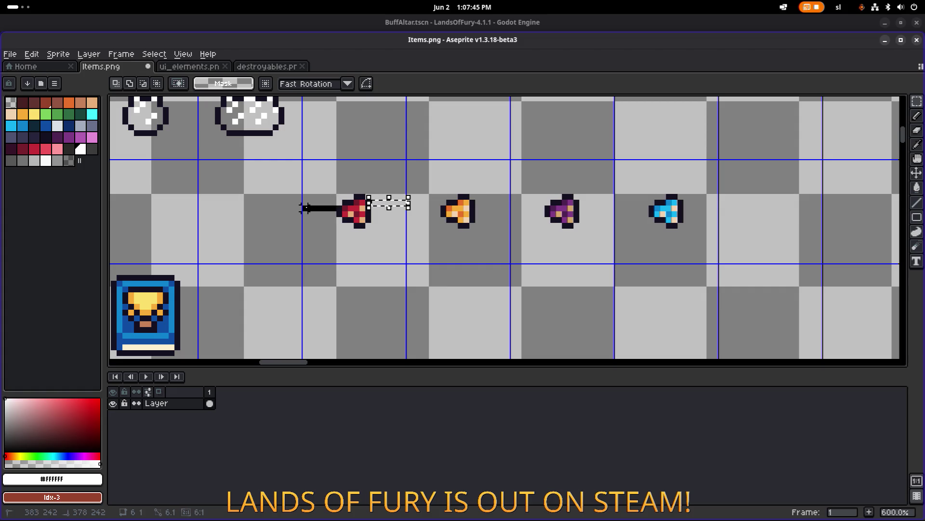
drag(311, 208, 305, 203)
key(ctrl+z)
key(ctrl+z)
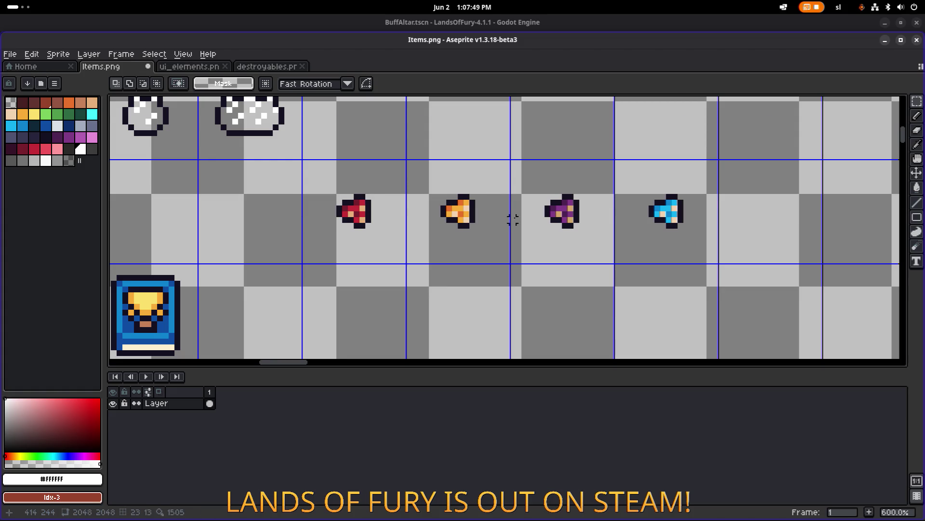
Save Items.png and check the row of small items.
scroll(513, 217, down, 3)
mouse_move(595, 174)
mouse_down()
mouse_move(488, 221)
mouse_move(563, 211)
mouse_up()
key(ctrl+s)
drag(426, 283, 680, 200)
click(669, 173)
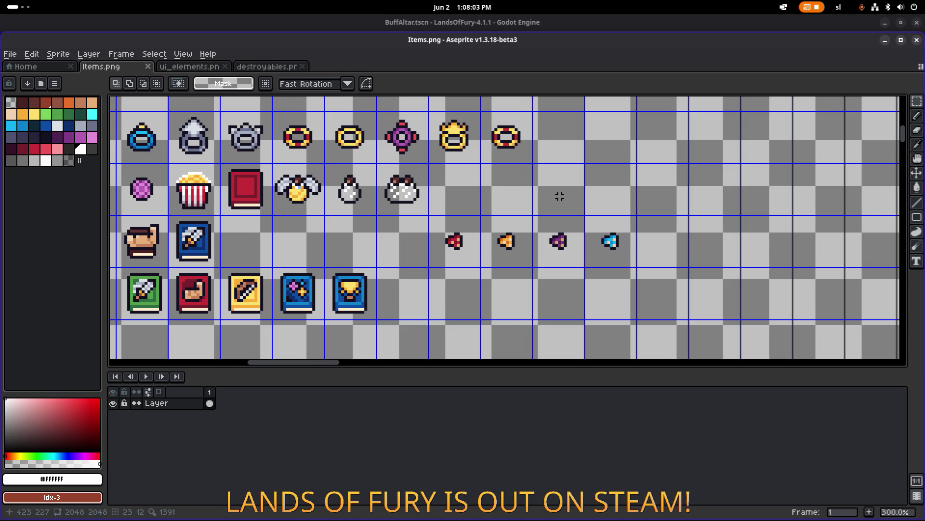
Marquee the four small items, shift them left, and commit the move.
scroll(566, 199, left, 2)
scroll(565, 199, up, 2)
scroll(530, 241, down, 3)
scroll(495, 301, up, 1)
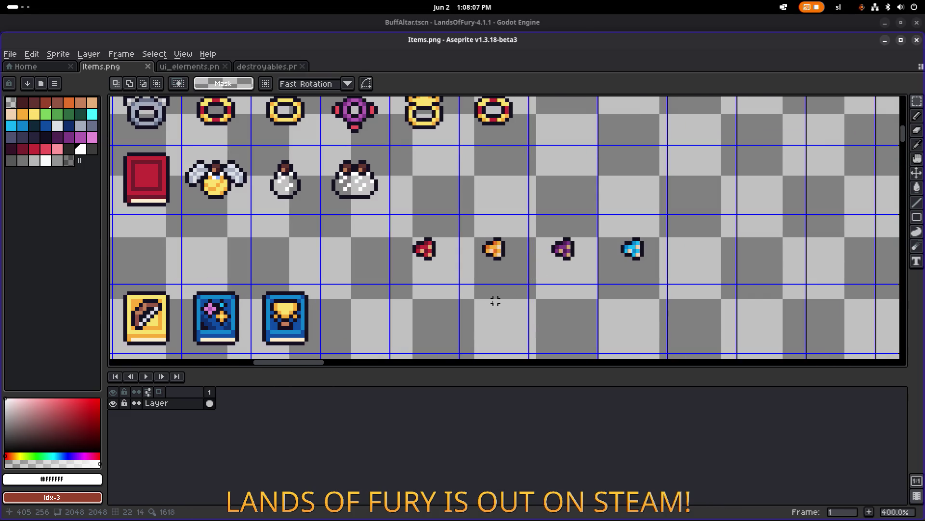
mouse_move(391, 282)
mouse_down()
mouse_move(624, 218)
mouse_move(672, 222)
mouse_up()
scroll(540, 235, down, 2)
scroll(540, 236, left, 2)
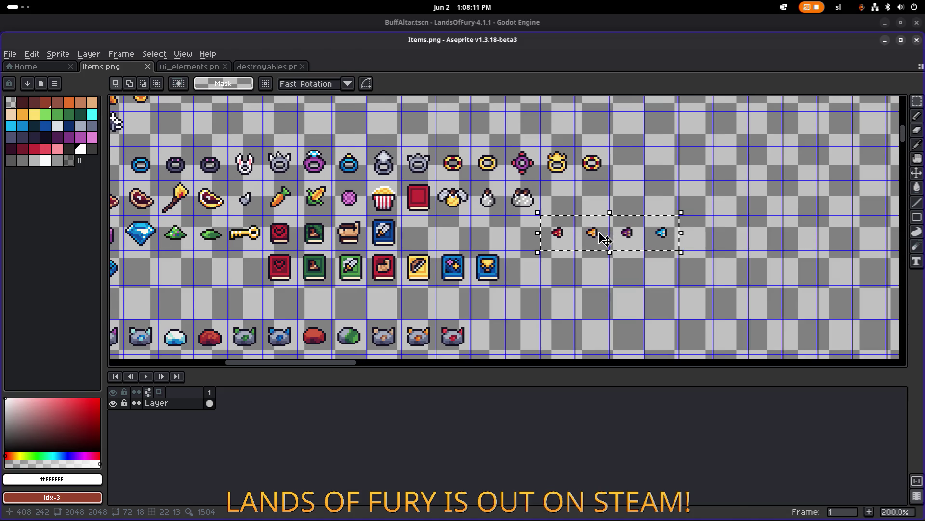
scroll(568, 235, up, 4)
click(568, 234)
mouse_move(569, 234)
mouse_down()
mouse_move(465, 232)
mouse_move(477, 231)
mouse_up()
click(583, 153)
Pan across the sheet to show the potion rows and its left edge.
scroll(574, 154, down, 3)
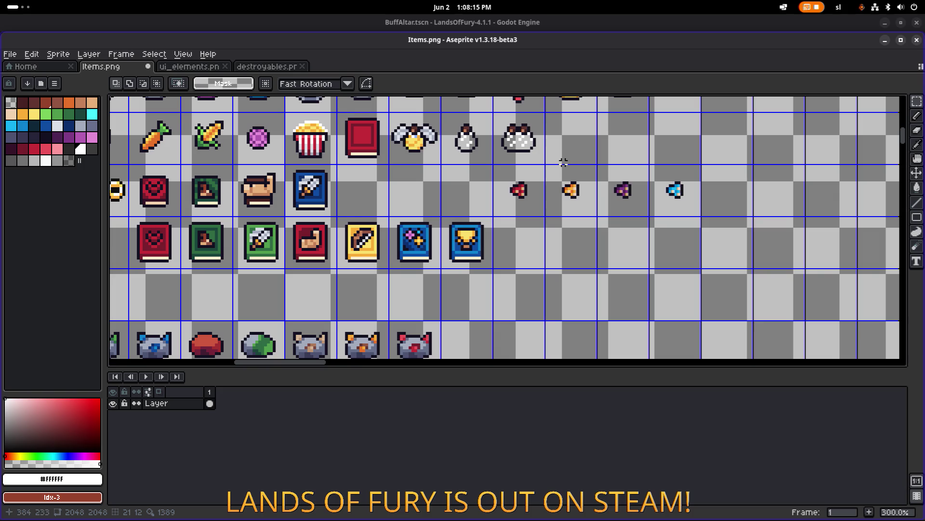
scroll(569, 202, up, 2)
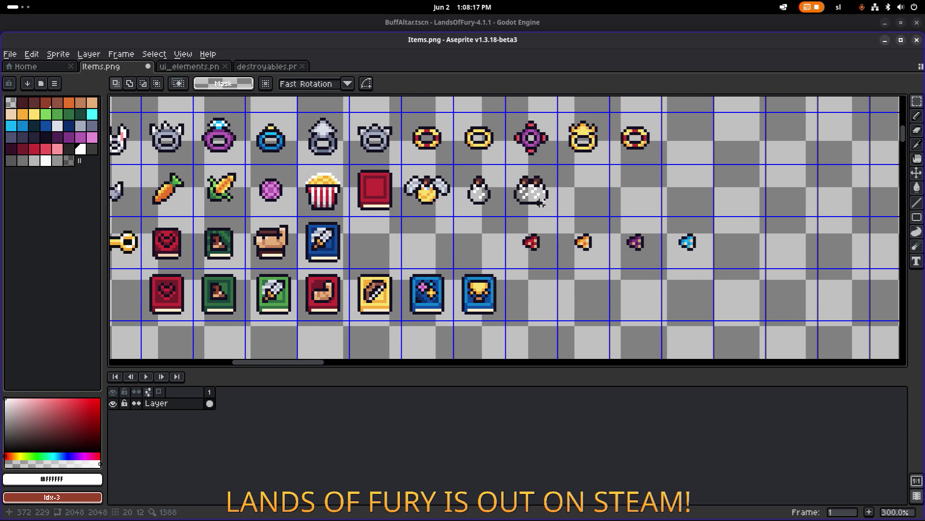
drag(579, 202, 518, 223)
scroll(519, 223, down, 1)
drag(396, 266, 600, 232)
mouse_move(530, 253)
mouse_down()
mouse_move(617, 220)
mouse_move(548, 264)
mouse_up()
mouse_move(417, 229)
mouse_down()
mouse_move(484, 238)
mouse_move(470, 232)
mouse_up()
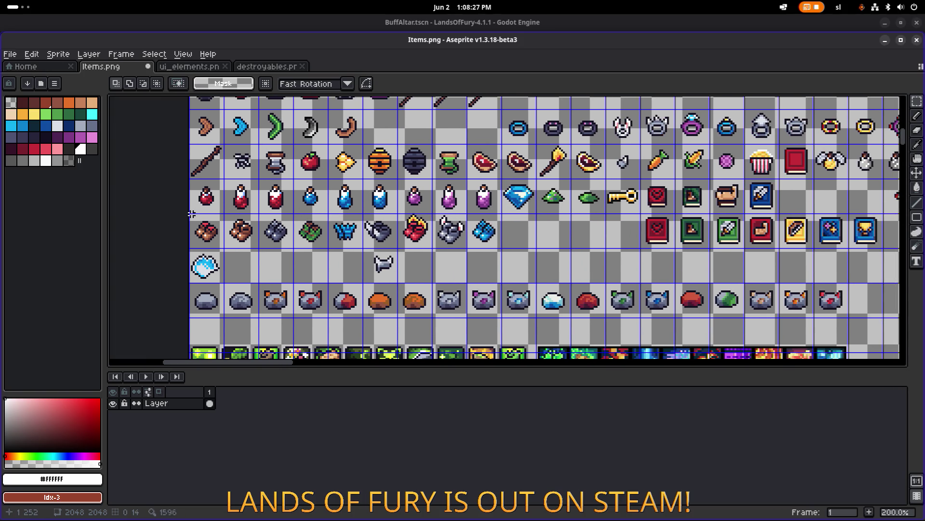
scroll(191, 213, down, 3)
scroll(174, 196, up, 3)
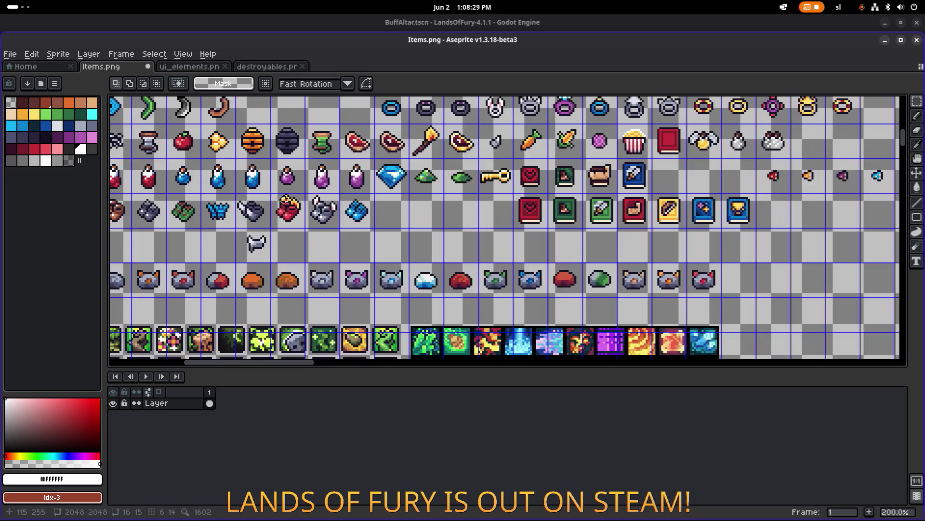
scroll(400, 214, left, 5)
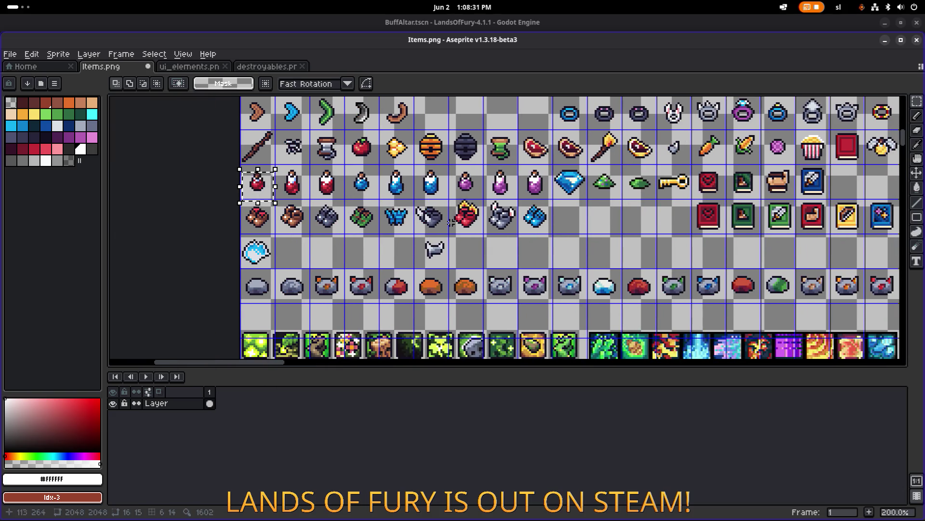
Copy the red potion to the empty cell at the far right of the row.
scroll(378, 217, up, 1)
scroll(352, 205, down, 1)
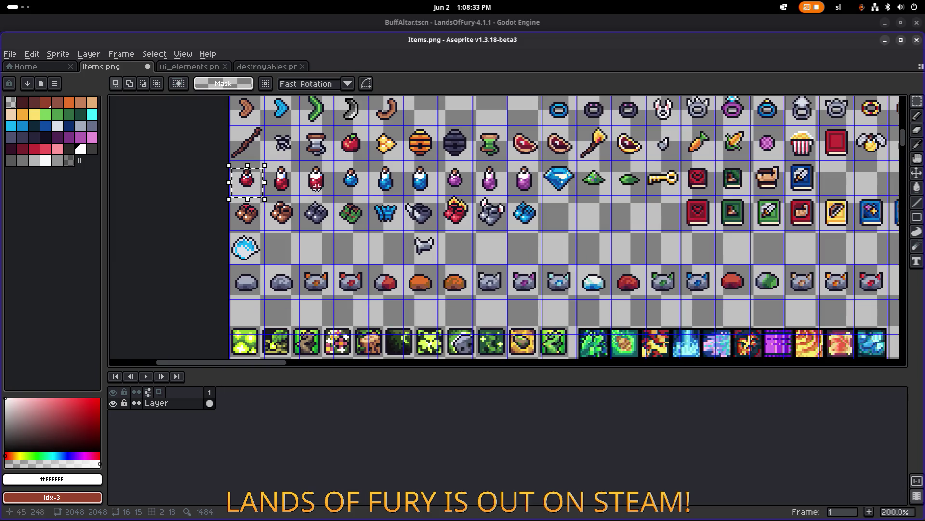
scroll(270, 188, up, 2)
drag(213, 150, 280, 214)
scroll(283, 213, down, 4)
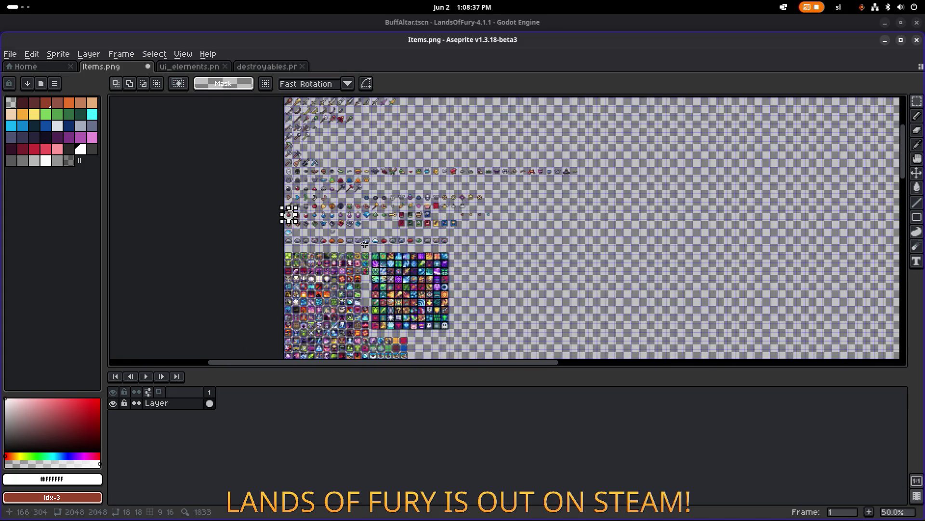
scroll(365, 244, up, 1)
mouse_move(220, 192)
mouse_down()
mouse_move(568, 181)
mouse_move(590, 171)
mouse_move(567, 187)
mouse_up()
Copy the blue and purple potions beside the red one, purple after blue.
scroll(591, 171, up, 4)
scroll(568, 187, down, 3)
scroll(408, 109, left, 5)
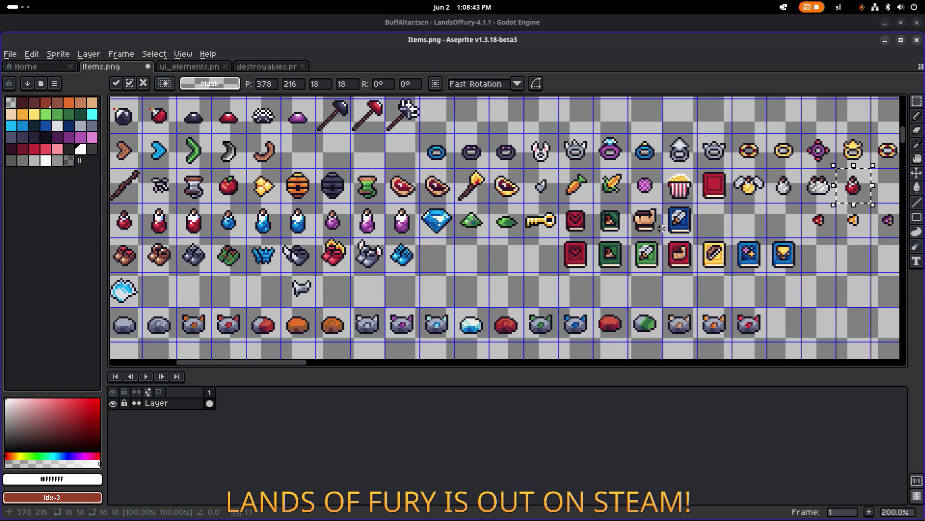
scroll(373, 226, up, 2)
scroll(342, 218, down, 1)
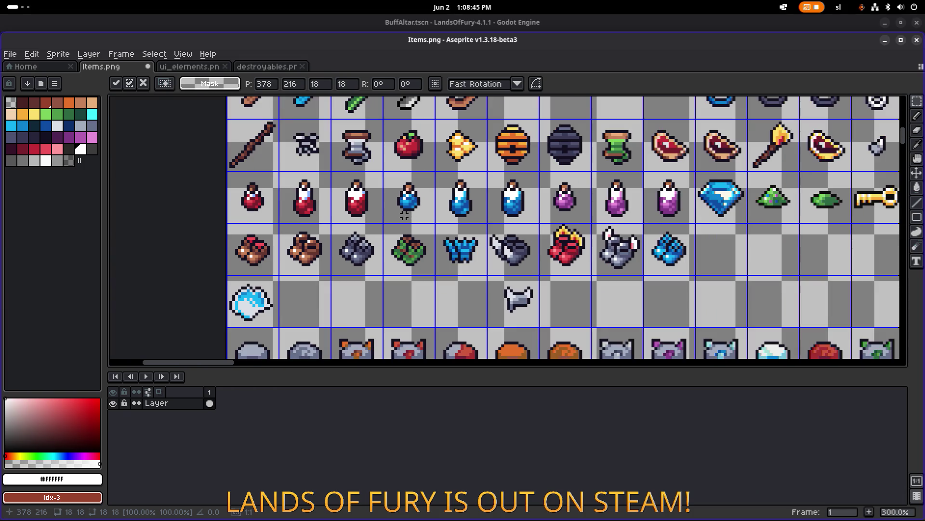
mouse_move(381, 224)
mouse_down()
mouse_move(436, 172)
mouse_move(362, 207)
mouse_up()
scroll(436, 172, down, 2)
scroll(534, 141, down, 1)
scroll(362, 207, up, 2)
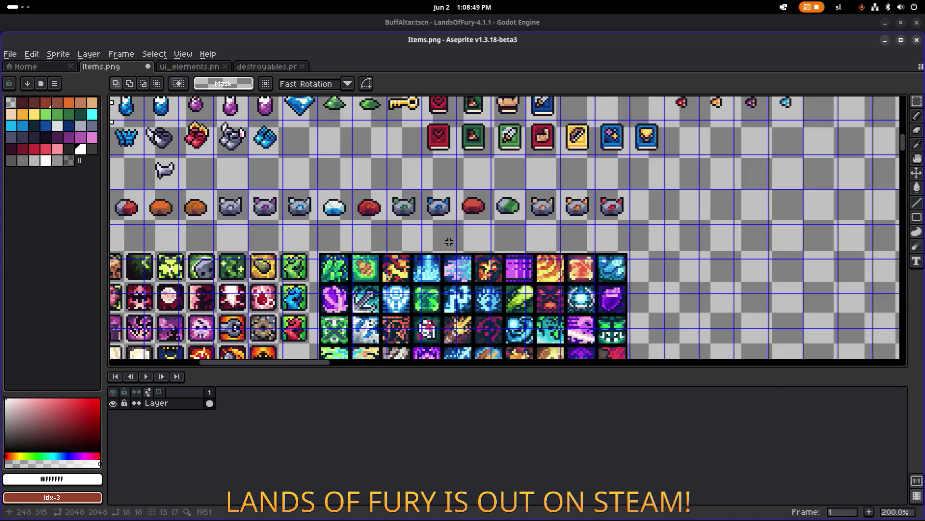
scroll(520, 250, up, 1)
drag(520, 250, 520, 328)
scroll(392, 190, up, 1)
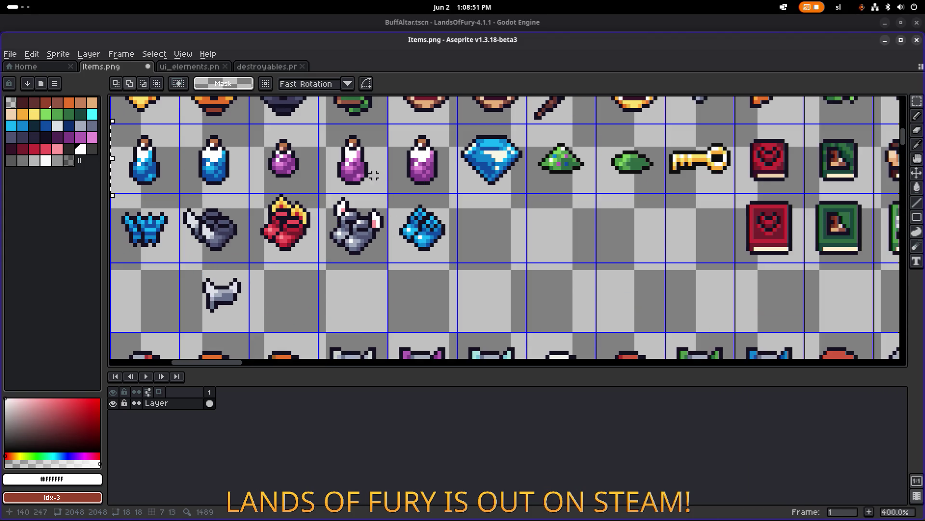
scroll(284, 171, down, 2)
scroll(338, 216, down, 3)
scroll(364, 236, up, 2)
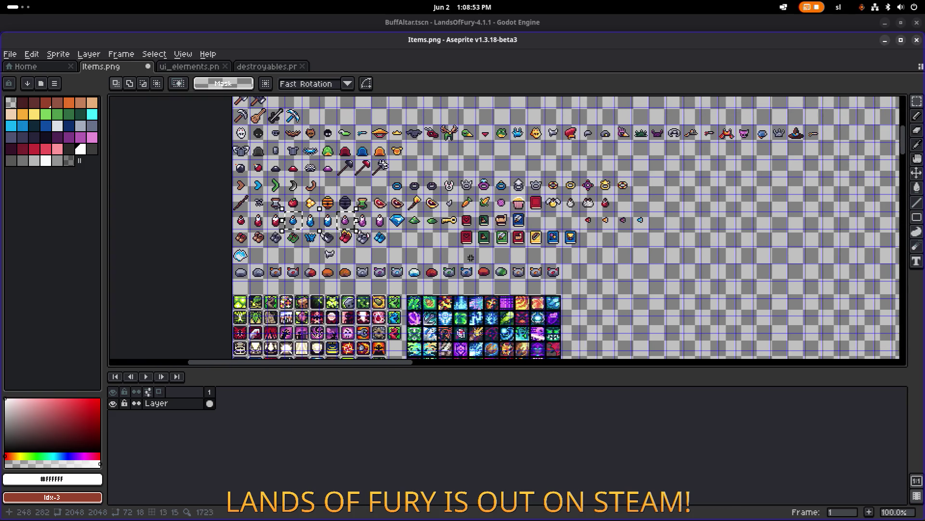
mouse_move(295, 223)
mouse_down()
mouse_move(742, 200)
mouse_move(451, 213)
mouse_up()
scroll(682, 207, up, 3)
click(708, 234)
Move the purple potion right beside the blue one.
drag(598, 260, 722, 134)
drag(660, 178, 521, 176)
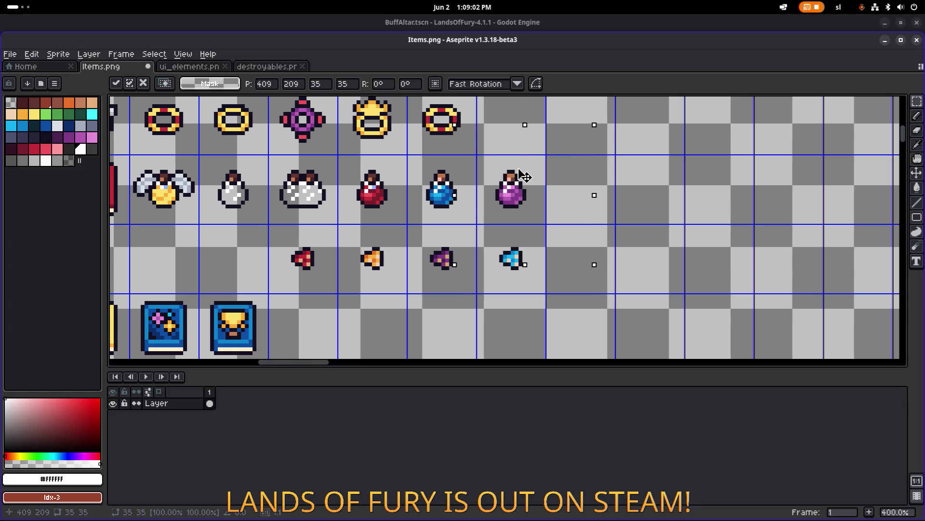
click(635, 166)
Nudge the red potion one pixel left and drop it in place.
drag(468, 201, 512, 207)
scroll(446, 209, up, 3)
scroll(443, 209, down, 1)
drag(404, 130, 512, 238)
drag(470, 205, 496, 206)
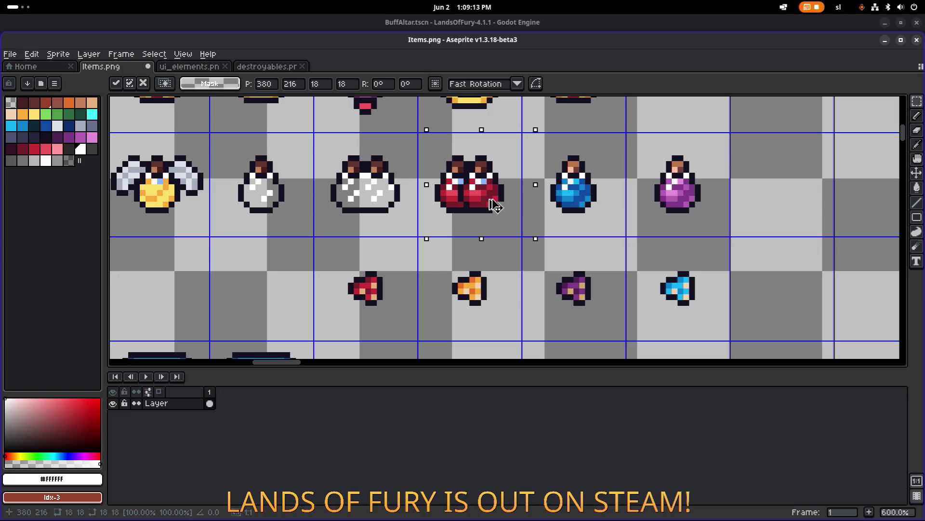
key(ctrl+d)
scroll(465, 201, up, 3)
alt+click(468, 205)
With the Pencil, sample the potion's reds and paint a white pixel dark red.
key(b)
alt+click(450, 192)
alt+click(453, 183)
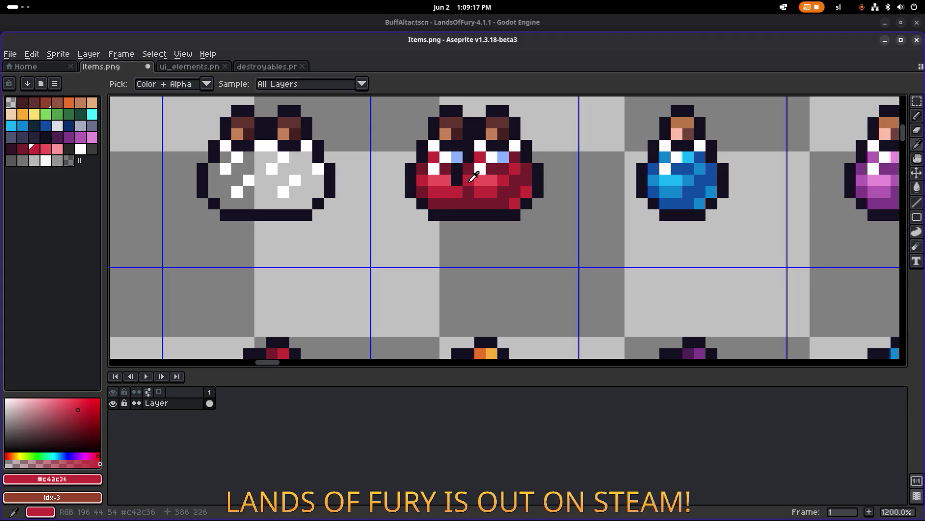
alt+click(469, 170)
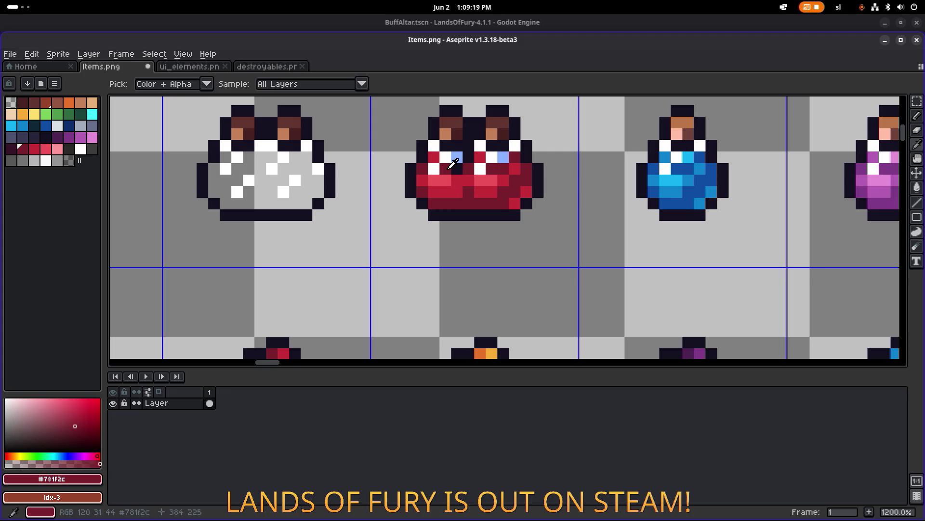
click(484, 169)
Sample the light red #cd5259 and the red #c42c36 from the potion.
key(alt)
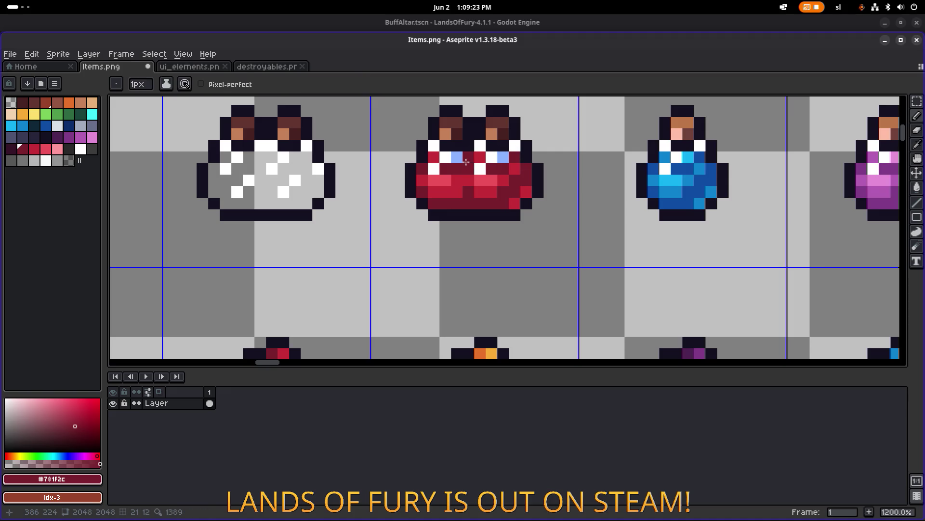
scroll(555, 181, down, 4)
scroll(569, 181, down, 2)
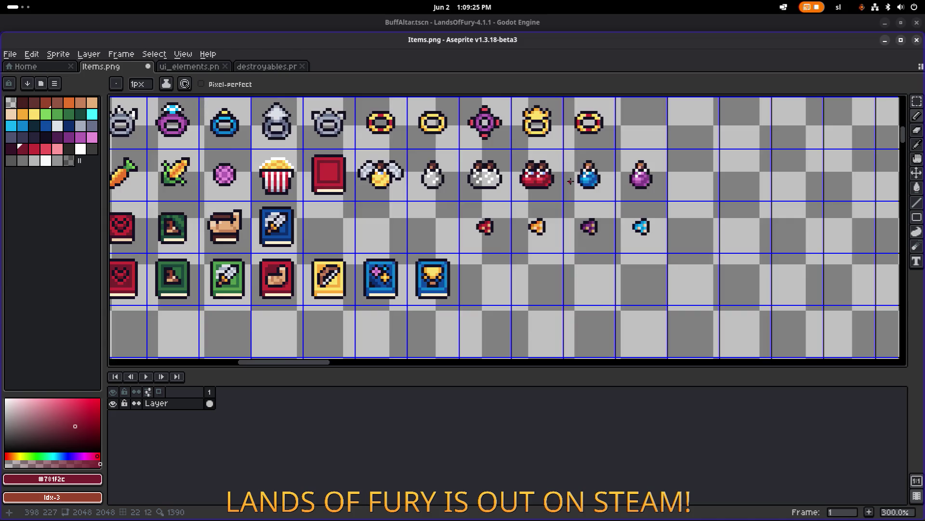
scroll(520, 176, up, 6)
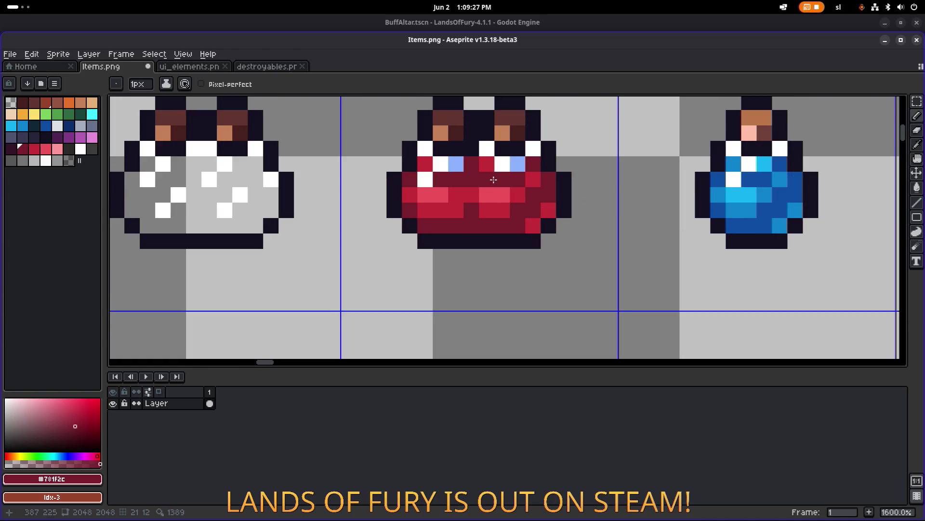
scroll(518, 193, down, 5)
scroll(534, 195, up, 4)
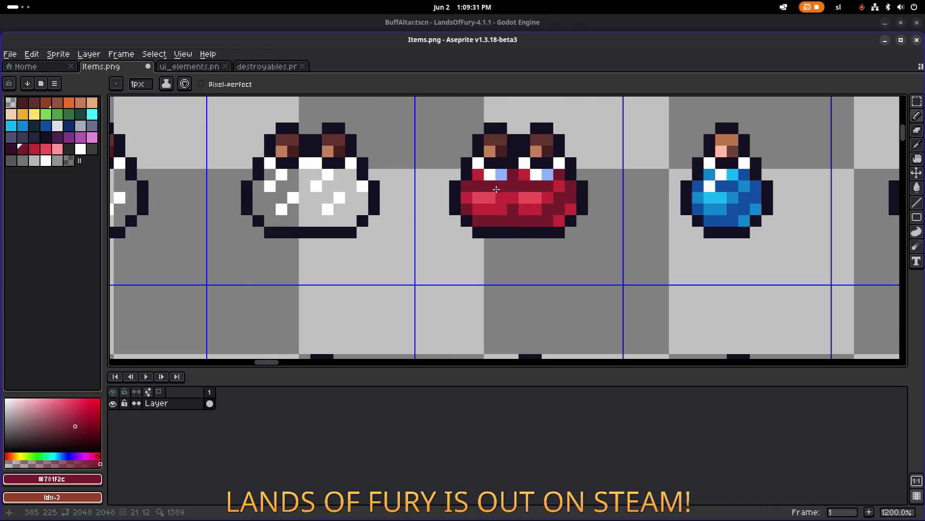
scroll(487, 199, up, 1)
alt+click(464, 193)
alt+click(465, 187)
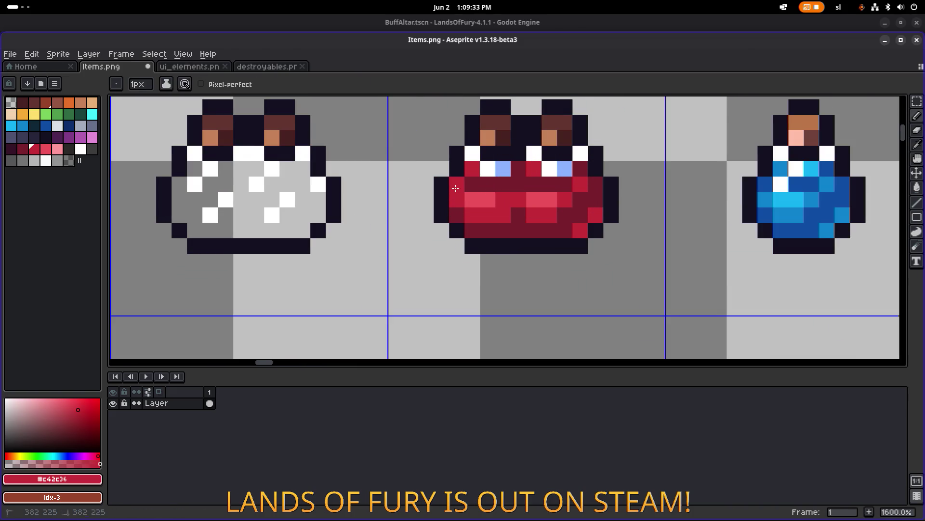
scroll(605, 211, down, 5)
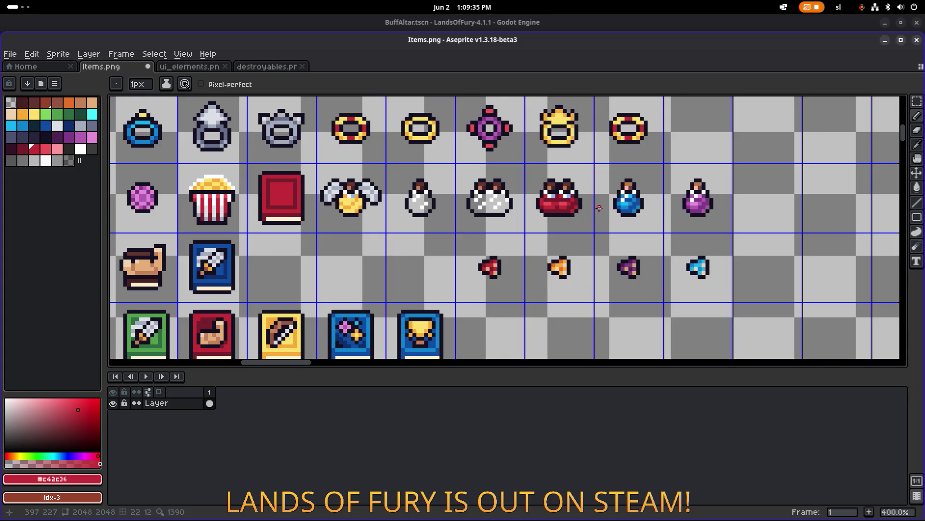
scroll(600, 208, up, 2)
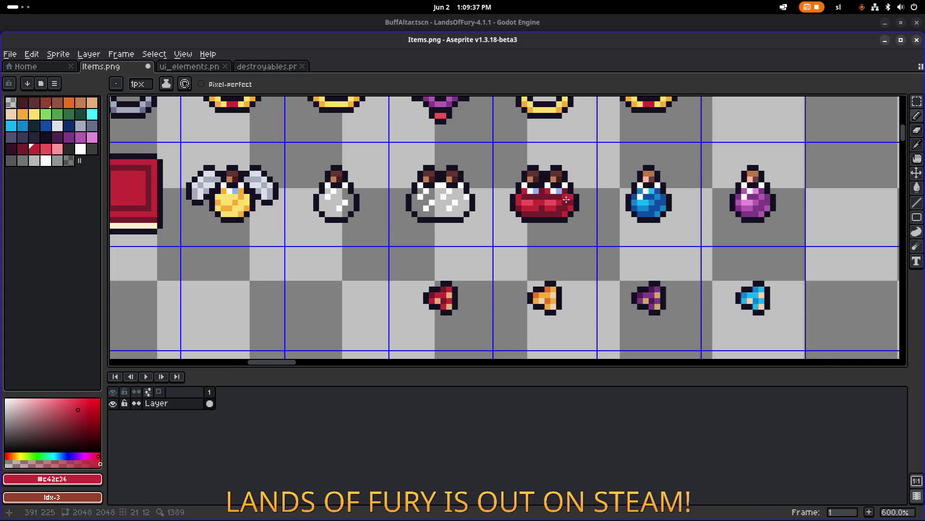
scroll(569, 198, up, 3)
Paint a potion pixel bright red, then undo the stray stroke.
click(567, 208)
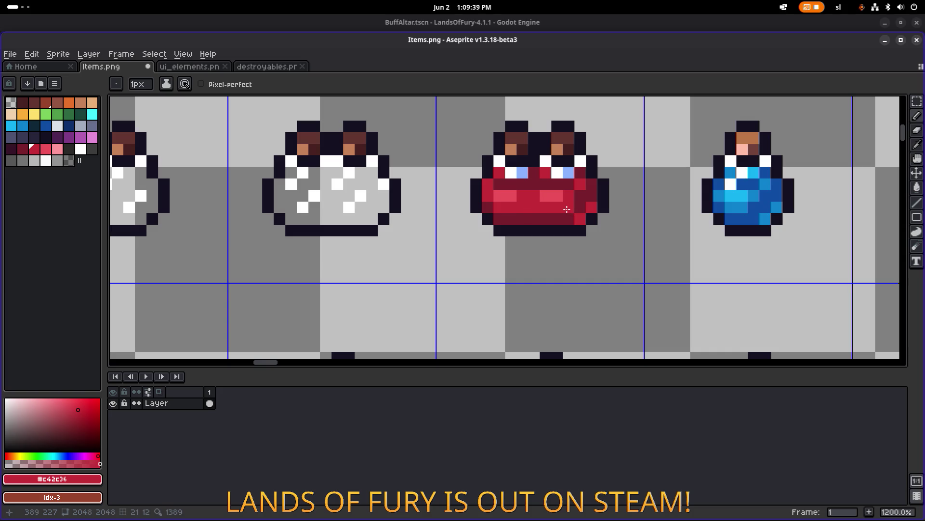
scroll(582, 199, down, 6)
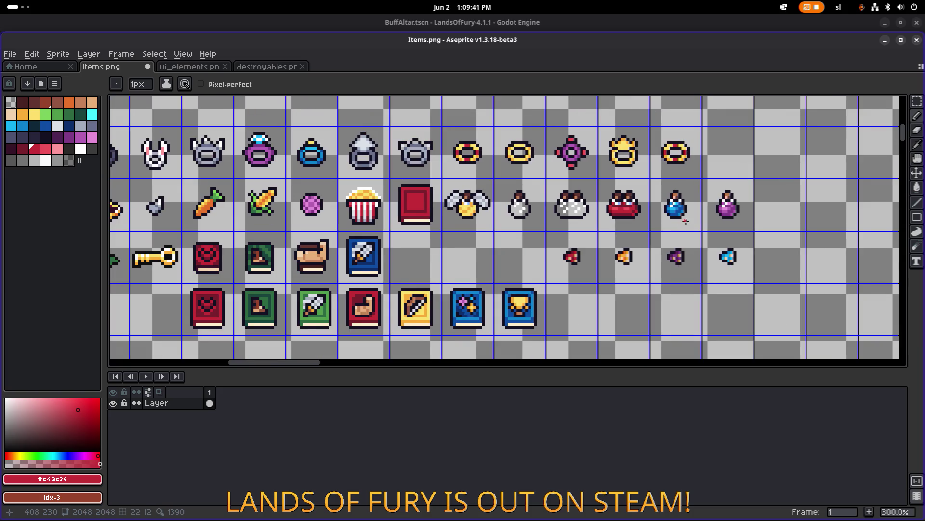
drag(685, 222, 605, 220)
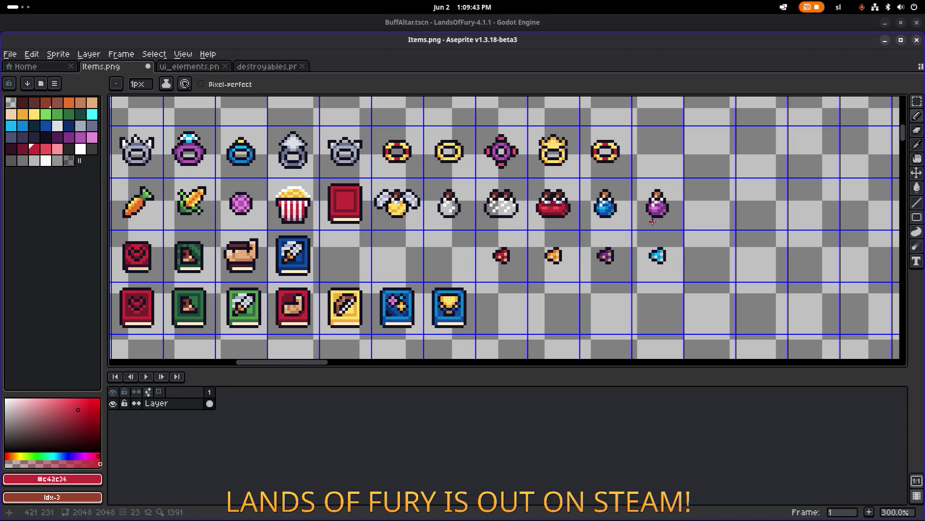
key(ctrl+z)
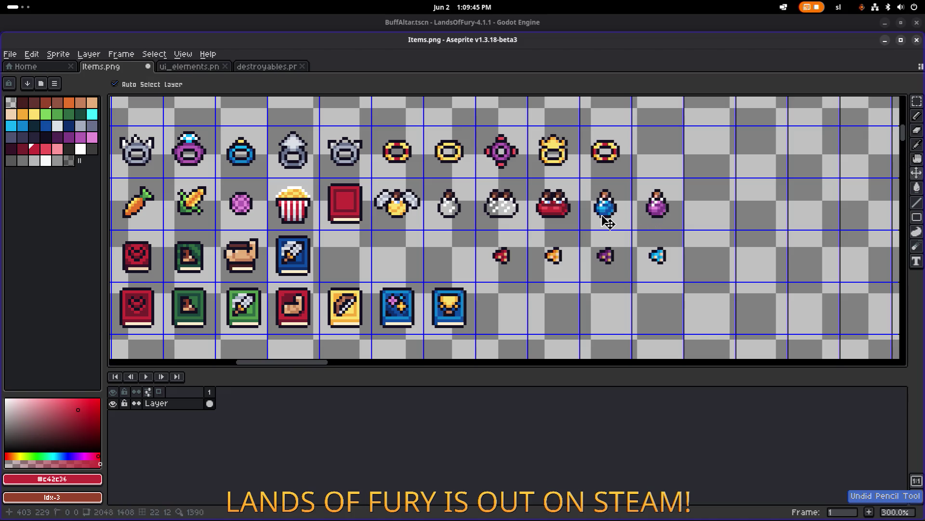
scroll(570, 212, up, 3)
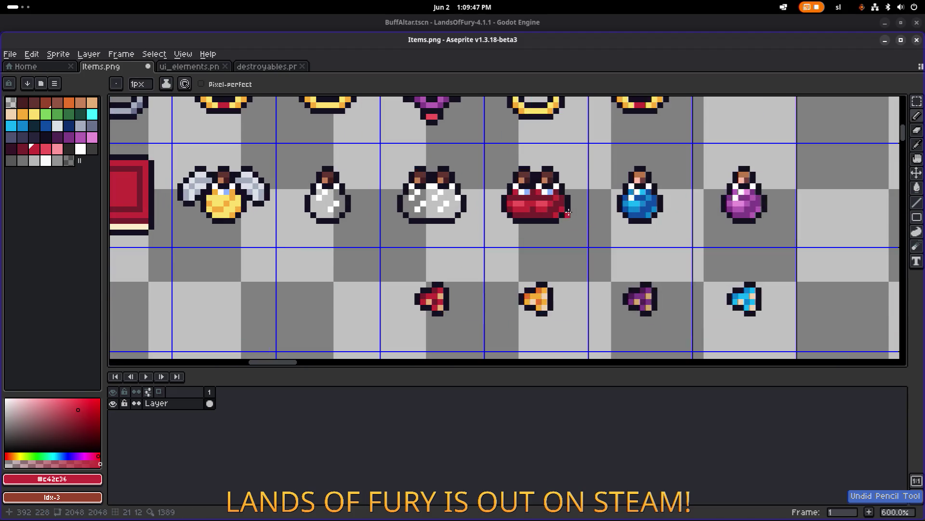
scroll(562, 210, up, 2)
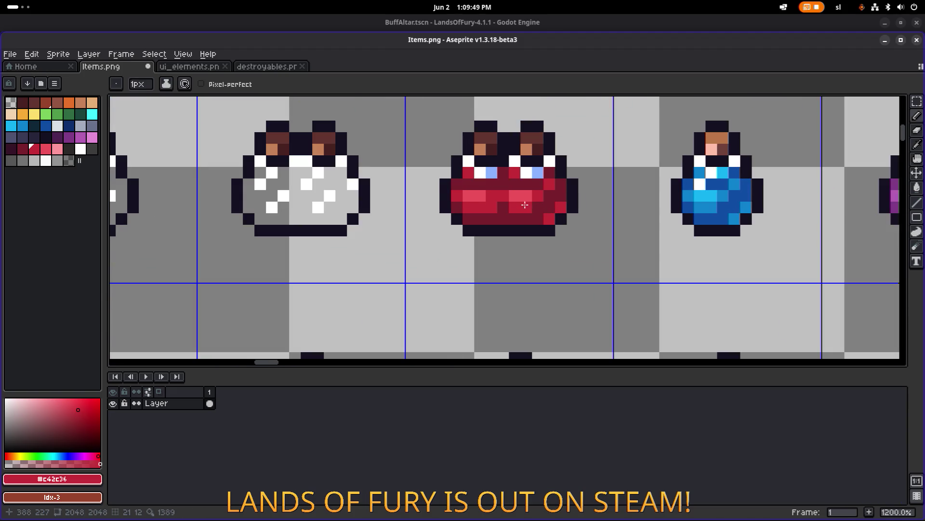
key(alt)
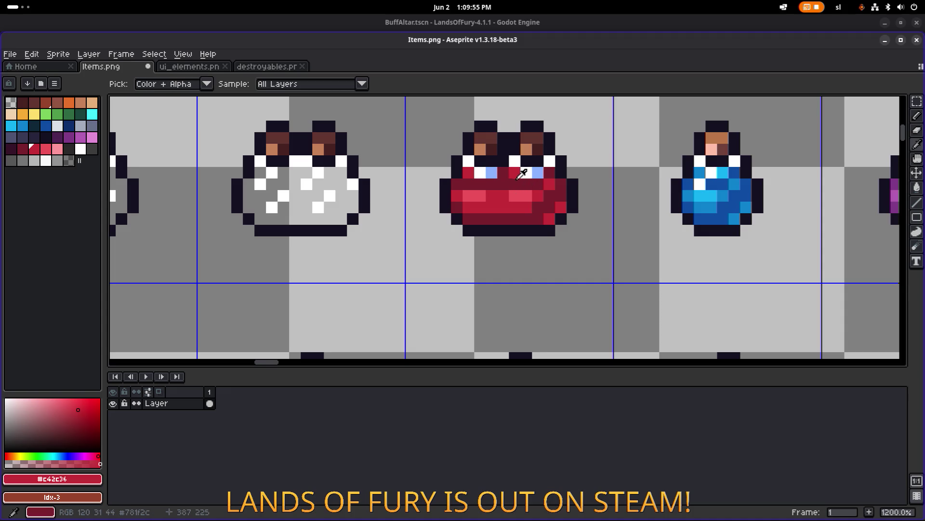
Sample #7a1f2c, #c42c36 and #cd5259, and paint a potion pixel light red.
alt+click(512, 176)
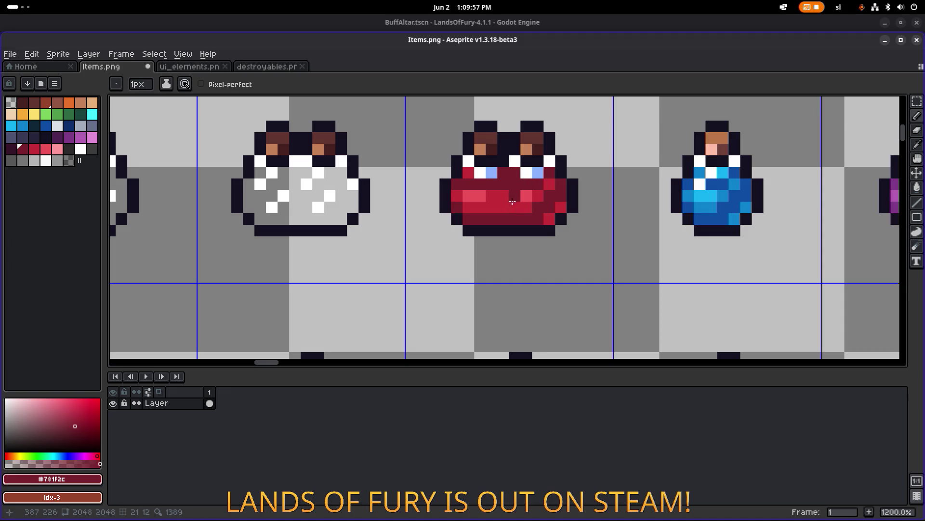
alt+click(509, 187)
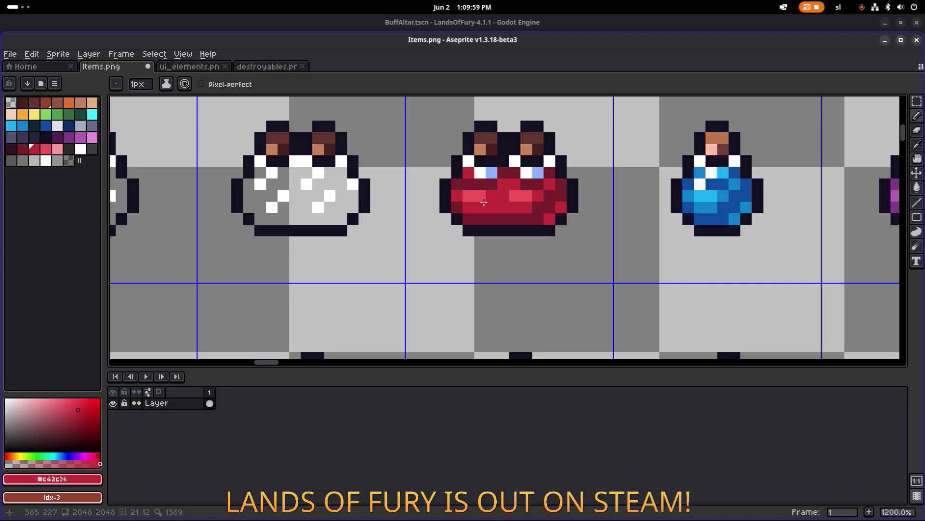
alt+click(514, 195)
click(509, 187)
alt+click(512, 199)
alt+click(469, 181)
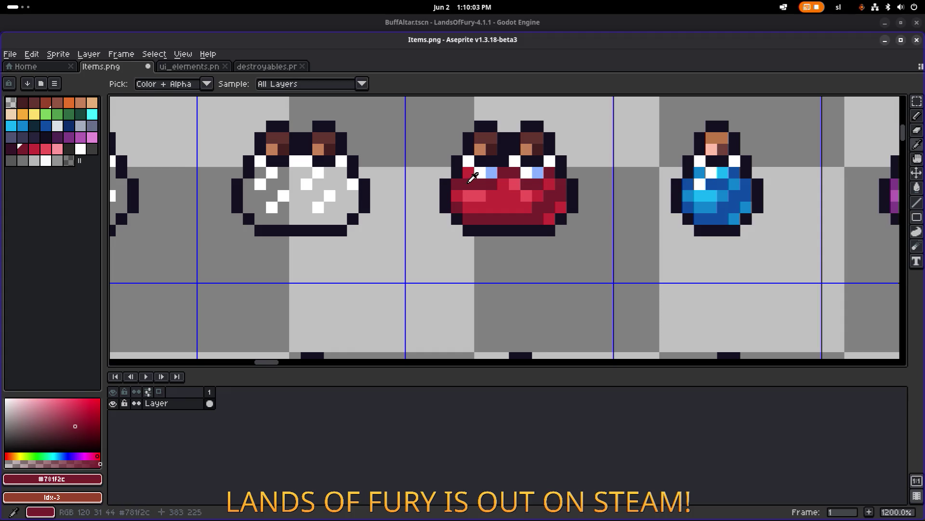
alt+click(462, 184)
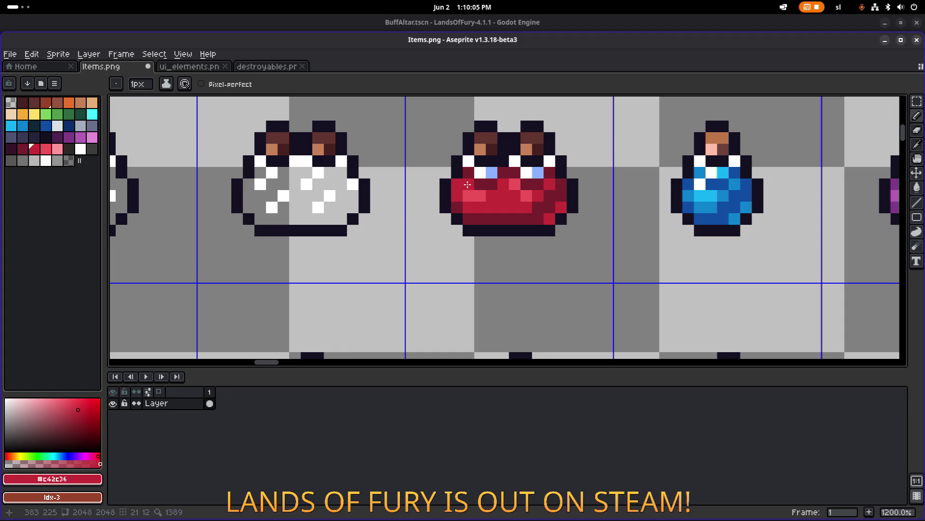
scroll(467, 185, down, 3)
scroll(538, 213, up, 4)
click(538, 212)
key(ctrl+z)
Try recolouring lower-right and side potion pixels red, undoing each change.
alt+click(544, 229)
alt+click(531, 212)
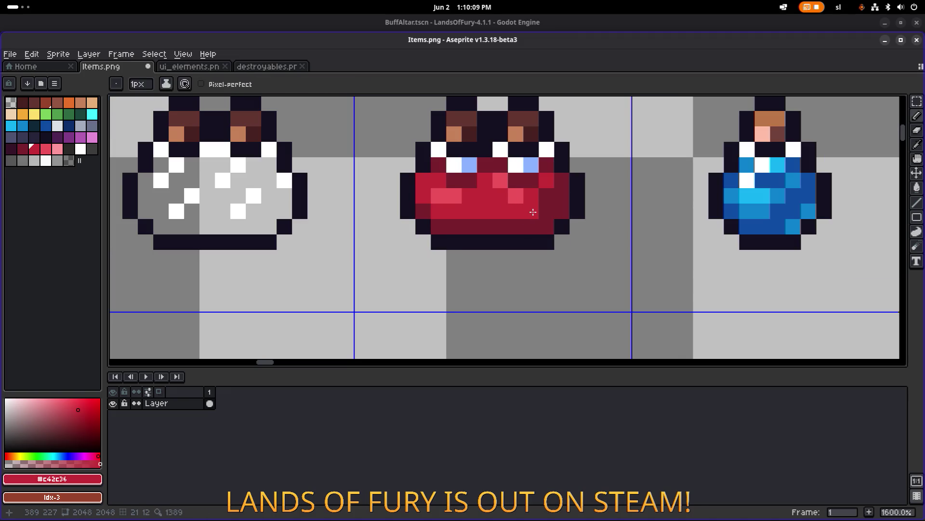
key(ctrl+z)
scroll(531, 212, down, 2)
scroll(516, 214, up, 4)
click(516, 213)
key(ctrl+z)
click(413, 210)
key(ctrl+z)
Paint several left and right potion body pixels light red #cd5259.
alt+click(433, 213)
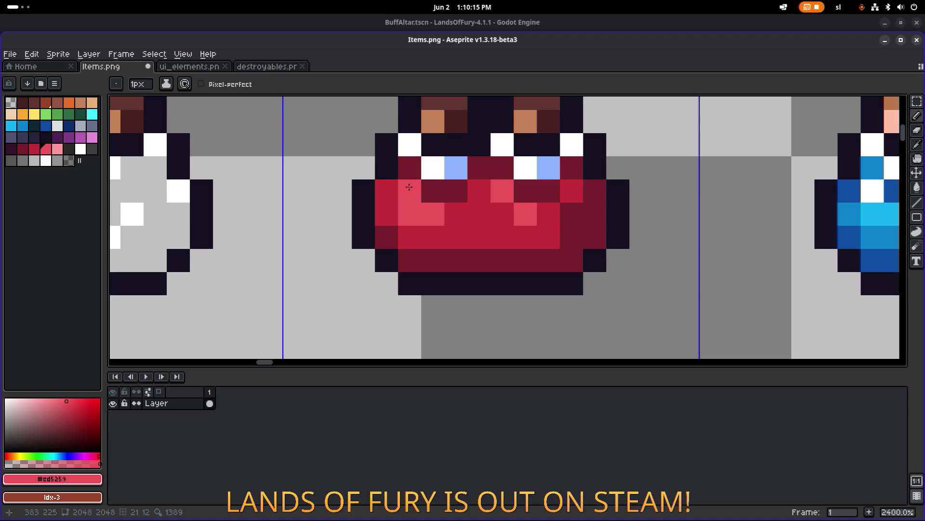
click(456, 212)
click(481, 205)
key(ctrl+z)
click(482, 199)
click(548, 214)
click(572, 191)
Repaint two left-side light-red pixels with red #c42c36.
alt+click(455, 229)
click(417, 222)
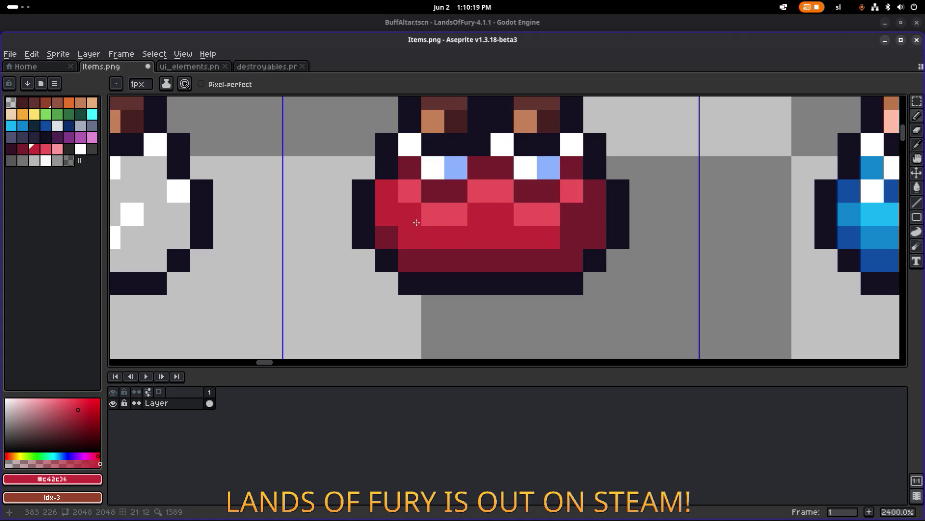
click(456, 214)
scroll(549, 230, down, 8)
scroll(554, 228, up, 6)
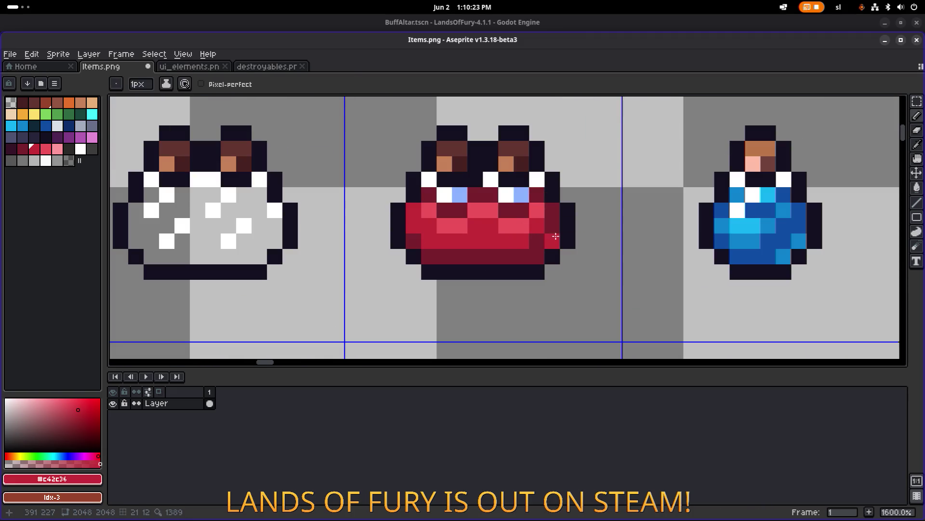
scroll(655, 243, down, 5)
scroll(589, 252, up, 1)
scroll(582, 257, down, 3)
scroll(565, 255, up, 3)
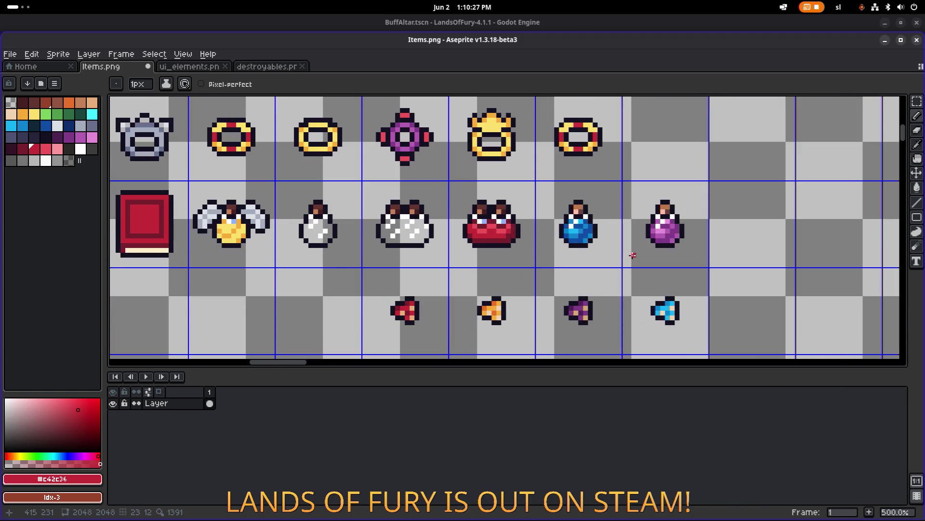
scroll(537, 240, down, 1)
scroll(597, 212, up, 6)
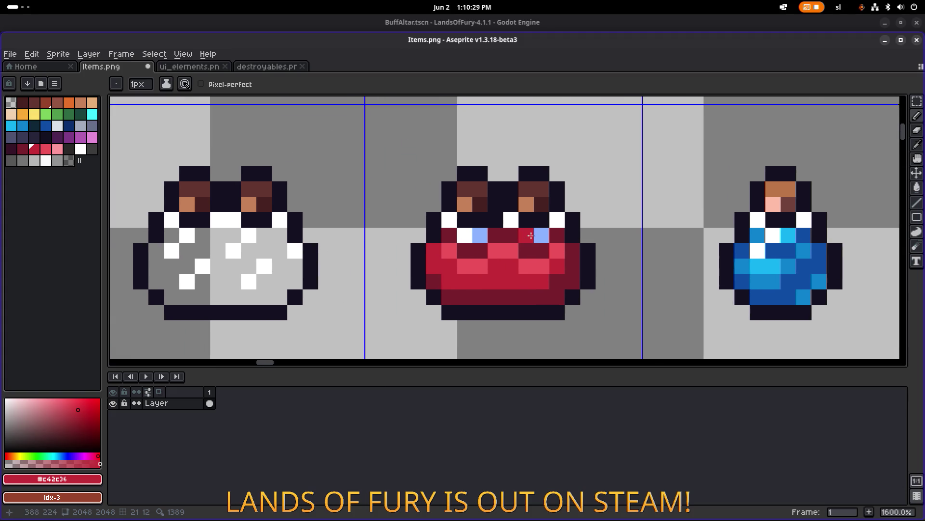
scroll(492, 223, up, 2)
Paint a dark eye pixel pale blue #8cb2ff.
alt+click(434, 256)
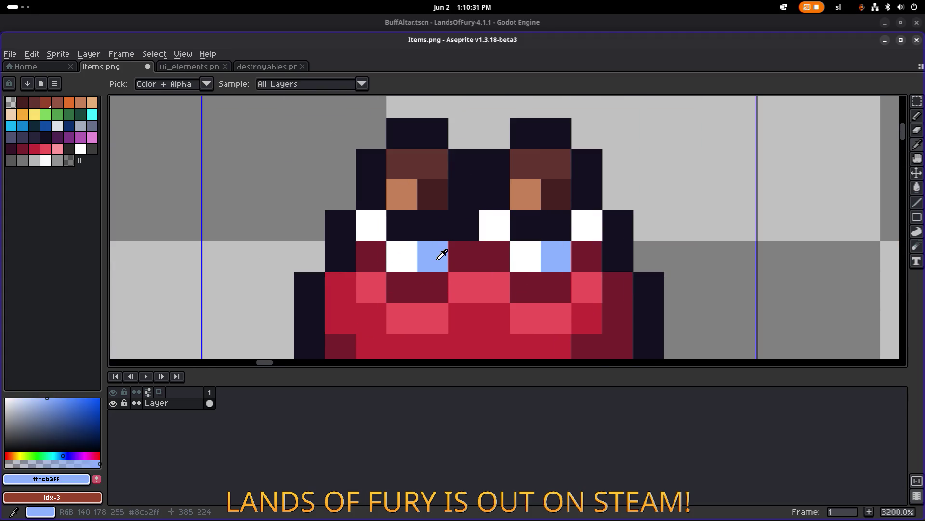
click(467, 227)
scroll(467, 227, down, 8)
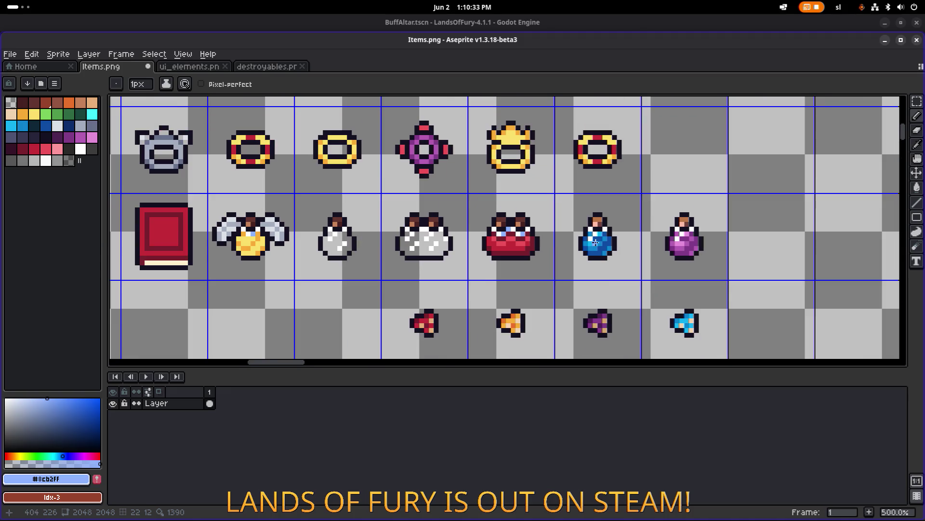
scroll(568, 235, up, 4)
scroll(568, 236, down, 4)
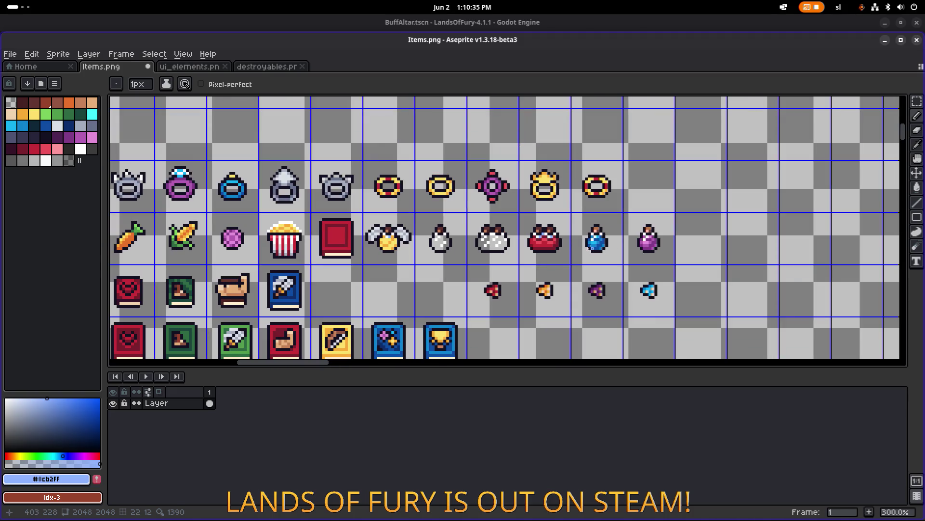
scroll(557, 247, up, 5)
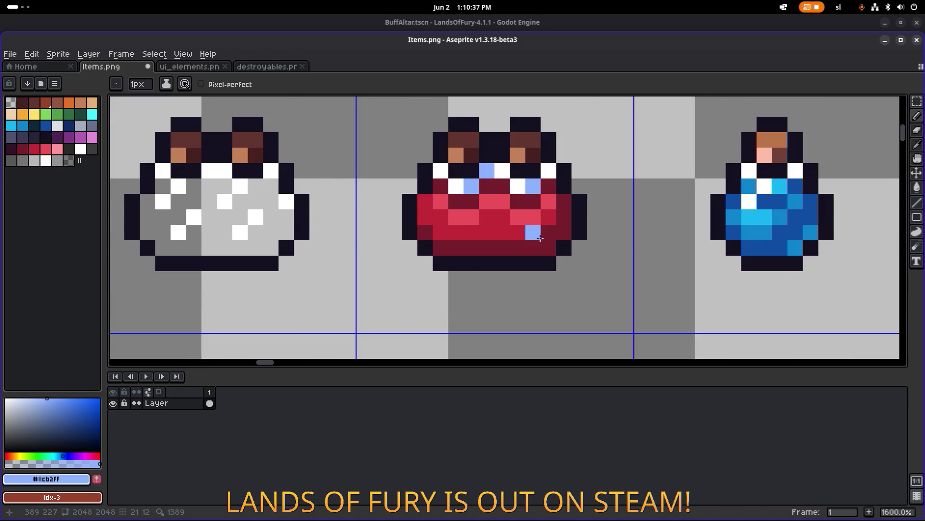
scroll(623, 252, down, 2)
mouse_move(623, 251)
mouse_down()
mouse_move(466, 245)
mouse_move(599, 172)
mouse_move(622, 168)
mouse_up()
Move the blue and purple potions up into the ring row.
key(m)
scroll(604, 185, down, 1)
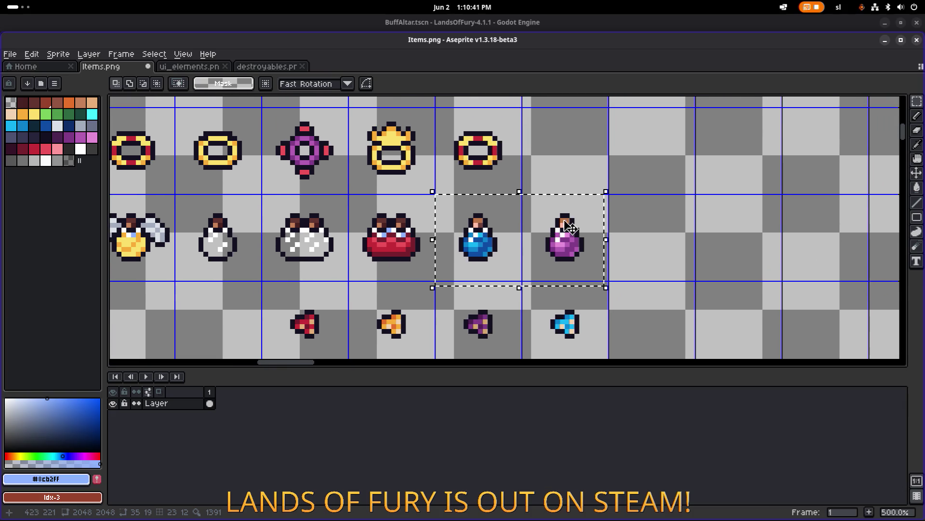
mouse_move(471, 268)
mouse_down()
mouse_move(599, 171)
mouse_move(572, 176)
mouse_up()
scroll(481, 235, up, 1)
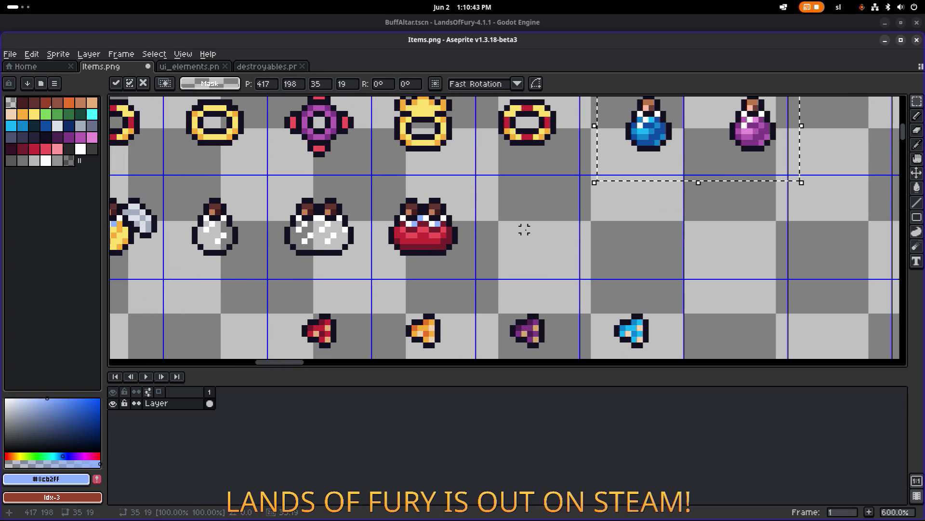
Copy the red jar into the two freed slots and deselect.
mouse_move(386, 186)
mouse_down()
mouse_move(424, 248)
mouse_move(562, 242)
mouse_move(542, 239)
mouse_move(664, 249)
mouse_up()
scroll(704, 164, up, 1)
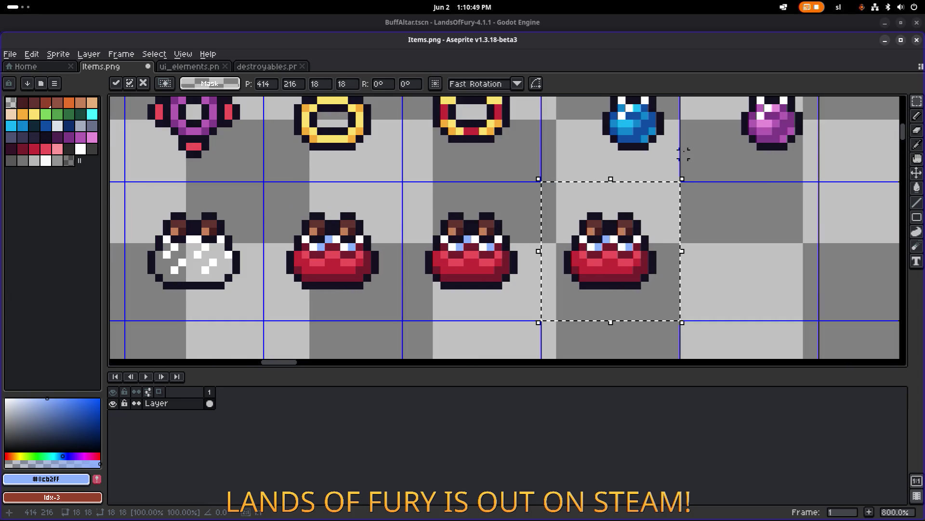
key(ctrl+d)
scroll(647, 134, up, 2)
scroll(647, 134, down, 2)
key(i)
click(641, 139)
Bucket-fill the middle jar's dark-red areas with dark blue #0f4da3.
key(g)
click(487, 255)
scroll(487, 256, up, 2)
click(486, 252)
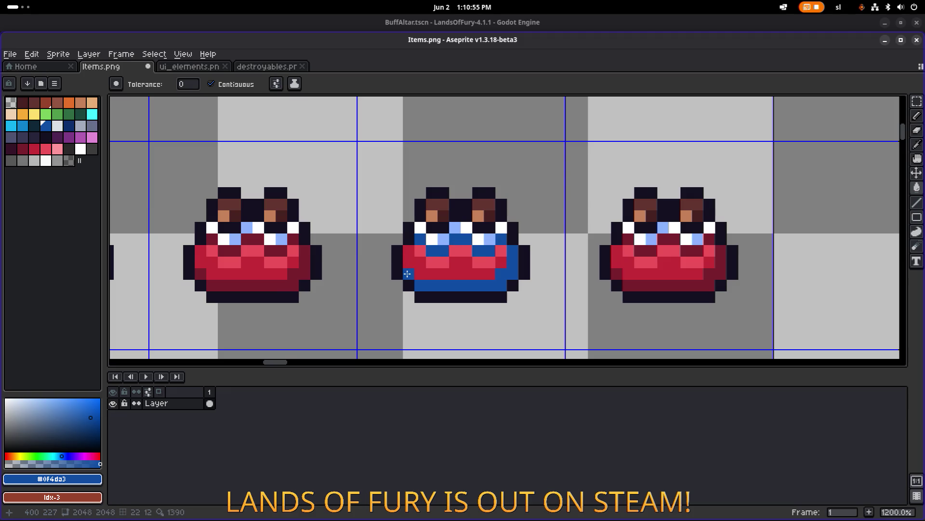
scroll(407, 273, down, 5)
scroll(408, 273, up, 3)
Fill the middle jar's body with the lighter blue #0e82cc.
alt+click(554, 152)
click(380, 293)
scroll(381, 293, up, 3)
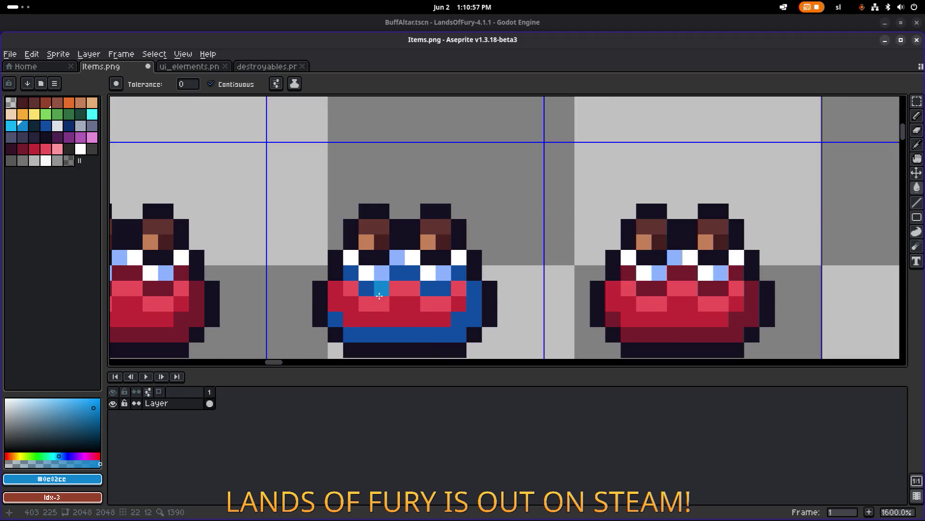
scroll(374, 307, down, 3)
scroll(435, 303, up, 3)
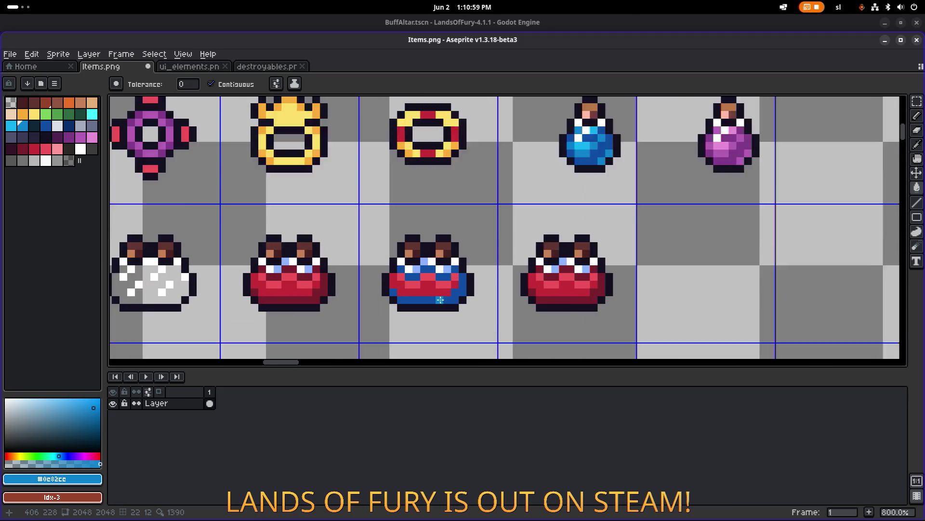
click(434, 285)
click(464, 280)
scroll(473, 270, down, 3)
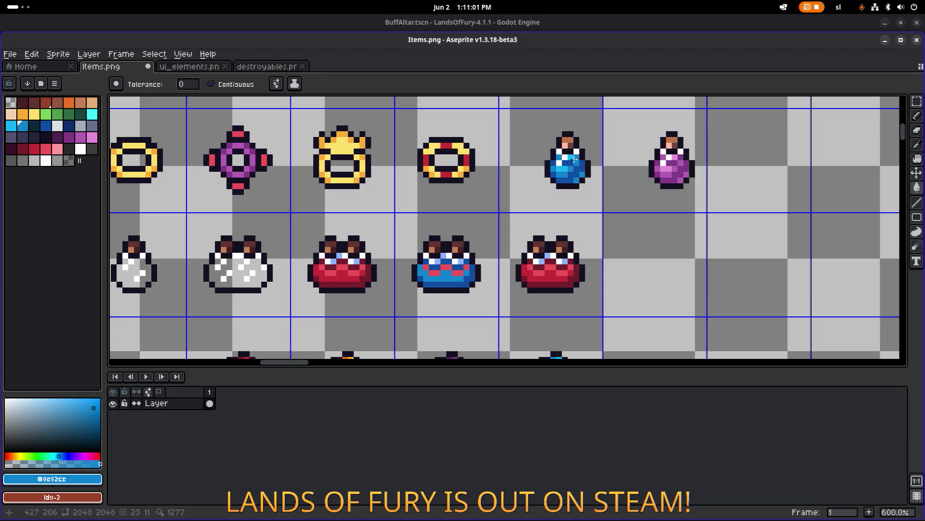
Fill the jar's highlight and last red pixel with bright blue #13b2f2.
alt+click(569, 163)
scroll(448, 275, up, 3)
click(448, 274)
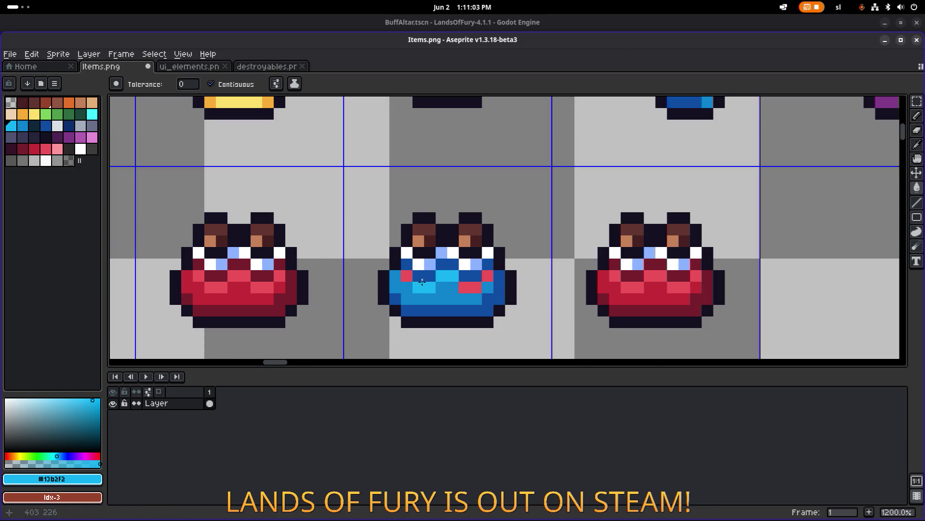
click(475, 286)
scroll(486, 280, down, 3)
scroll(458, 266, down, 2)
scroll(564, 234, up, 2)
scroll(578, 202, right, 1)
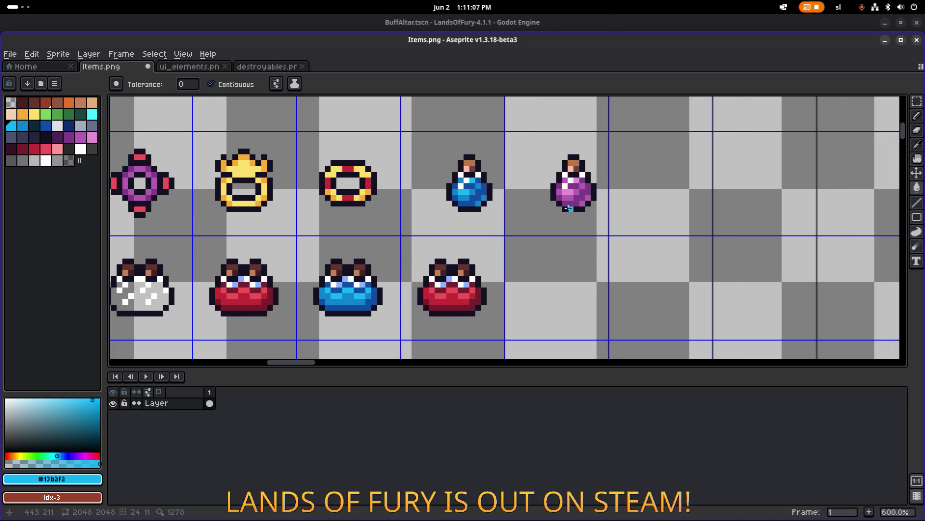
scroll(573, 197, up, 3)
alt+click(563, 199)
Fill the third jar's dark-red areas with dark purple #7f3b8d.
scroll(583, 189, down, 2)
click(452, 288)
drag(452, 288, 513, 252)
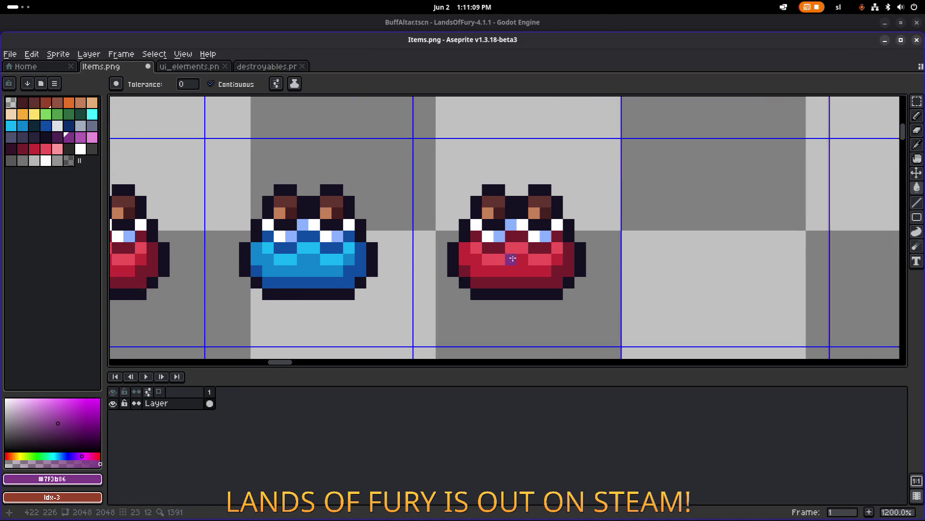
click(516, 279)
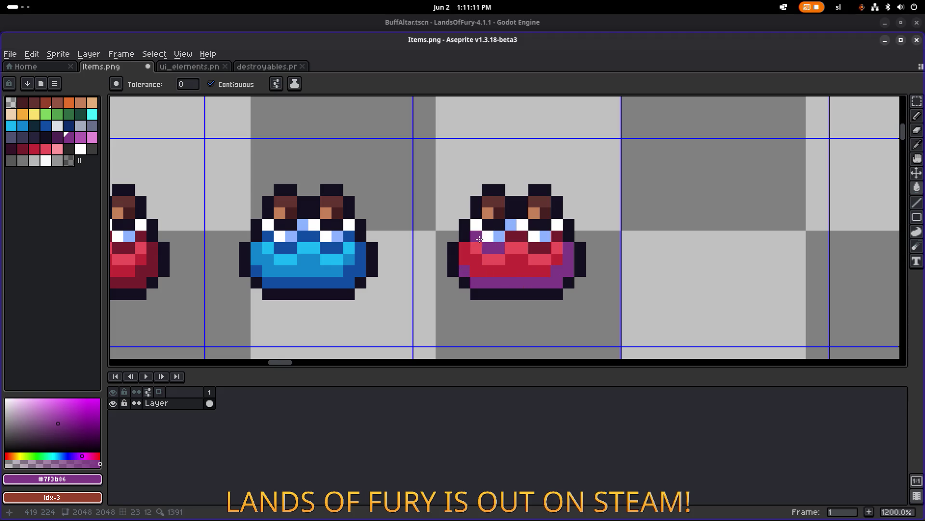
click(518, 236)
click(538, 245)
scroll(554, 240, down, 3)
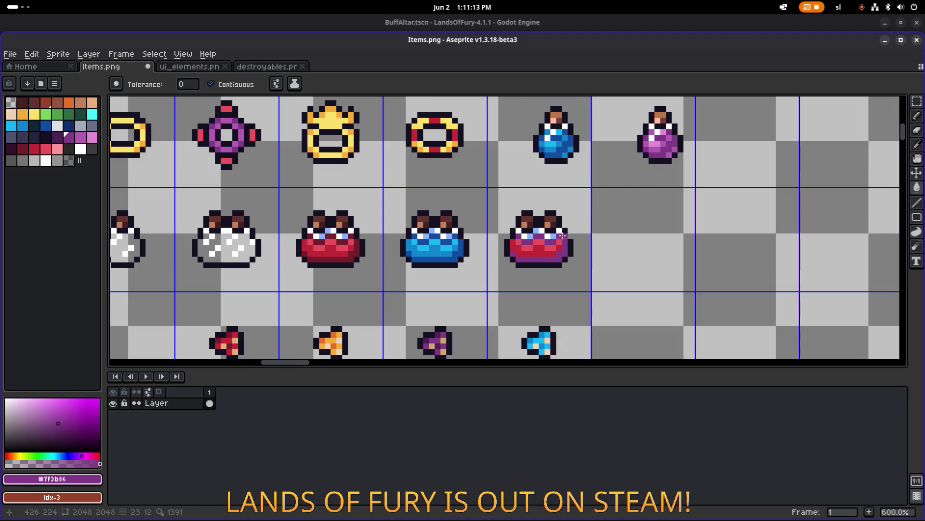
Fill the third jar's body mid purple #b45cb3 and its highlights pink #e38dd6.
alt+click(658, 158)
scroll(545, 259, up, 1)
click(531, 244)
scroll(598, 202, up, 2)
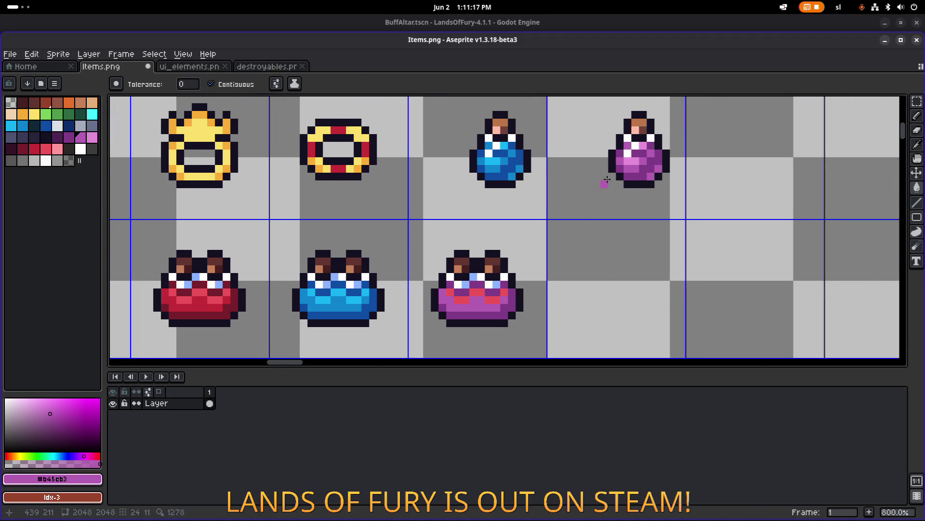
alt+click(637, 157)
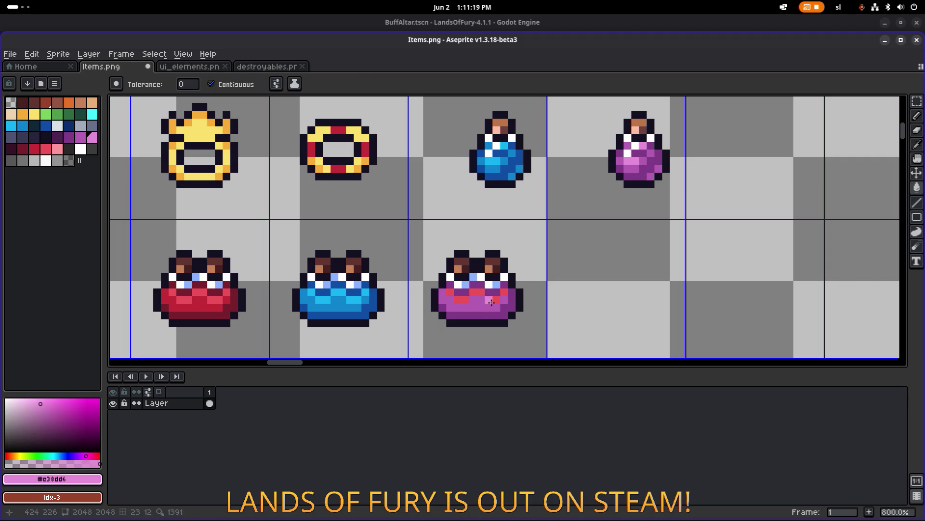
click(481, 292)
click(461, 299)
click(448, 291)
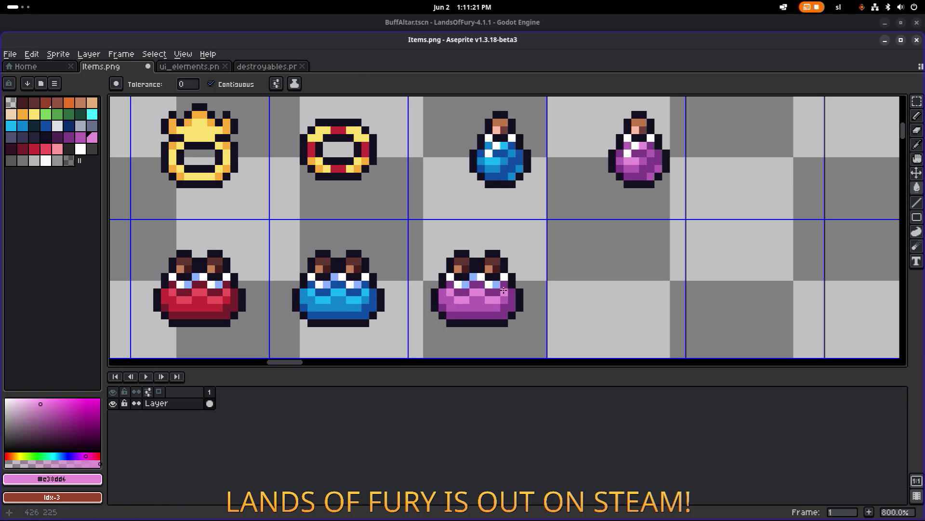
scroll(504, 290, down, 3)
Save Items.png.
key(ctrl+s)
scroll(643, 252, down, 2)
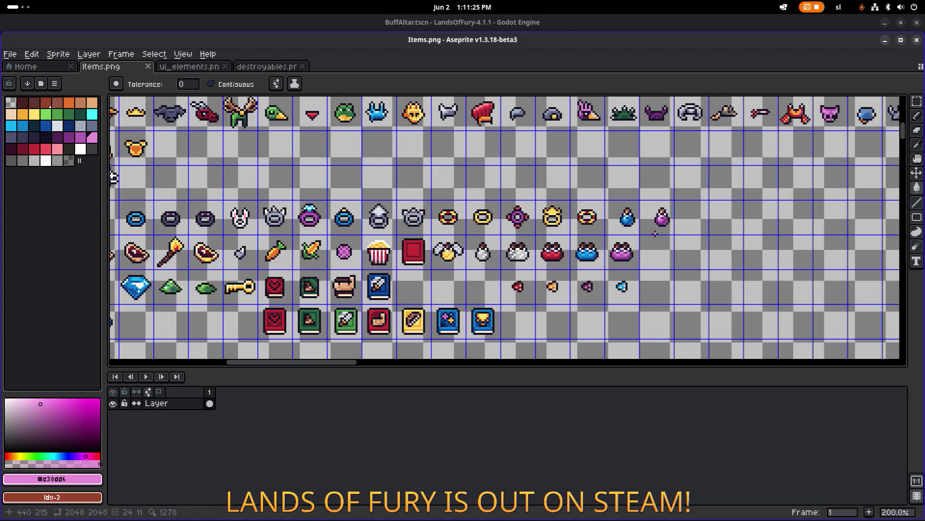
scroll(656, 234, up, 3)
Cut the blue and purple potions out of the ring row and save Items.png.
key(m)
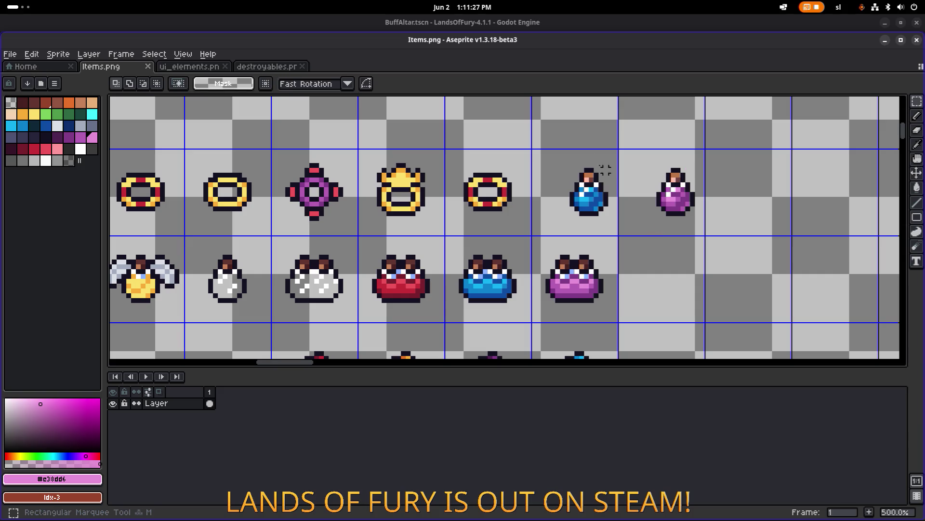
mouse_move(533, 151)
mouse_down()
mouse_move(738, 234)
mouse_move(713, 238)
mouse_up()
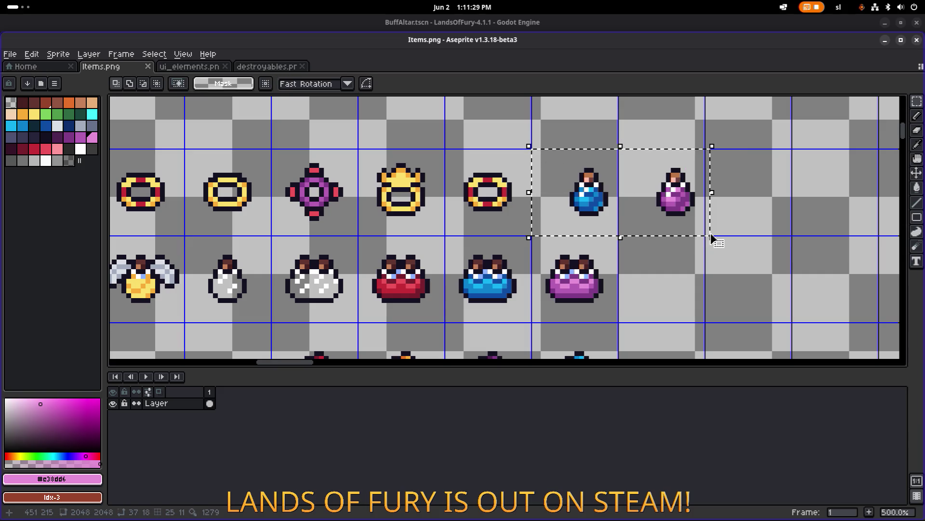
key(ctrl+x)
scroll(692, 227, down, 3)
drag(544, 249, 662, 227)
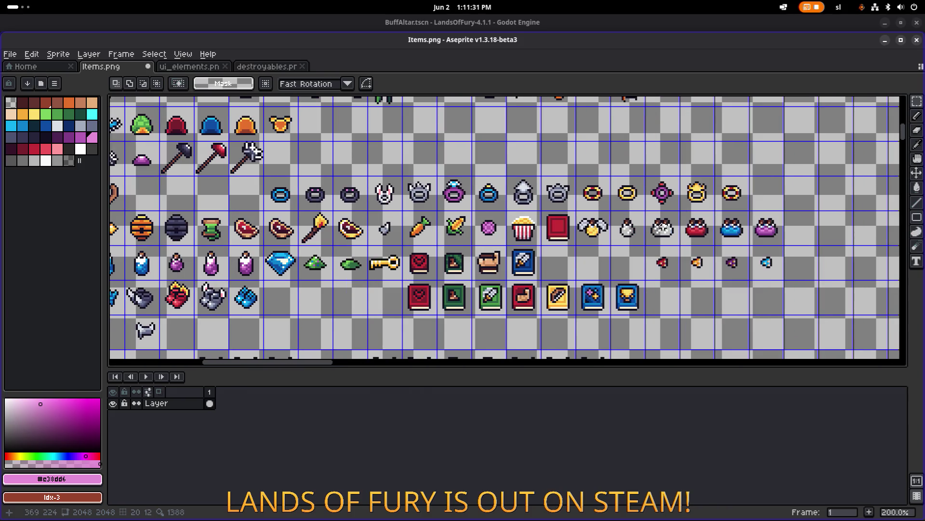
scroll(560, 259, down, 1)
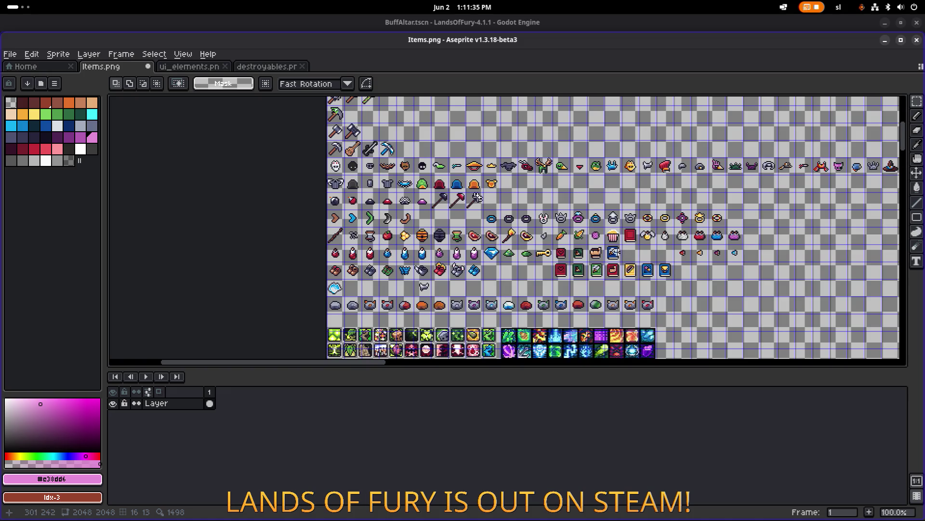
scroll(457, 249, up, 1)
key(ctrl+s)
Sample the dark outline colour from the bag and switch to the pencil.
scroll(677, 250, right, 5)
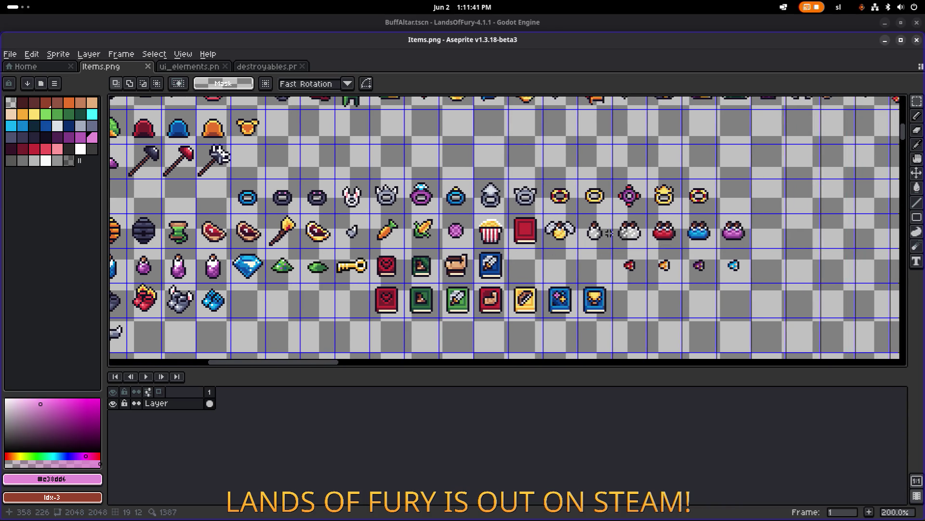
scroll(646, 236, up, 3)
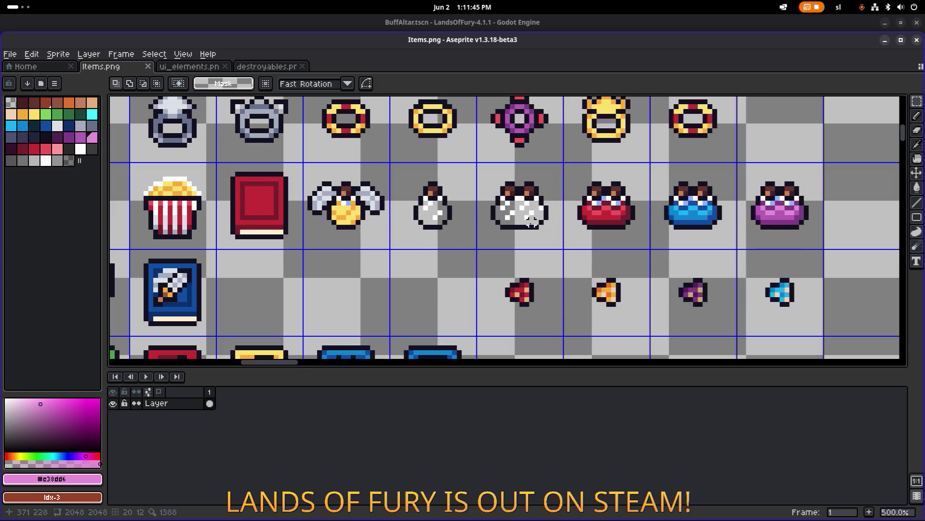
scroll(532, 221, up, 1)
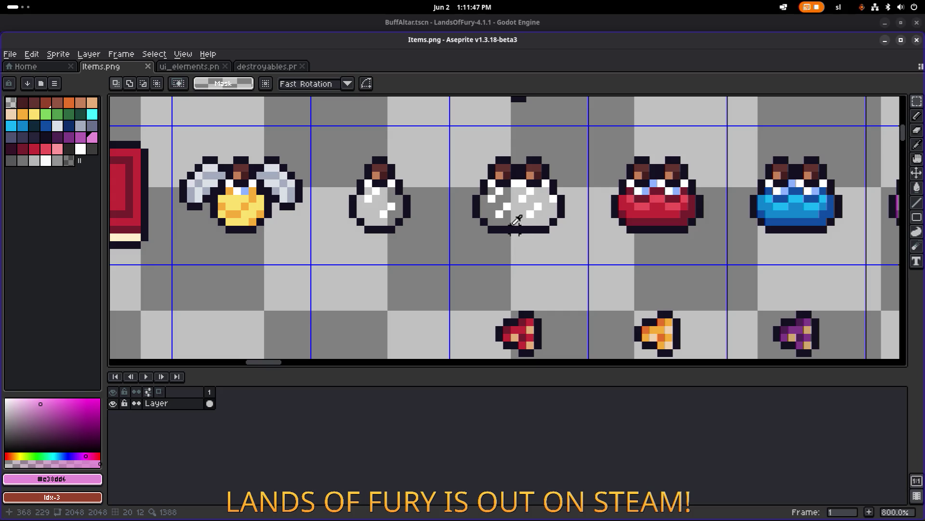
alt+click(515, 230)
key(b)
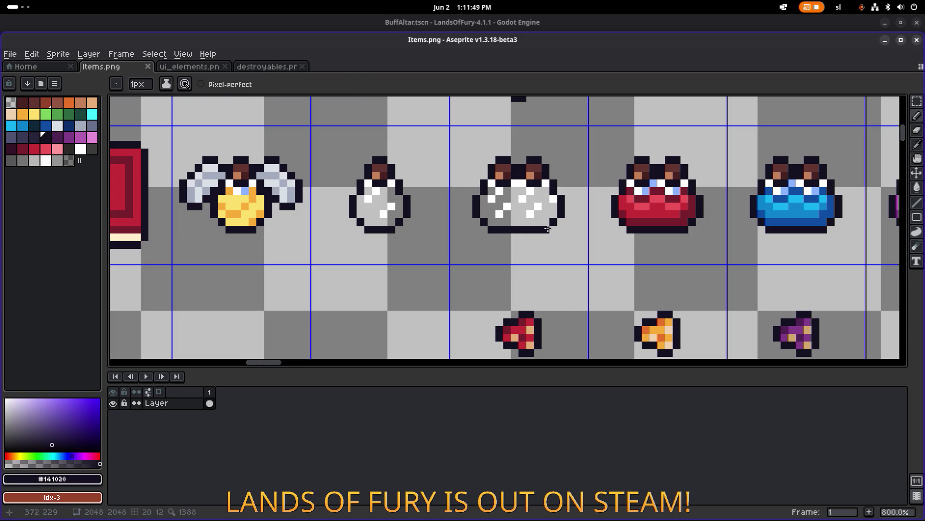
scroll(559, 229, down, 5)
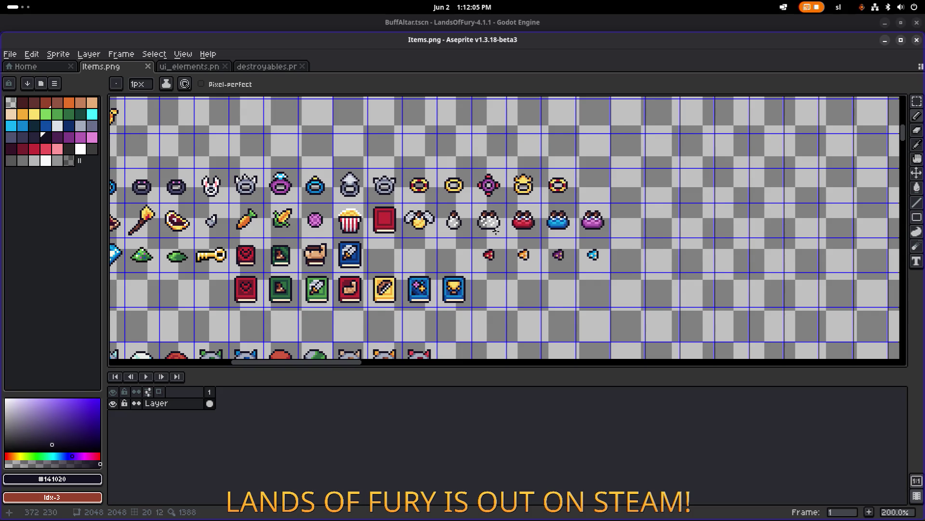
scroll(496, 232, left, 2)
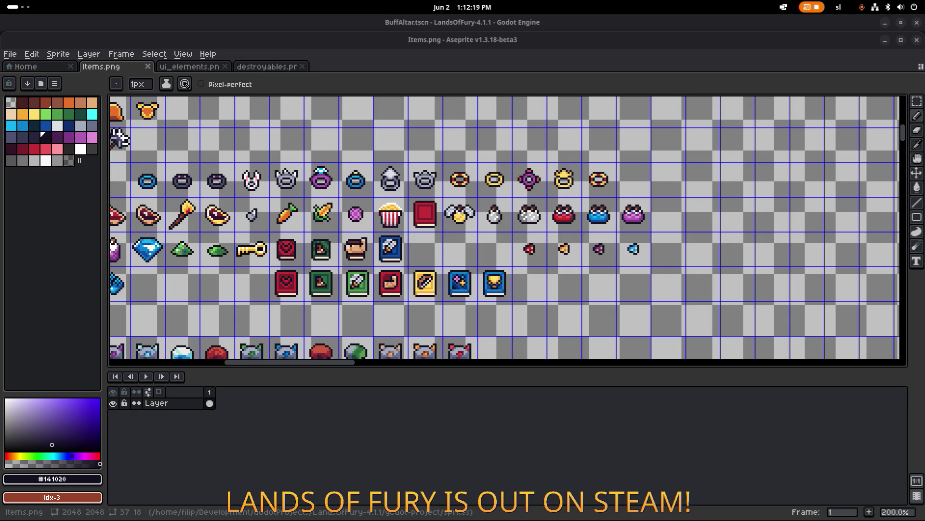
mouse_move(119, 139)
mouse_down()
mouse_move(192, 143)
mouse_move(322, 116)
mouse_move(433, 120)
mouse_move(782, 195)
mouse_up()
scroll(675, 203, right, 10)
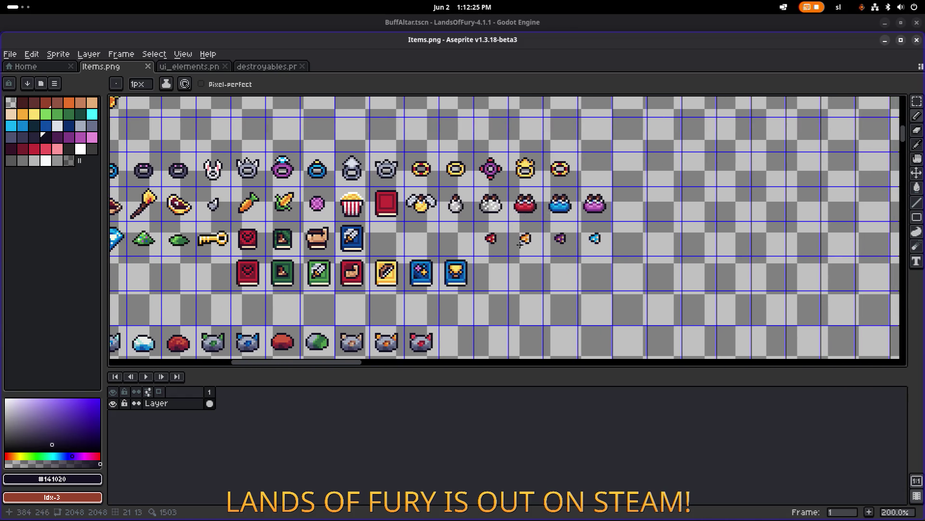
scroll(519, 244, up, 1)
scroll(369, 270, down, 1)
scroll(542, 209, up, 1)
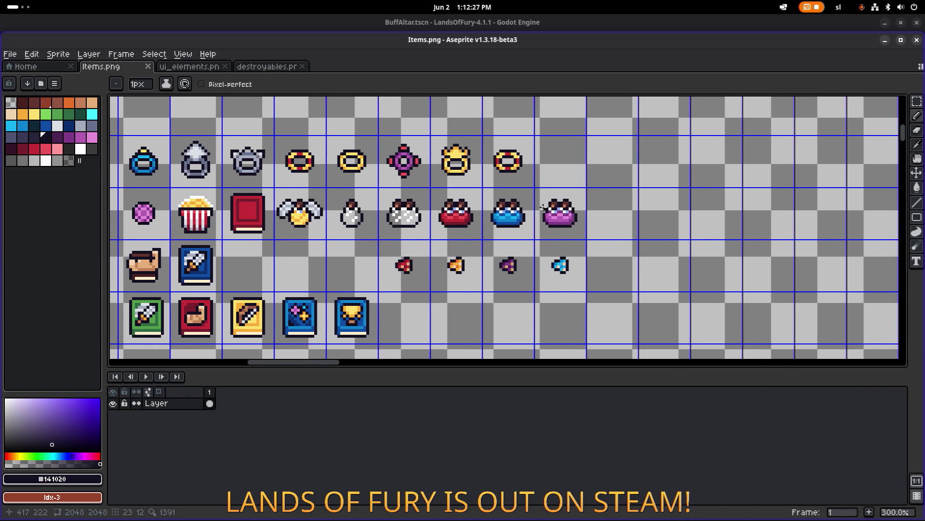
scroll(413, 248, up, 6)
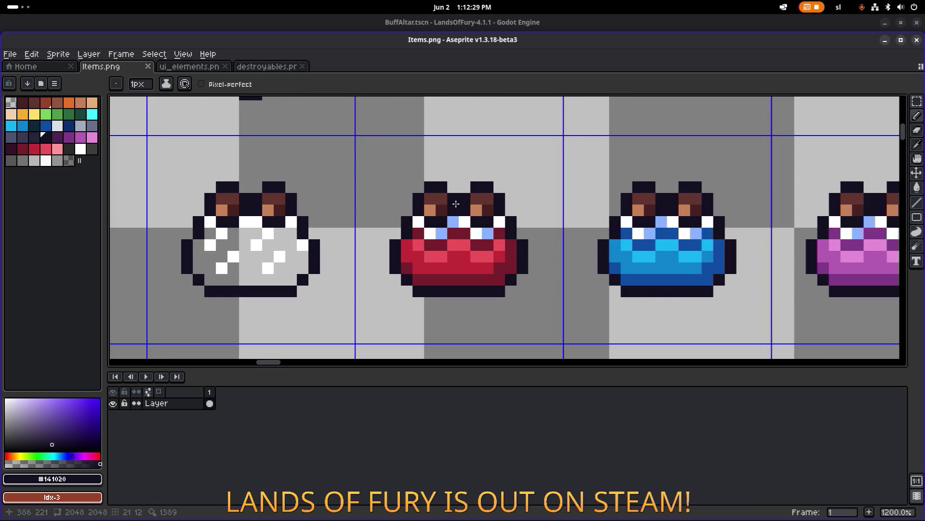
scroll(455, 206, down, 4)
scroll(444, 236, down, 1)
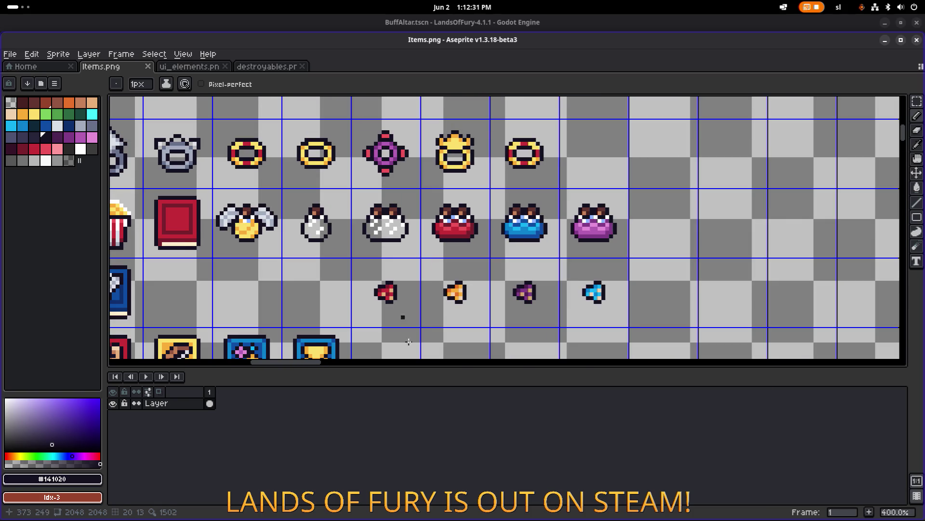
Clear the marquee selection around the small red item.
key(m)
drag(393, 311, 463, 294)
scroll(411, 260, down, 1)
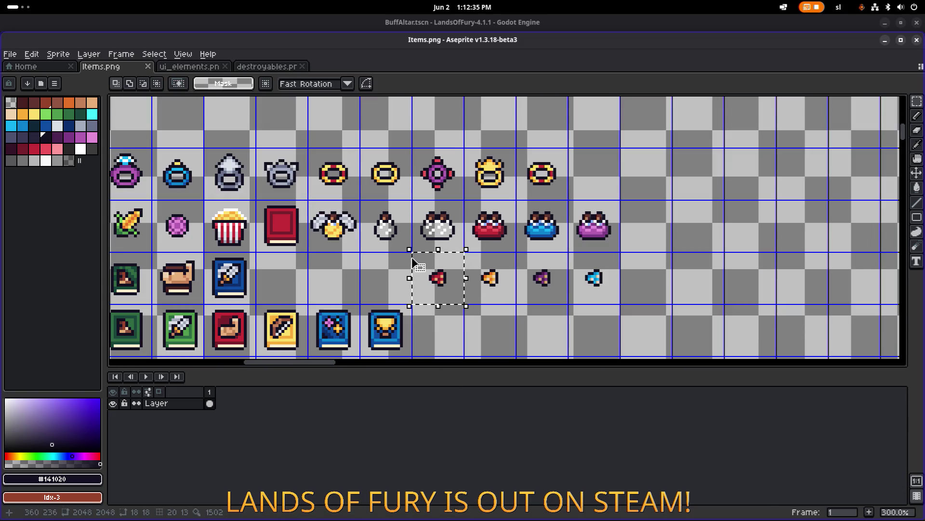
scroll(446, 241, up, 3)
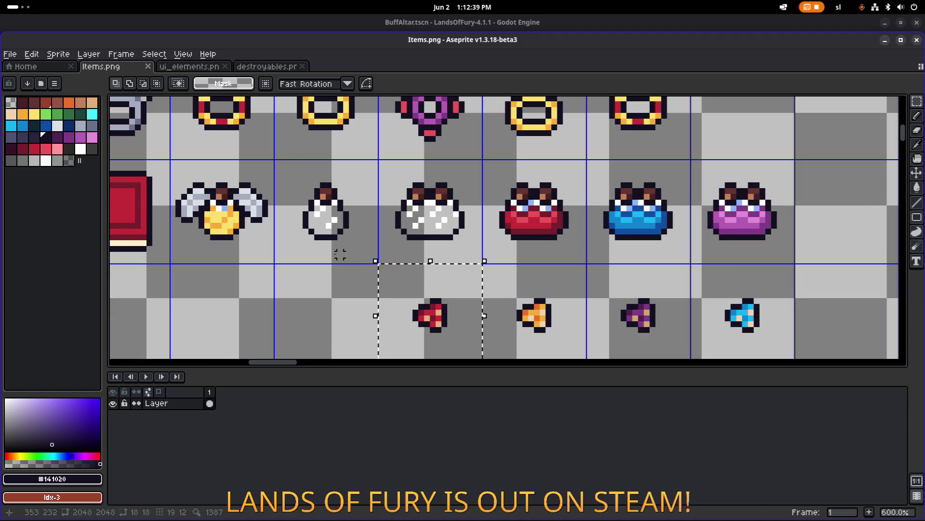
click(455, 261)
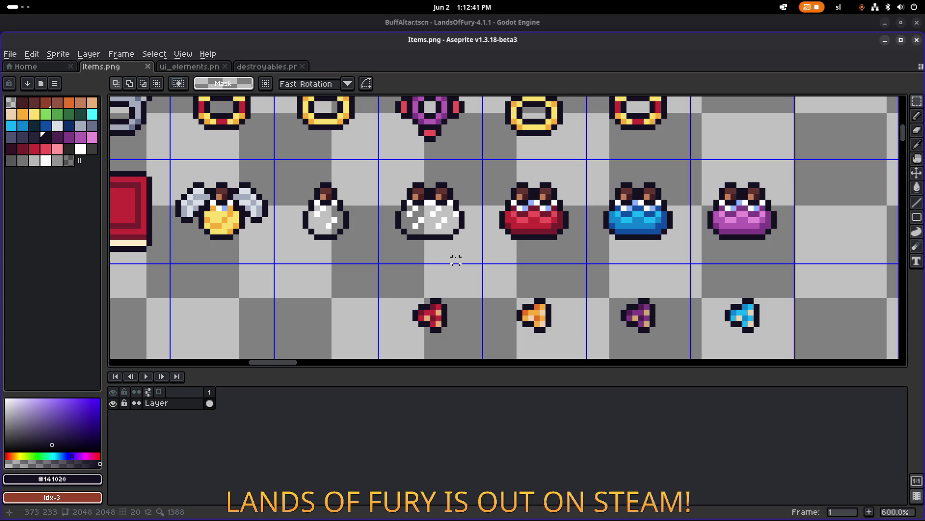
Eyedrop a colour from the small white potion.
scroll(439, 259, down, 2)
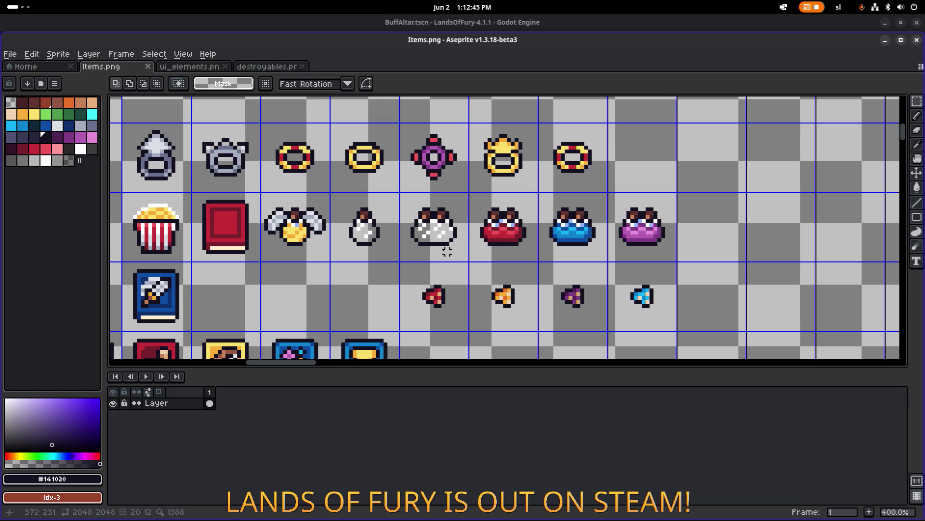
scroll(365, 238, up, 3)
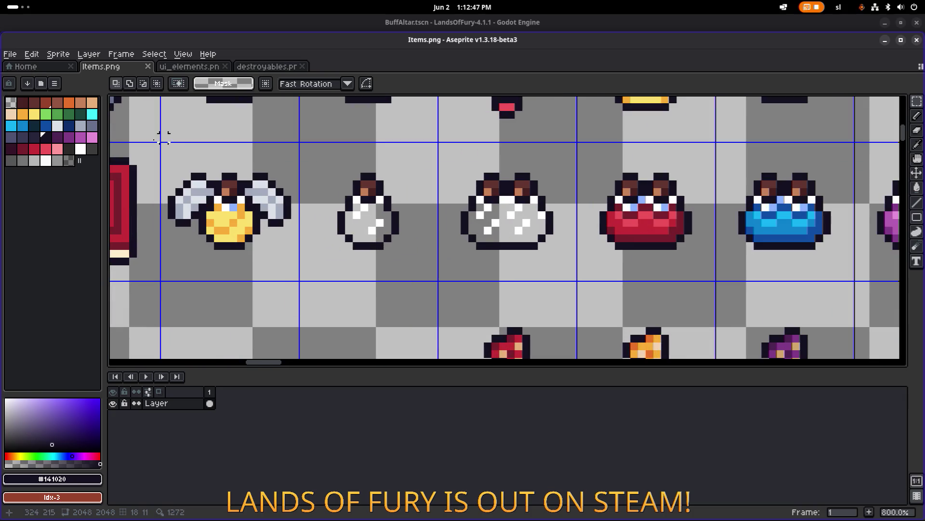
alt+click(365, 223)
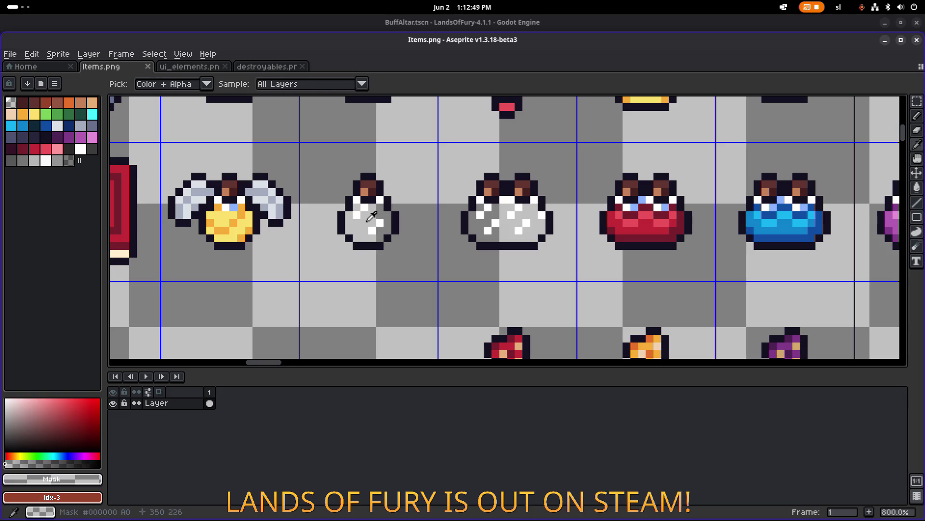
Paint-bucket the small white potion and the double potion's left half with swatch 45 grey.
click(72, 164)
key(g)
scroll(333, 213, up, 3)
click(382, 233)
scroll(481, 232, down, 1)
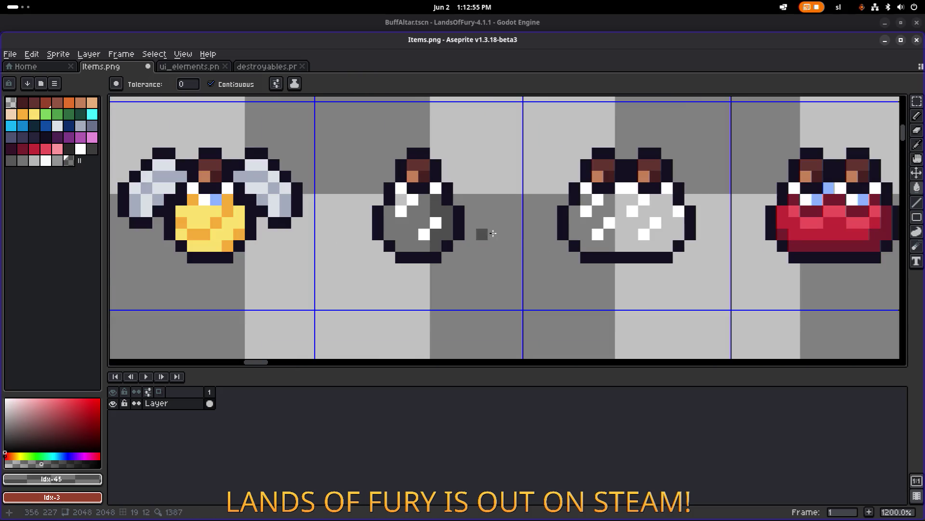
scroll(469, 227, right, 3)
click(476, 225)
scroll(476, 225, down, 6)
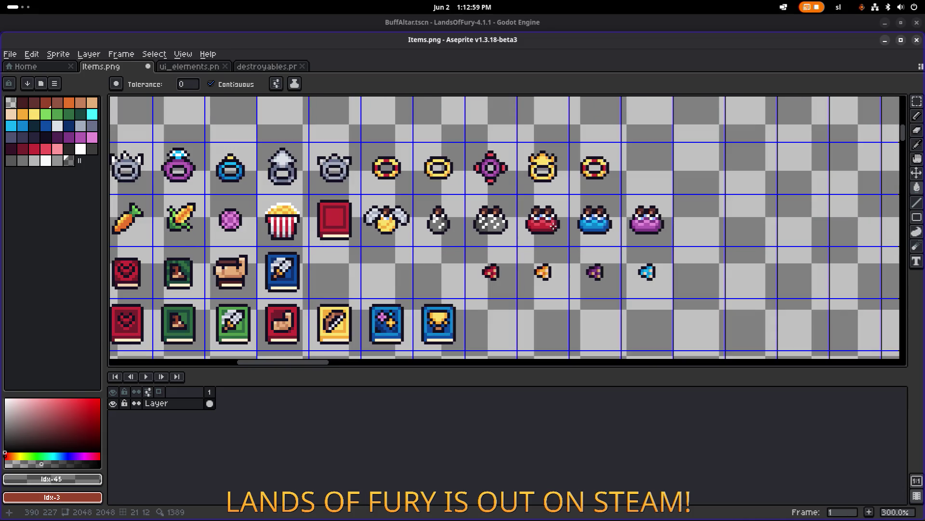
scroll(538, 234, right, 2)
scroll(496, 246, up, 1)
Save Items.png with the grey potions.
key(ctrl+s)
key(m)
scroll(495, 288, left, 1)
scroll(495, 288, down, 1)
scroll(495, 288, down, 1)
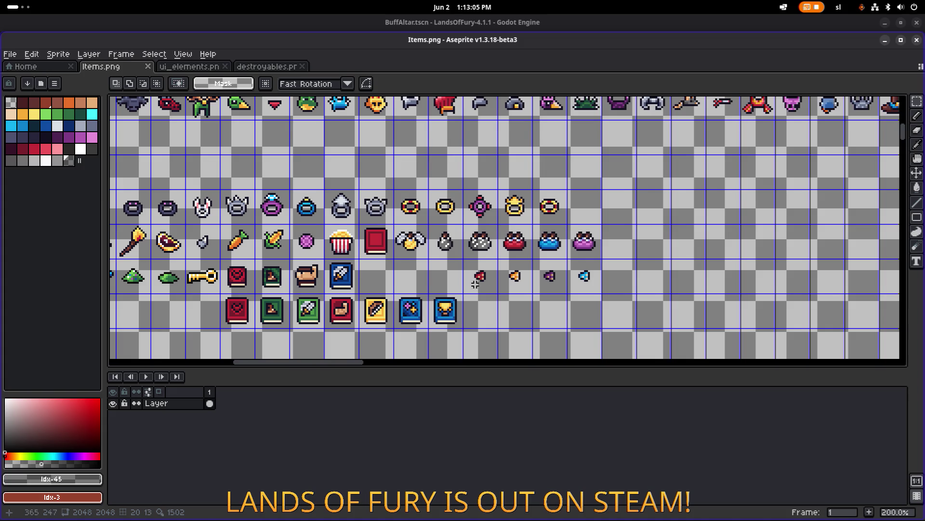
Move a small selected strip to the right of the purple bag.
scroll(487, 288, left, 4)
scroll(574, 235, down, 2)
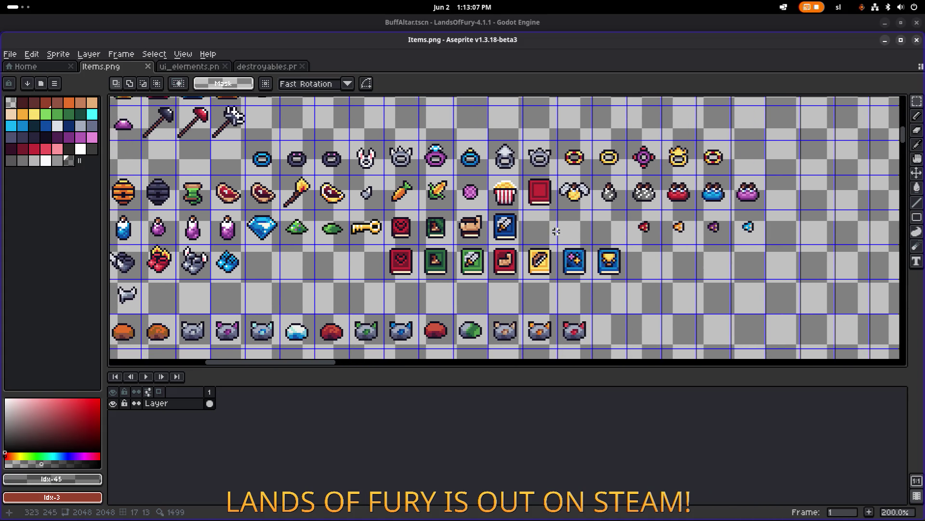
drag(472, 223, 550, 217)
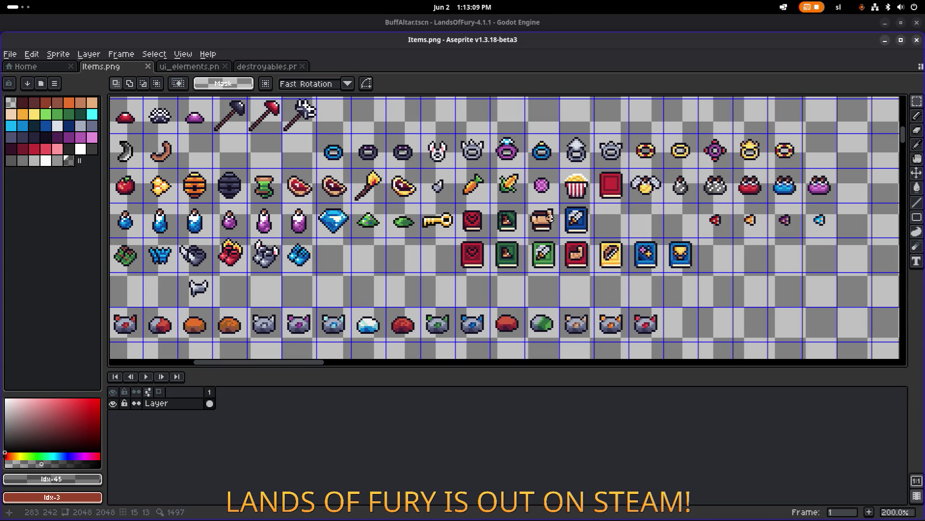
scroll(816, 184, up, 7)
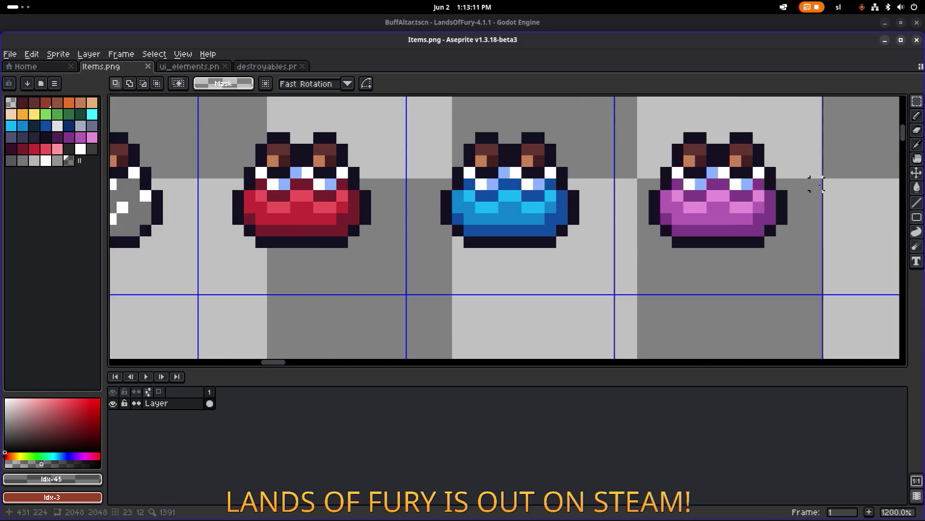
drag(794, 196, 818, 196)
drag(643, 196, 618, 197)
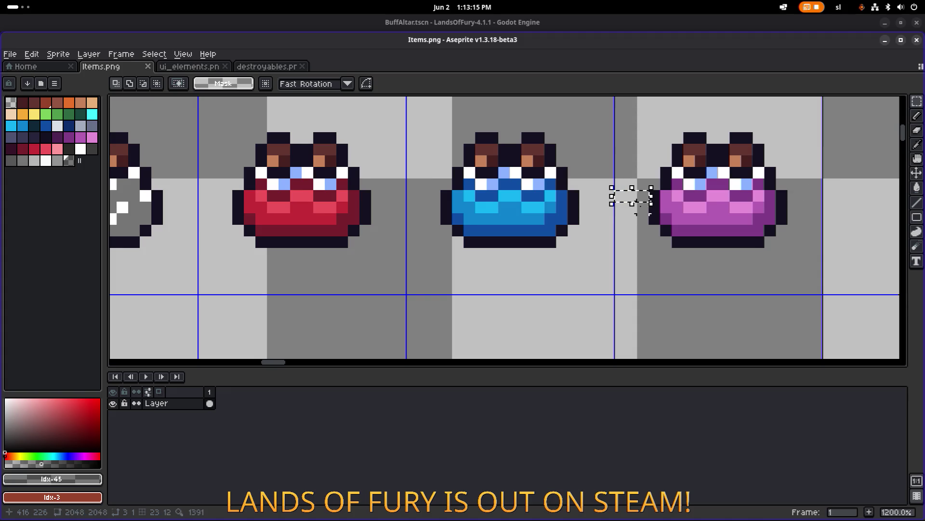
drag(645, 195, 825, 205)
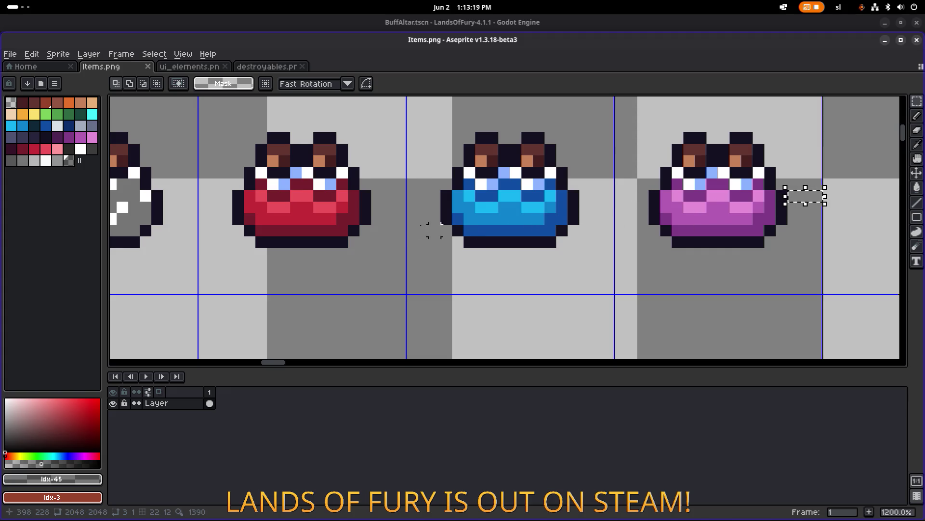
Eyedrop black from a potion outline.
scroll(475, 228, down, 3)
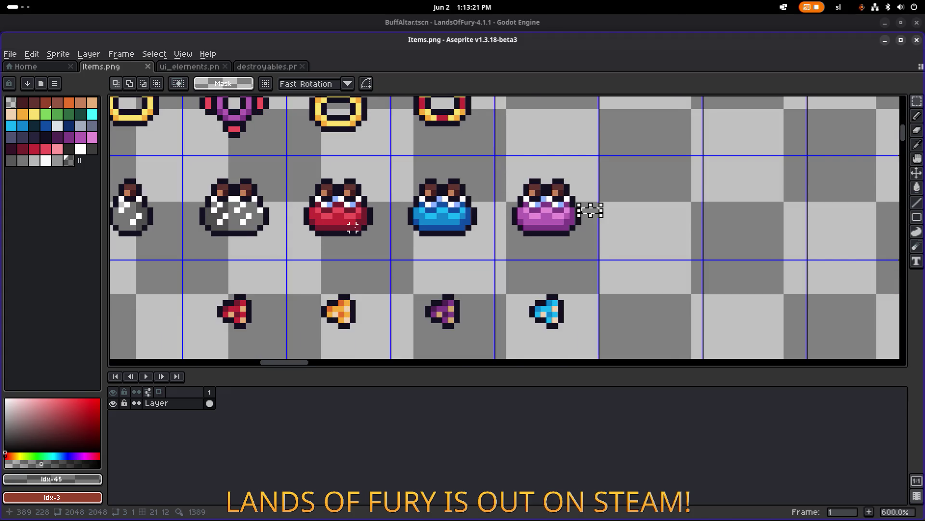
scroll(354, 229, left, 2)
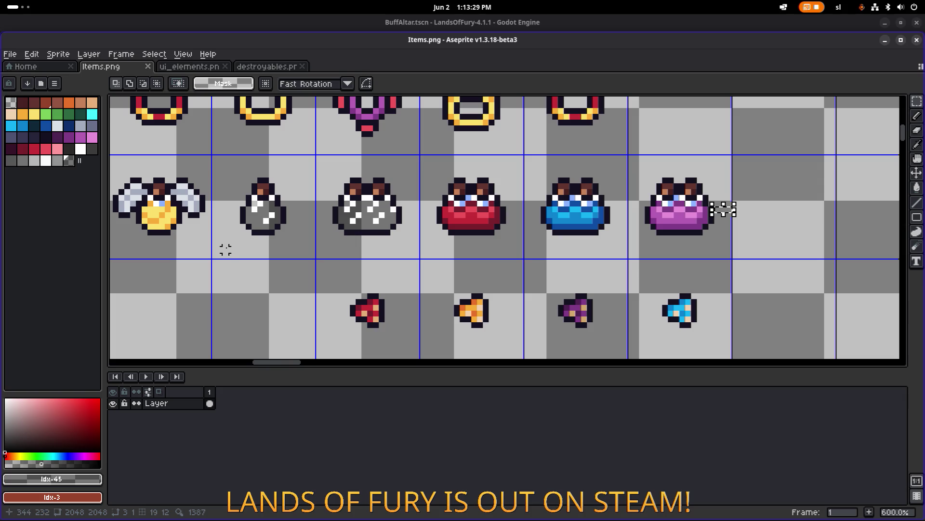
scroll(279, 238, down, 3)
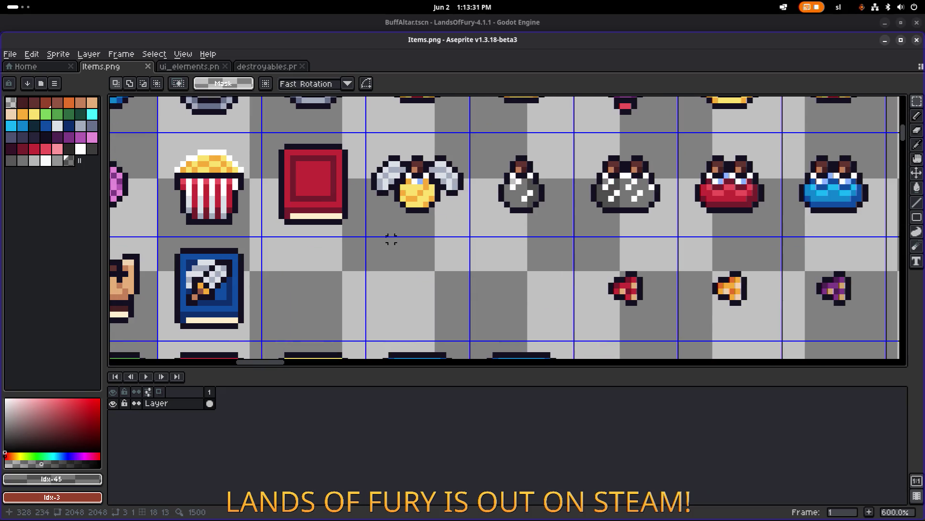
scroll(362, 242, down, 2)
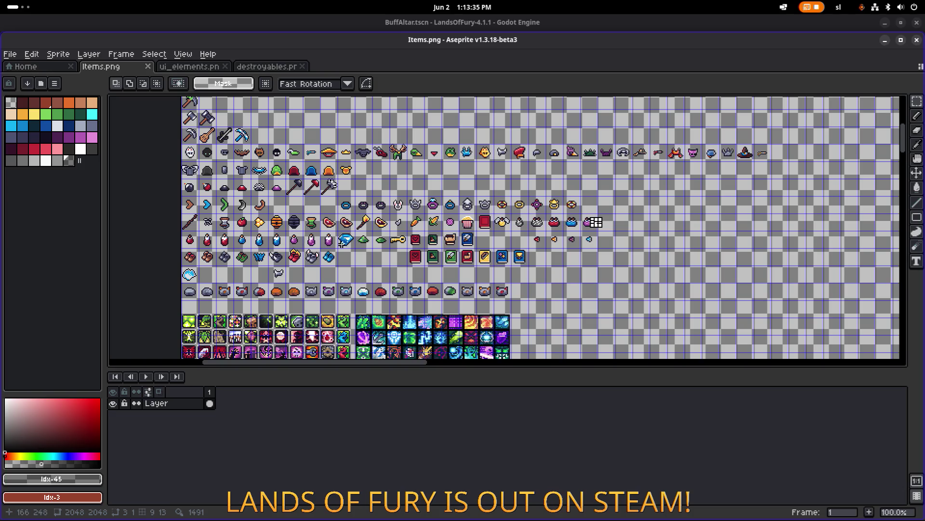
scroll(552, 233, up, 1)
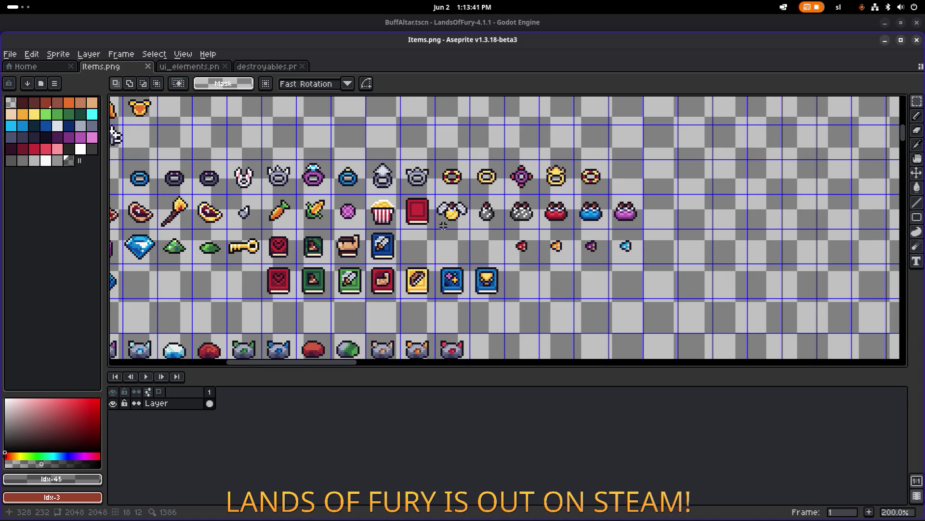
scroll(521, 213, up, 2)
key(i)
click(498, 200)
Select the two grey potions and start Replace Color, opening its To colour choices.
key(m)
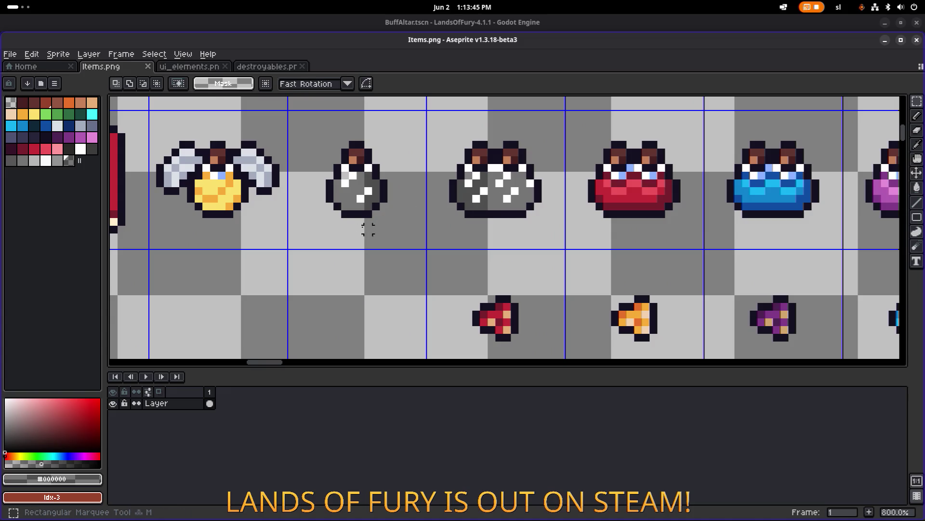
drag(314, 244, 559, 129)
scroll(384, 205, up, 1)
key(i)
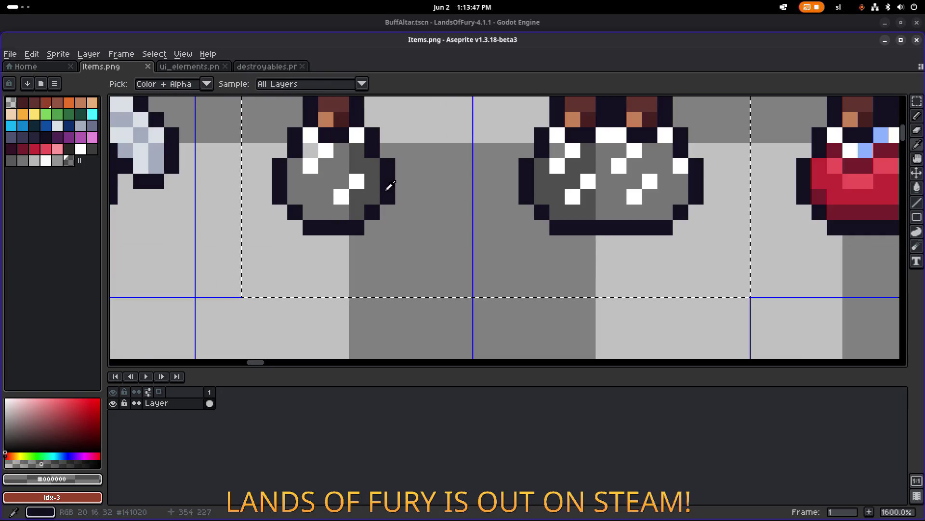
key(shift+r)
click(724, 361)
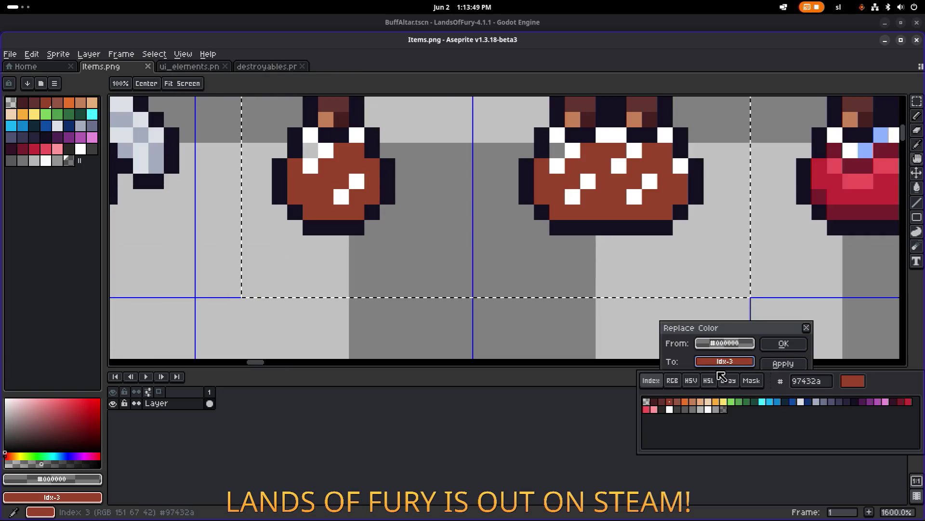
Set the Replace Color target to alpha 0 and apply it to the potions.
click(724, 410)
click(722, 363)
click(721, 363)
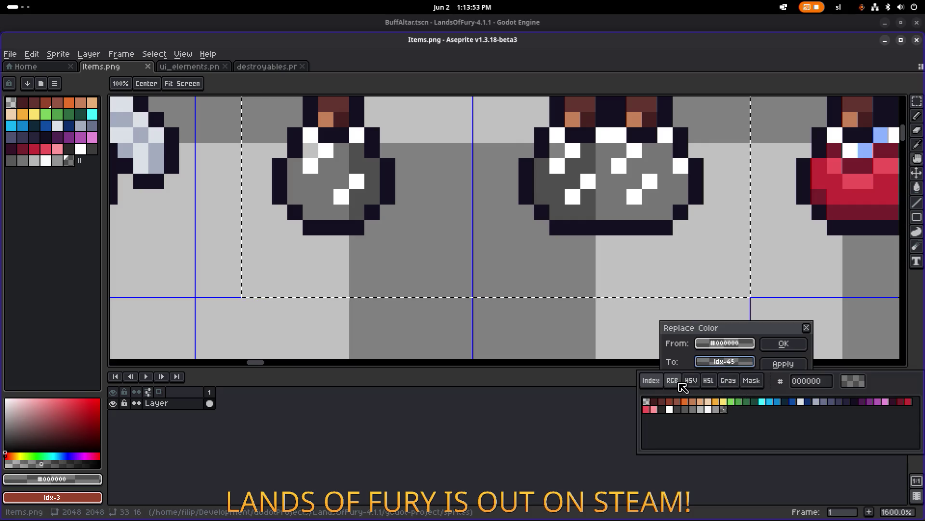
click(673, 380)
click(908, 446)
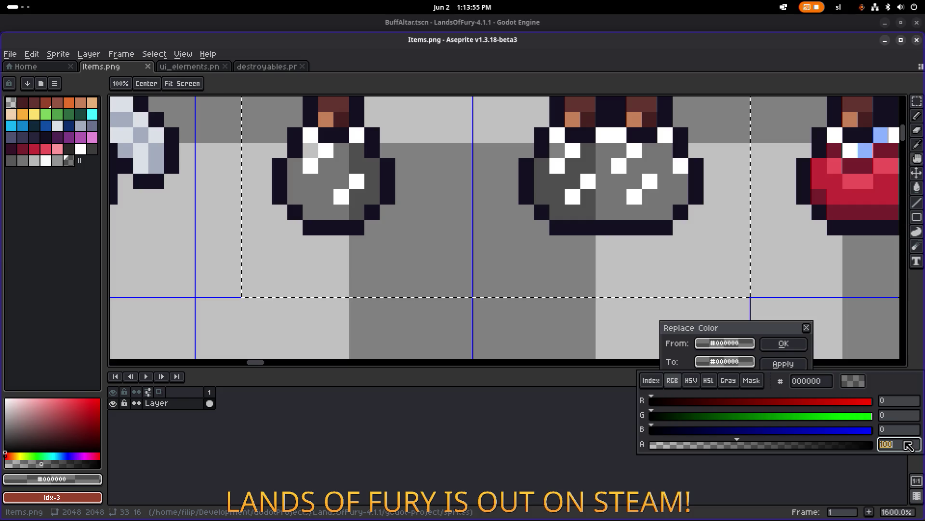
text(0)
key(Return)
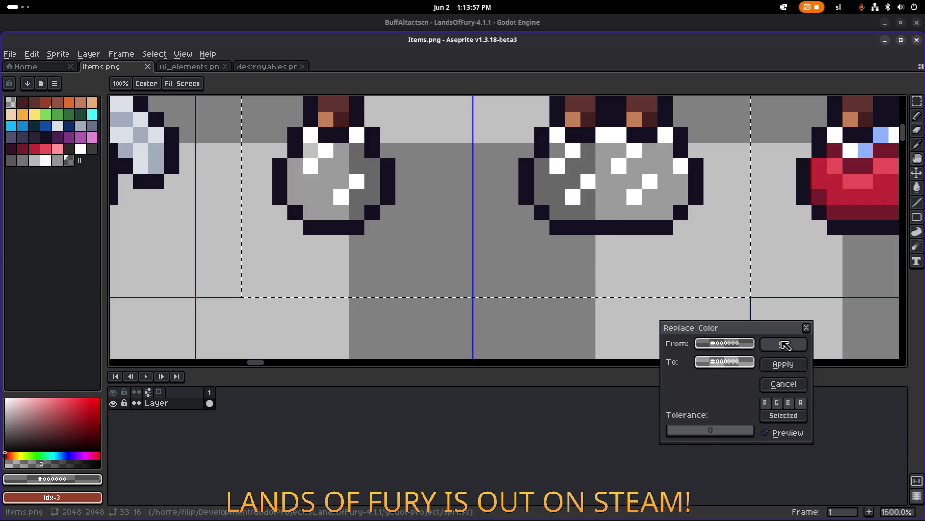
click(785, 344)
Deselect and pan around the sprite sheet to view the other items.
scroll(711, 289, down, 4)
key(ctrl+d)
scroll(764, 265, down, 2)
scroll(622, 270, right, 2)
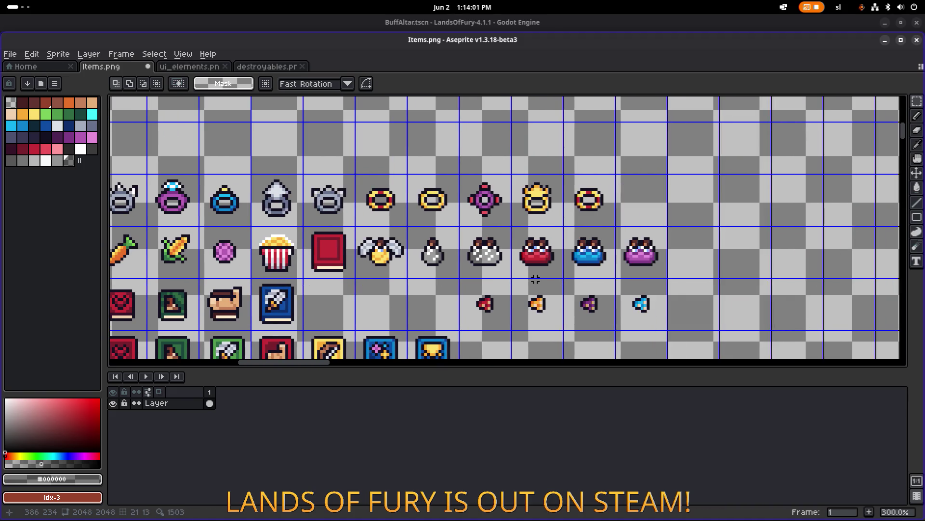
scroll(656, 262, left, 2)
scroll(657, 261, down, 1)
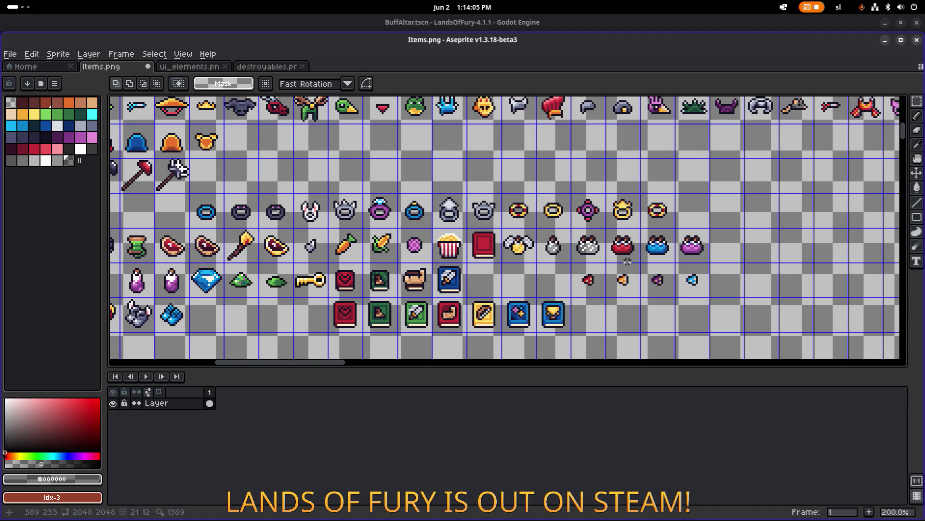
scroll(627, 262, up, 5)
scroll(626, 237, down, 3)
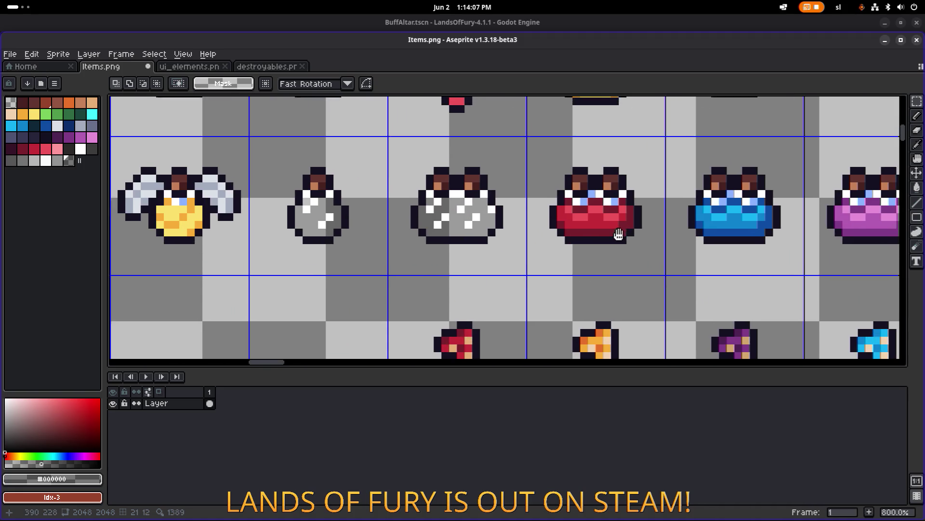
scroll(490, 254, down, 2)
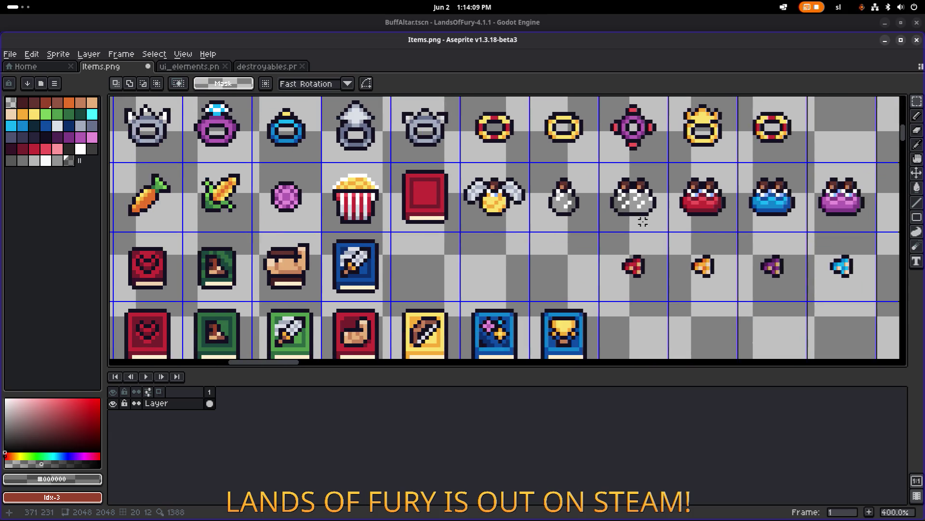
drag(589, 251, 631, 234)
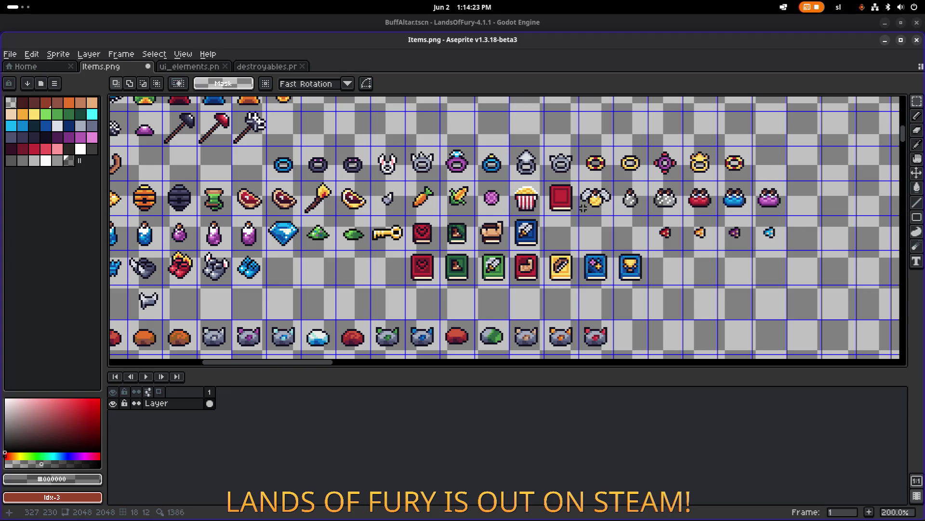
Save Items.png and zoom around the sheet to inspect the item icons.
scroll(586, 208, up, 1)
scroll(635, 205, down, 2)
key(ctrl+s)
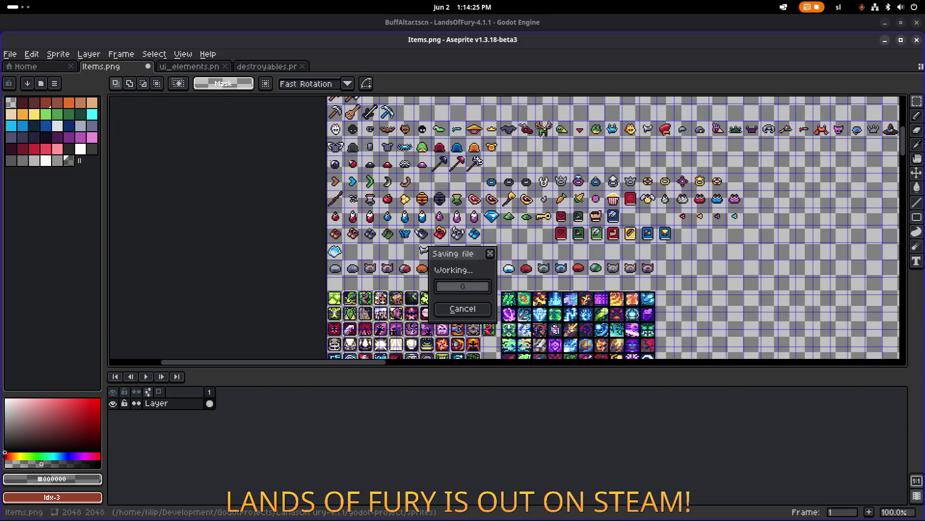
scroll(438, 163, up, 1)
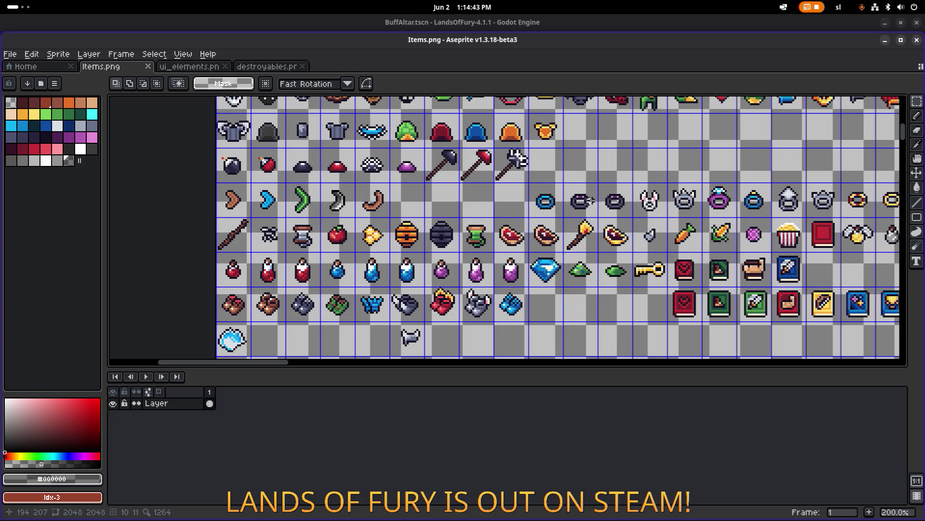
scroll(662, 233, right, 10)
scroll(662, 233, down, 2)
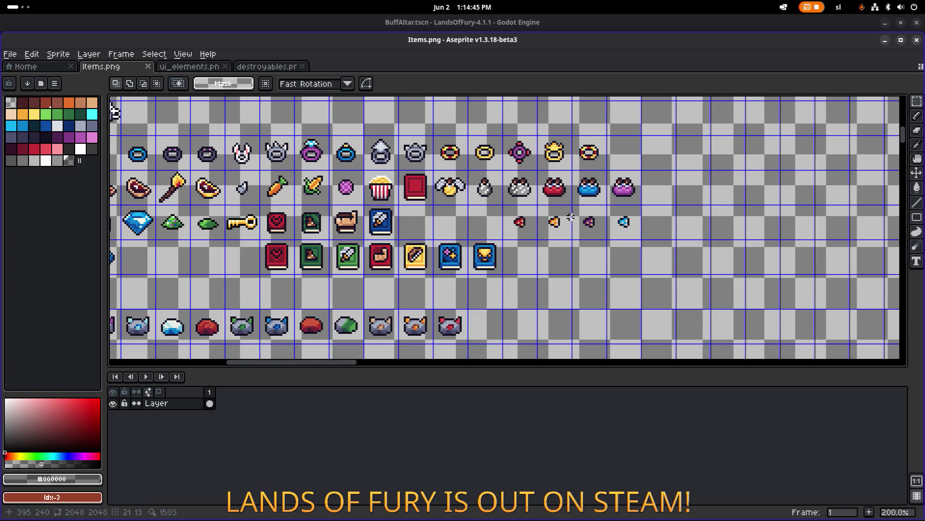
scroll(571, 217, up, 1)
scroll(526, 235, down, 1)
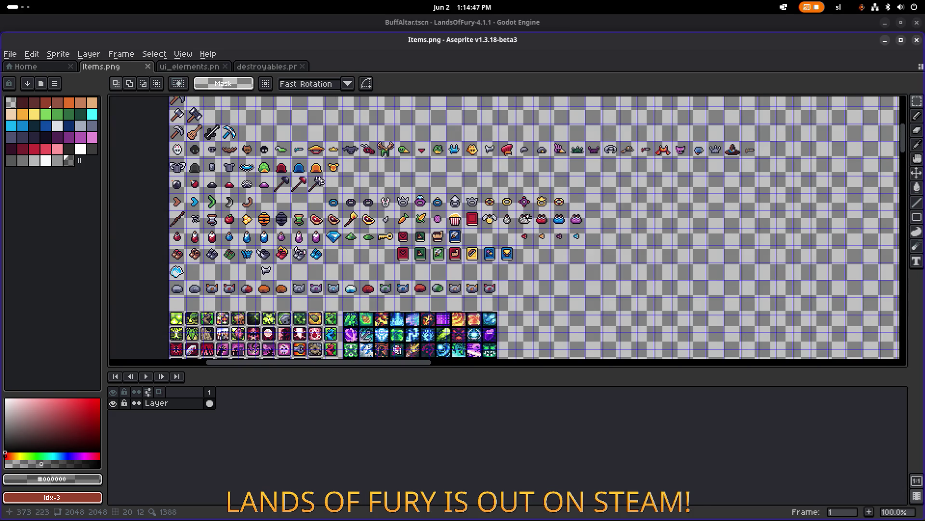
scroll(530, 218, up, 4)
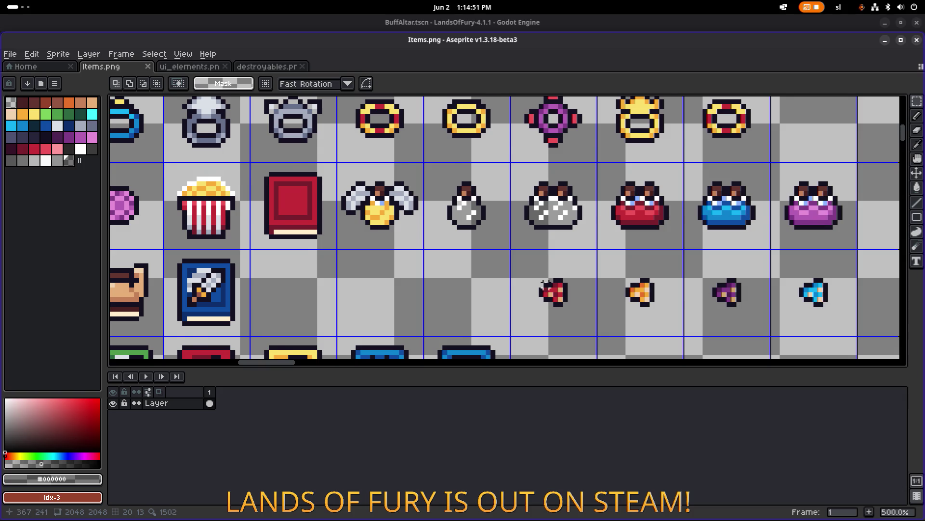
scroll(545, 283, down, 1)
scroll(501, 247, down, 1)
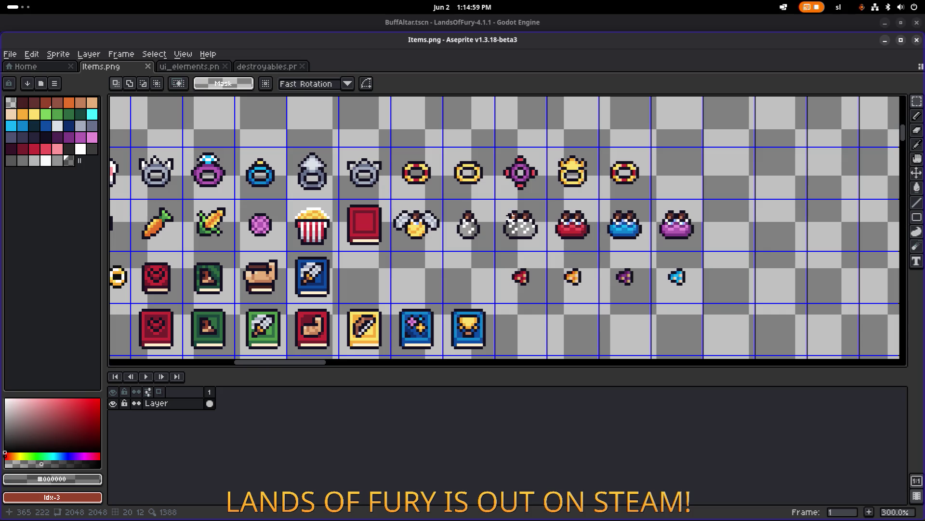
Pan across the left columns and further item rows, then save Items.png again.
drag(433, 227, 612, 204)
scroll(518, 224, down, 1)
mouse_move(519, 223)
mouse_down()
mouse_move(576, 207)
mouse_move(670, 202)
mouse_move(432, 224)
mouse_up()
scroll(674, 200, down, 1)
scroll(637, 209, up, 1)
key(ctrl+s)
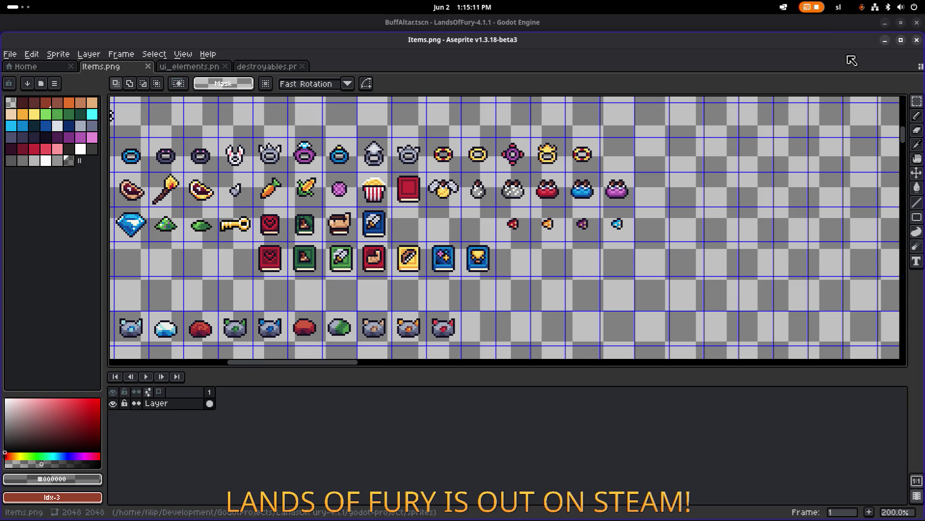
click(884, 42)
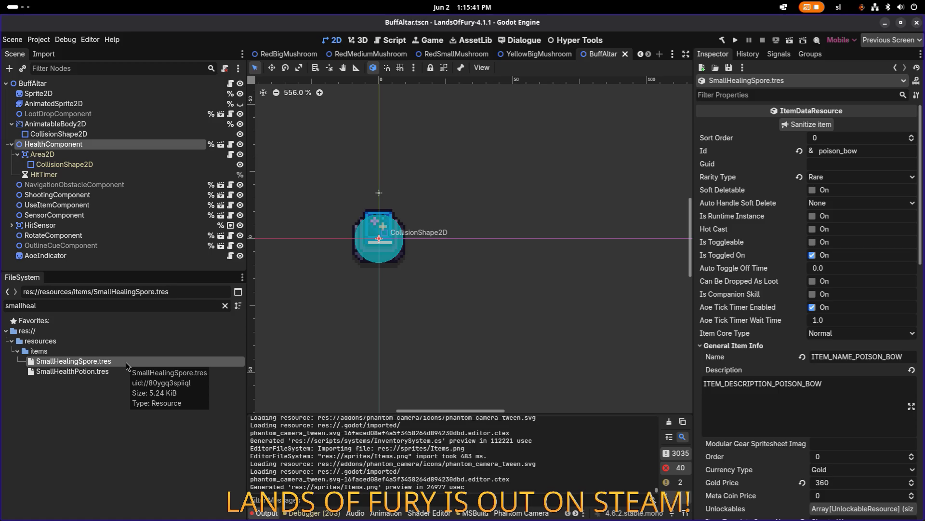
Rename SmallHealingSpore.tres to SmallHealingSporesShooter.tres in the FileSystem.
key(F2)
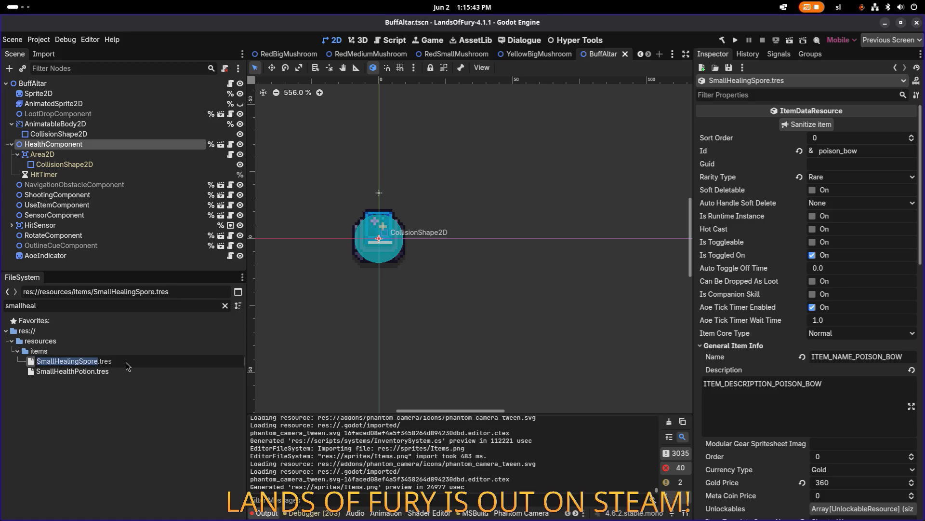
key(Right)
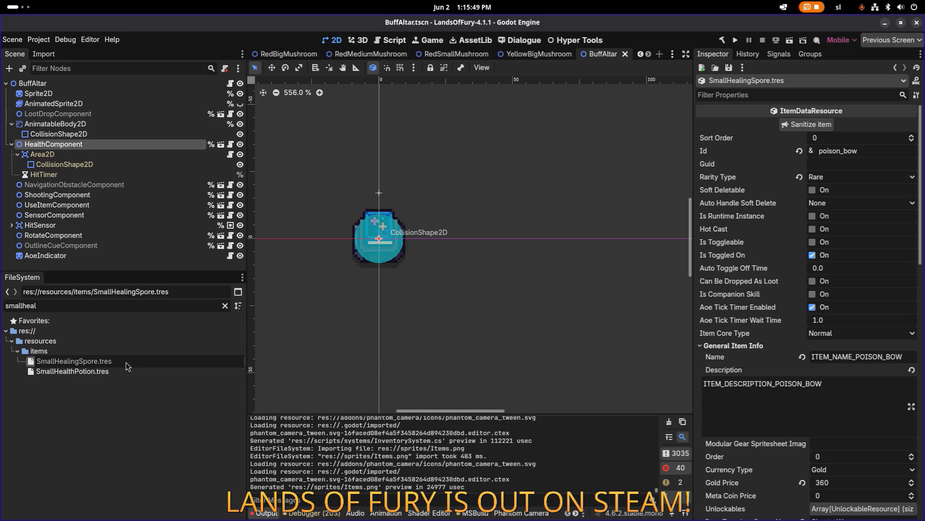
text(Ms)
key(BackSpace)
text(u)
text(shrom)
key(BackSpace)
text(om)
key(shift+Home)
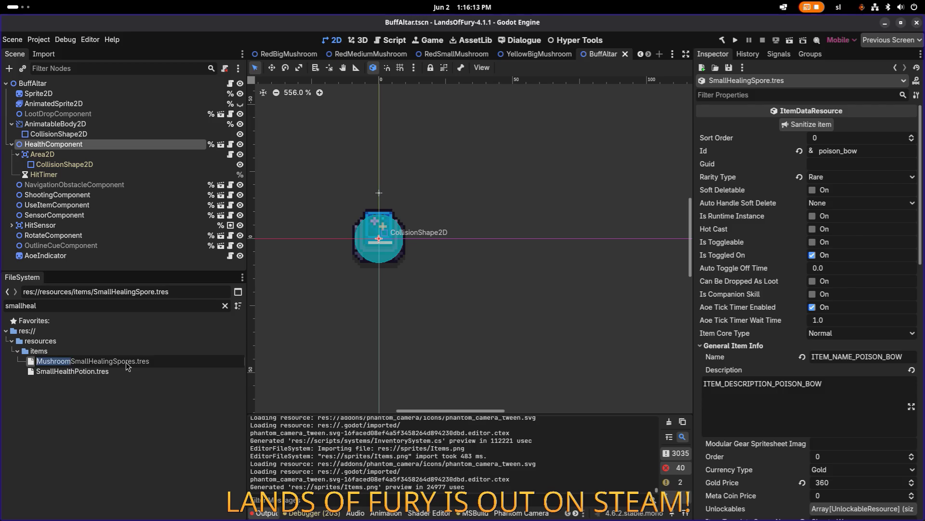
key(BackSpace)
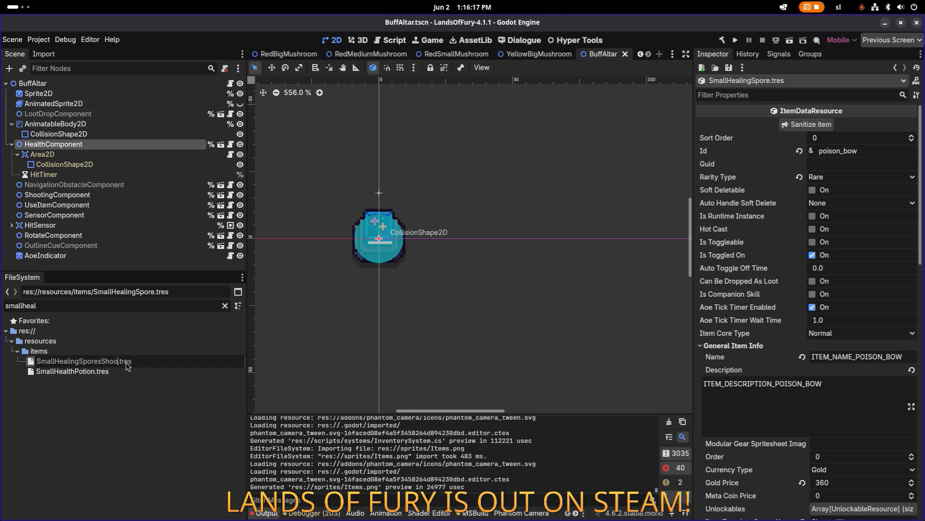
text(ter)
key(Return)
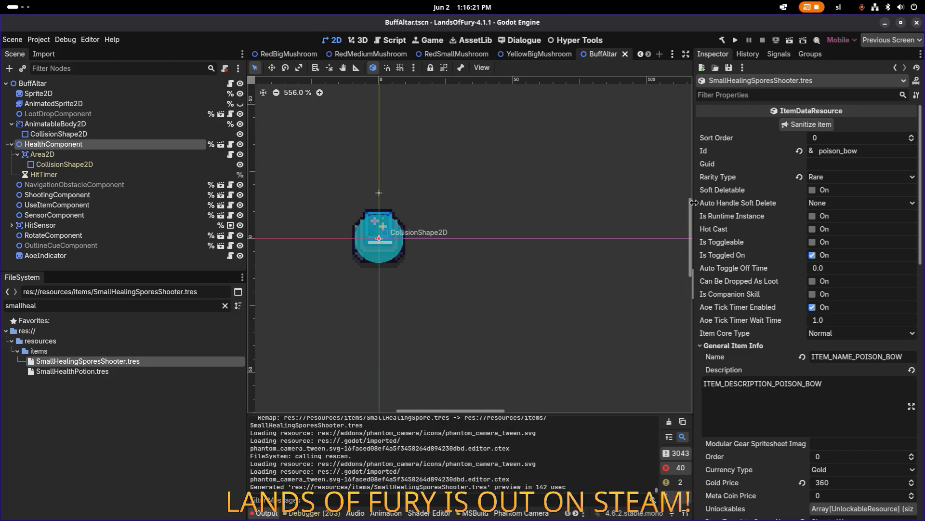
Set the item's Id to small_healing_spores_shooter and save.
double_click(839, 150)
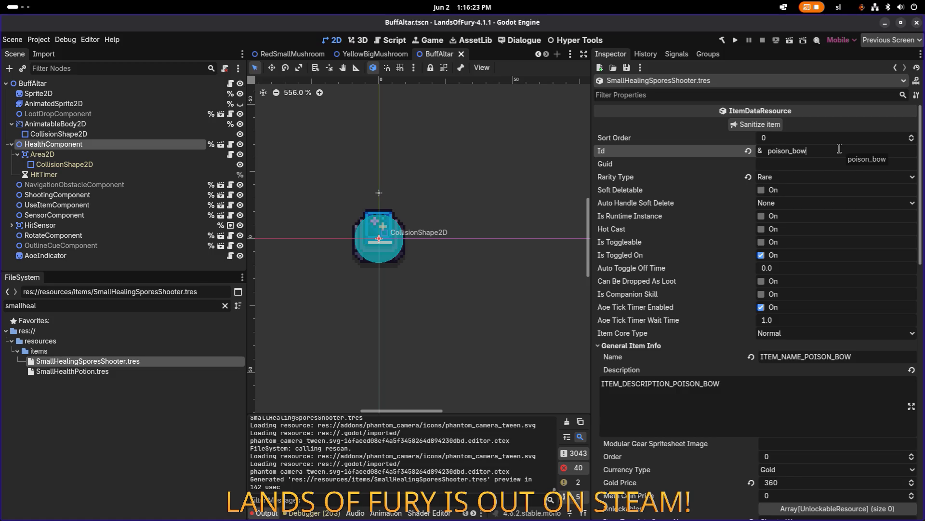
text(small_healing)
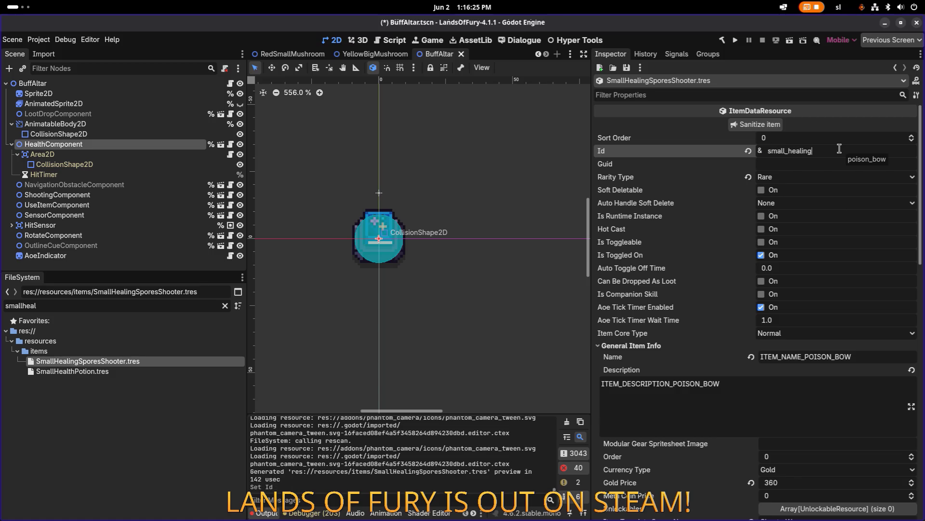
text(_spores_shooter)
key(ctrl+s)
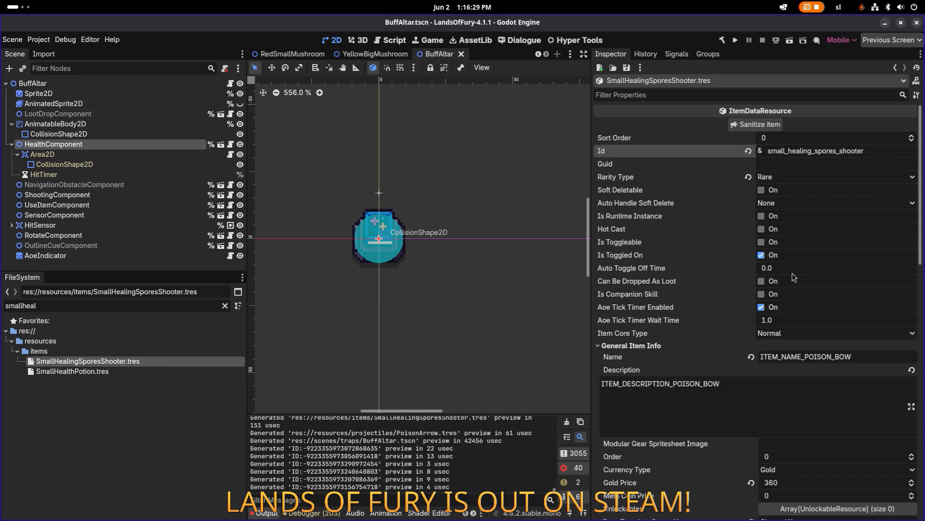
Make rune slots 0 and 1 unique copies.
scroll(807, 355, down, 10)
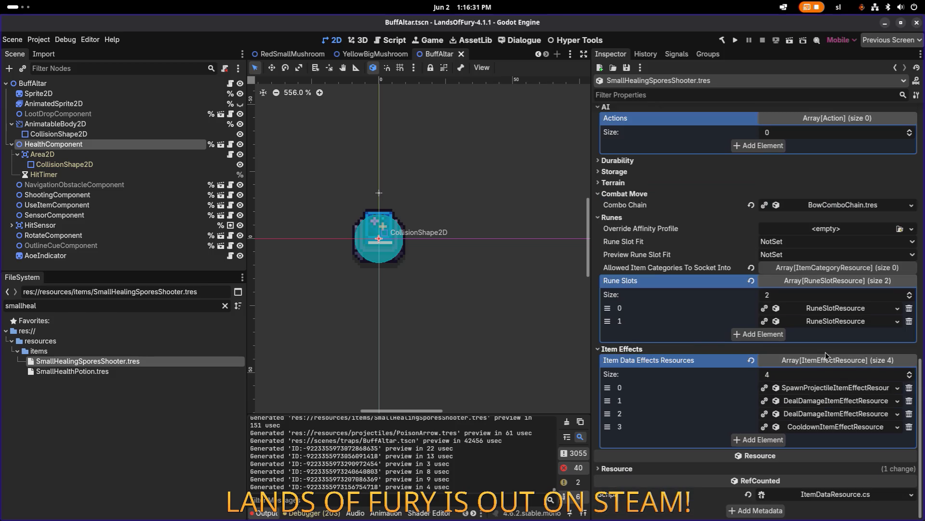
right_click(838, 308)
click(698, 323)
right_click(825, 312)
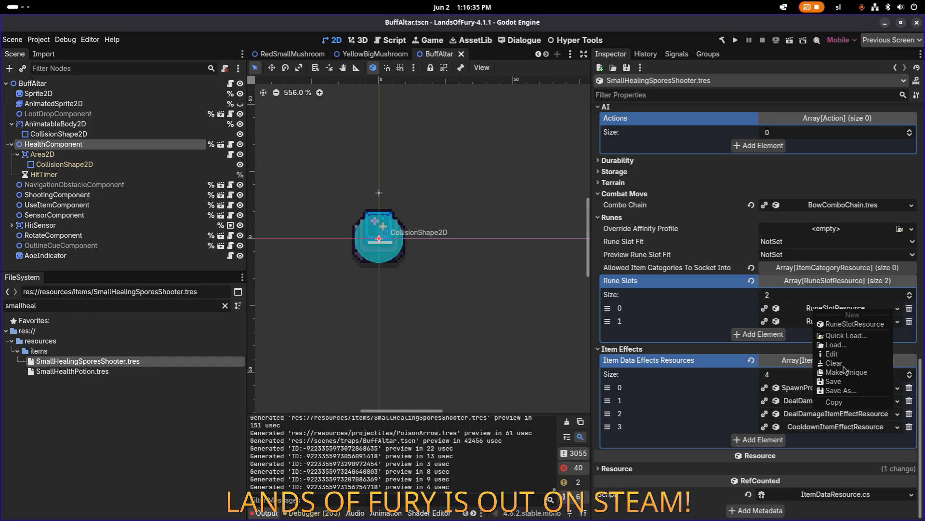
click(853, 368)
right_click(834, 321)
click(868, 382)
Make the projectile-spawn effect unique (recursive) and remove both DealDamage effects.
right_click(820, 388)
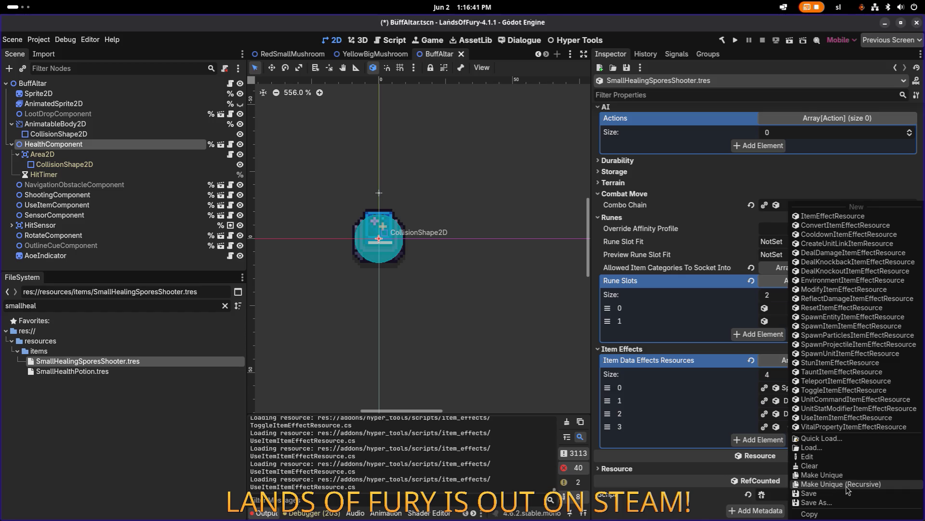
click(846, 485)
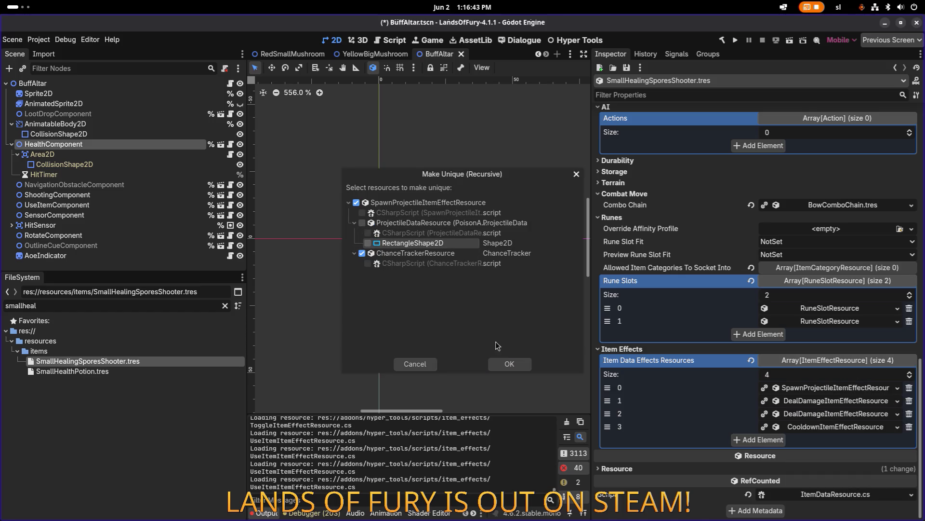
click(510, 364)
right_click(800, 401)
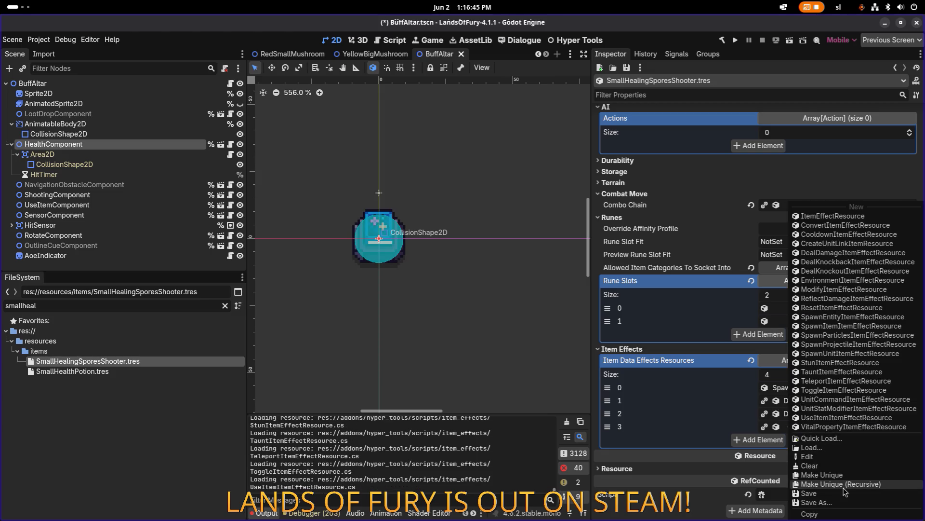
click(847, 486)
click(576, 173)
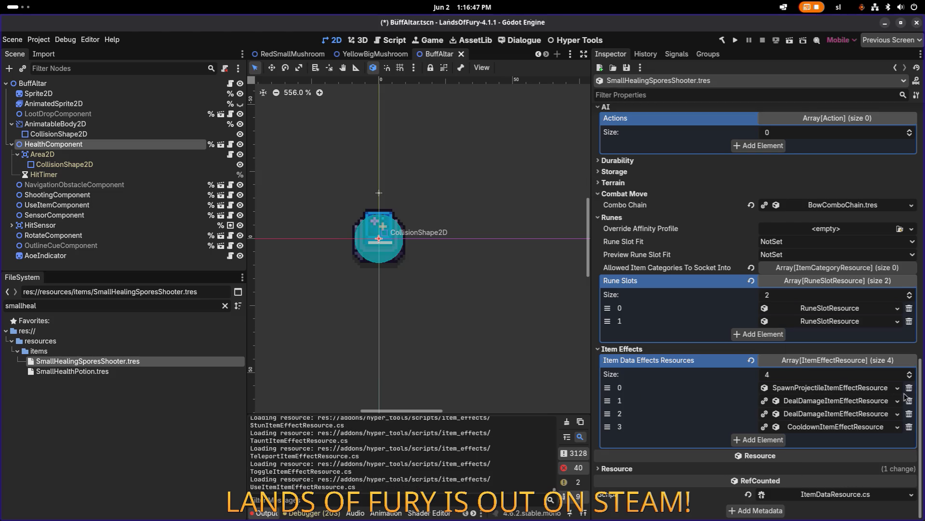
click(909, 401)
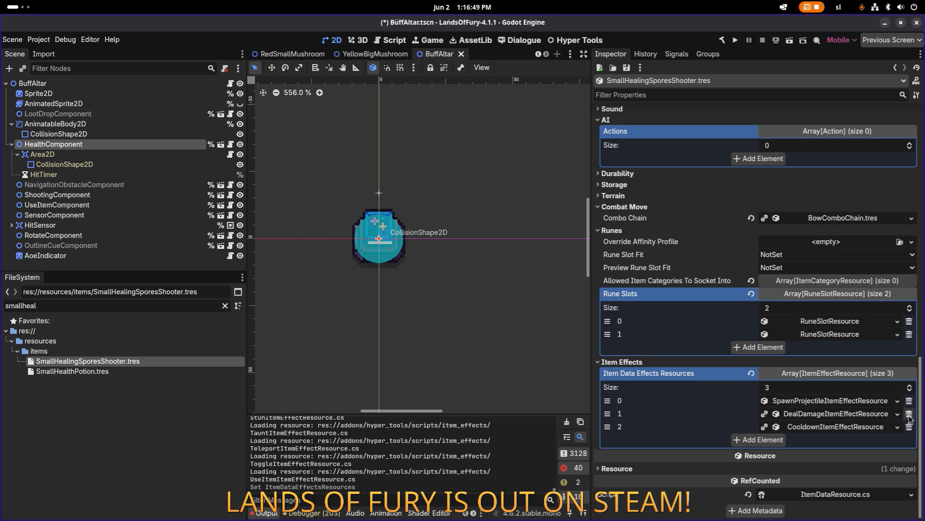
click(909, 413)
Make the cooldown effect and its sub-resources unique.
right_click(848, 432)
click(841, 484)
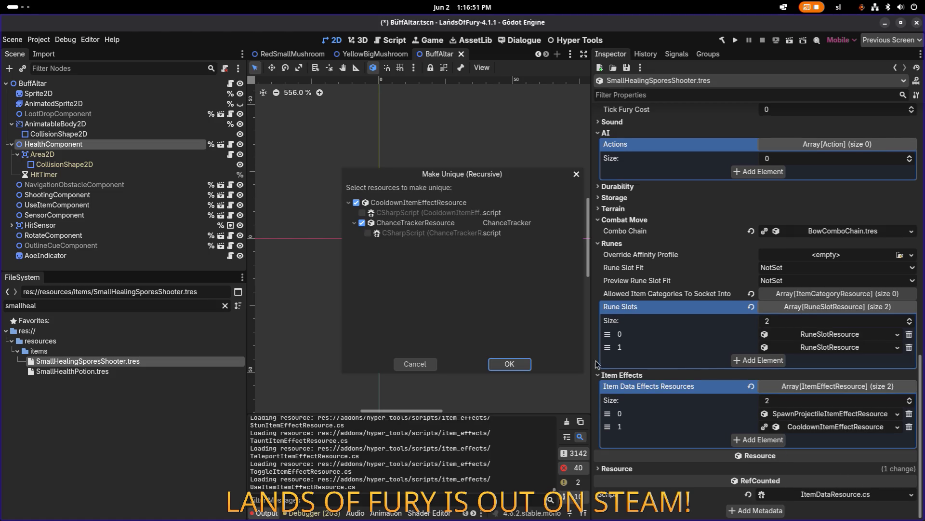
click(509, 366)
Add a new VitalPropertyItemEffectResource and move it to the top of the effects list.
click(763, 442)
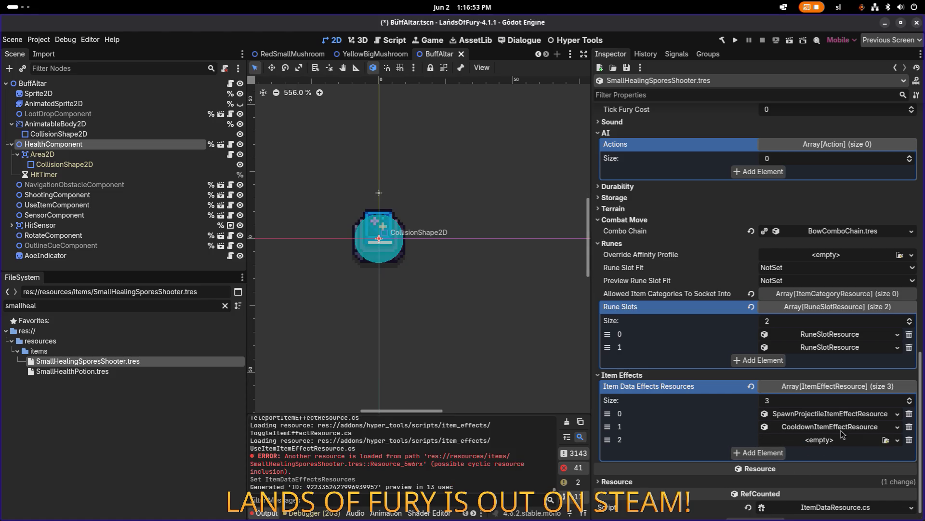
click(825, 442)
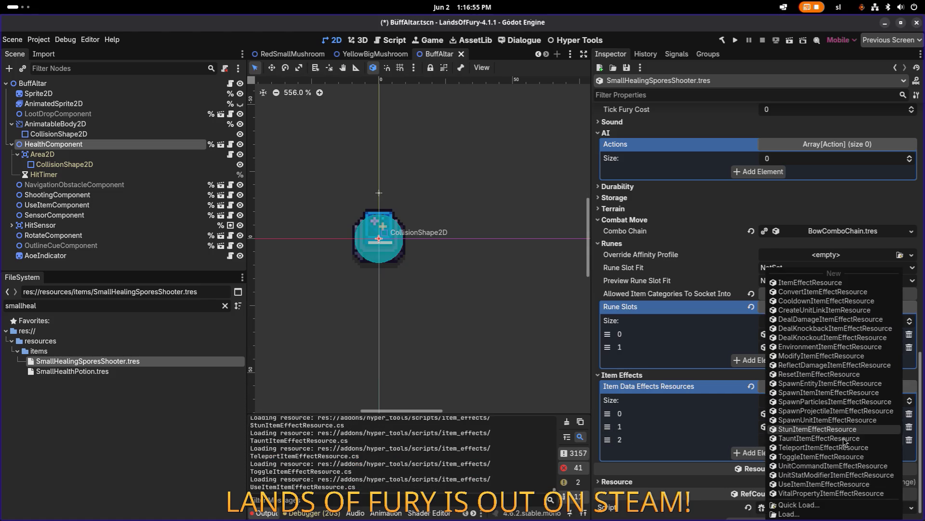
click(813, 475)
click(898, 439)
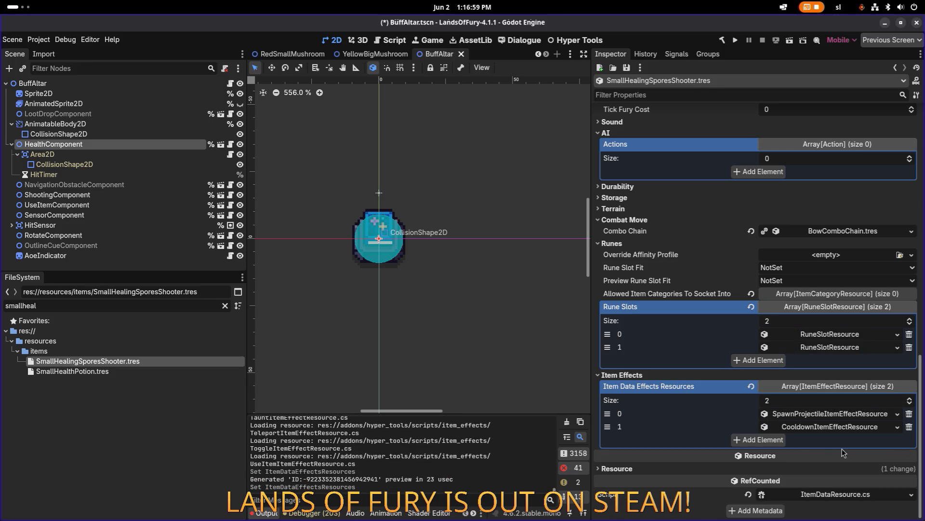
click(771, 443)
click(825, 441)
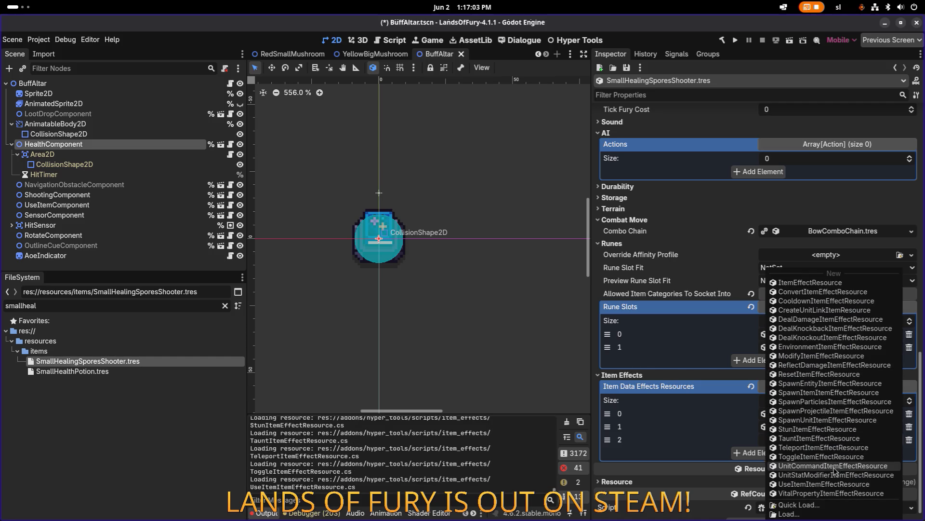
click(828, 493)
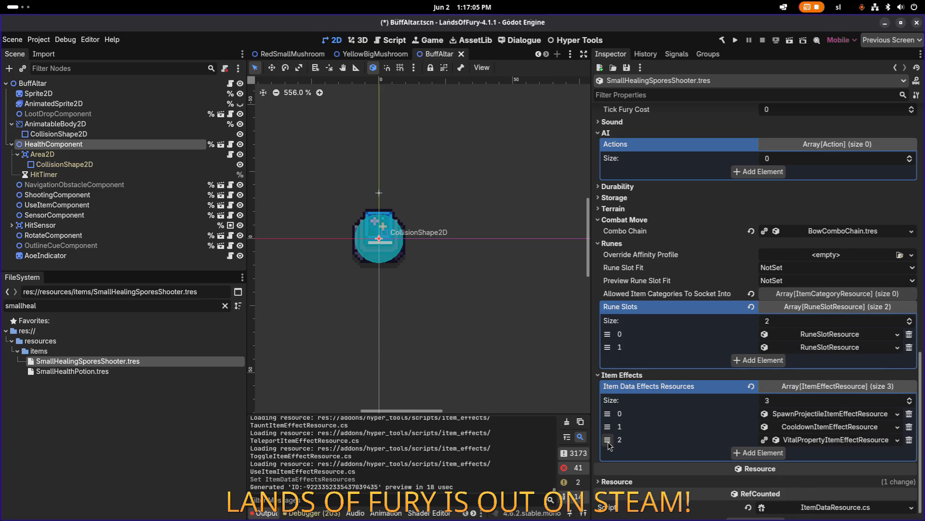
drag(609, 440, 608, 417)
click(898, 414)
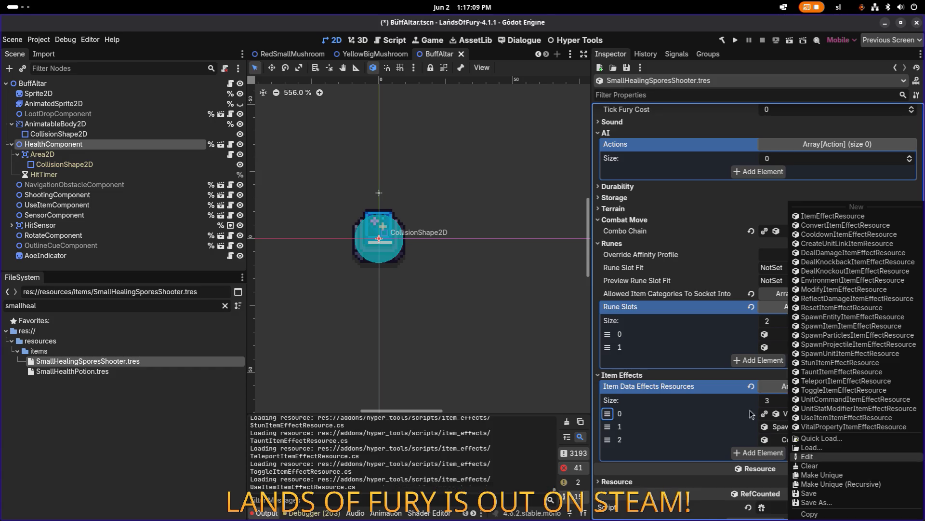
Set the VitalProperty effect's Min Amount and Max Amount to 0.1.
click(788, 418)
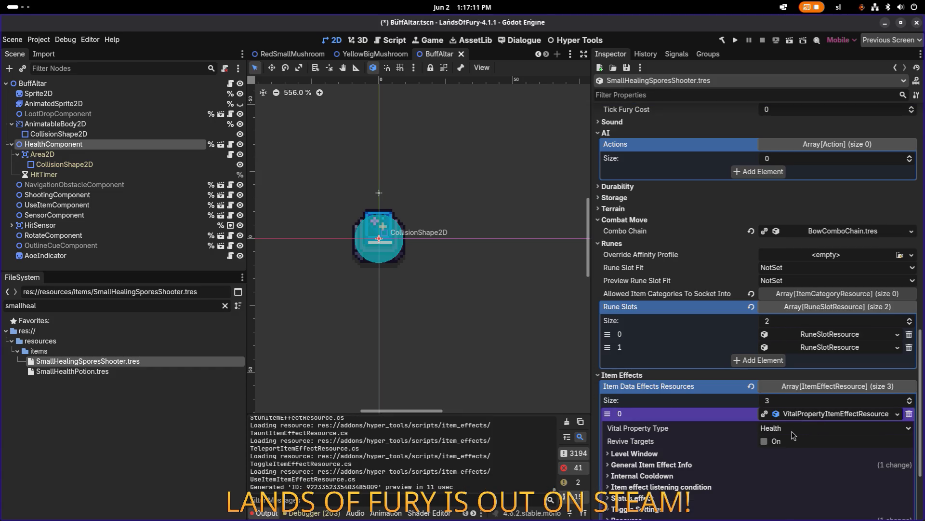
scroll(794, 434, down, 3)
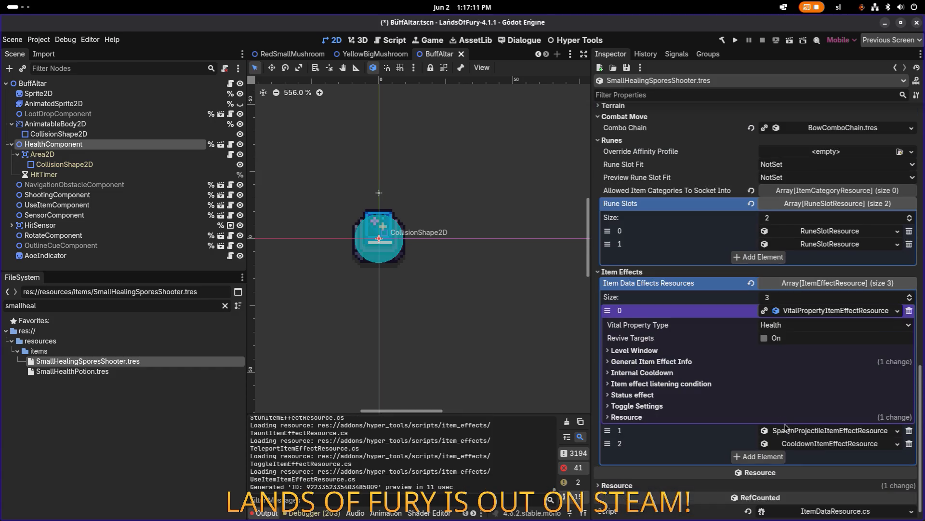
click(693, 363)
click(807, 411)
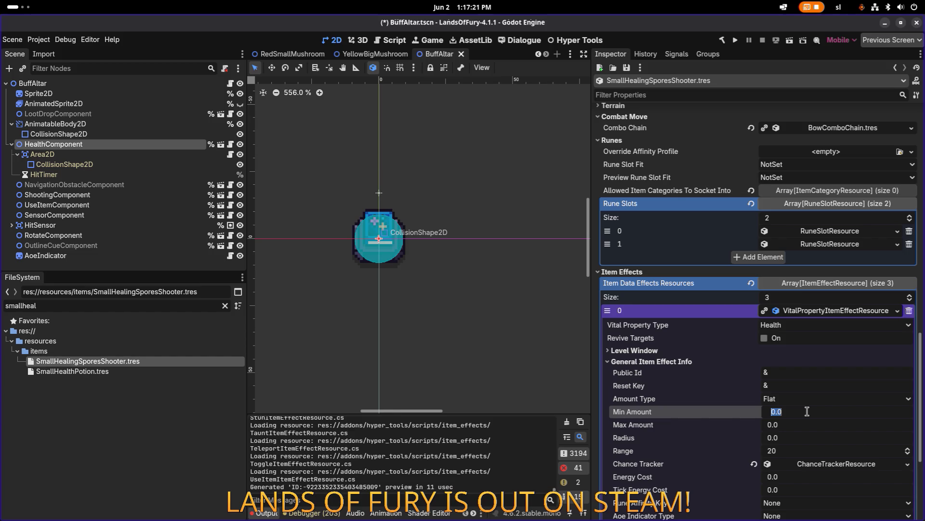
text(0.1)
key(Return)
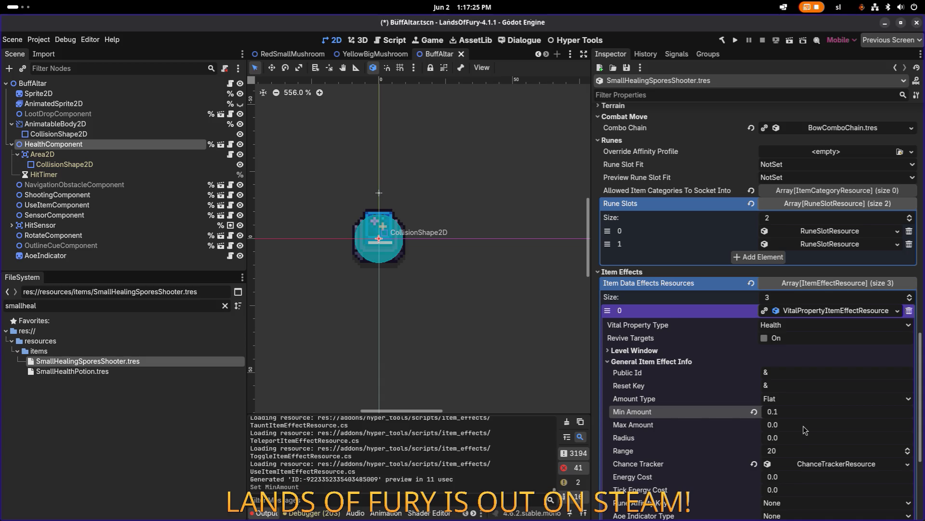
click(801, 426)
text(0.1)
key(Return)
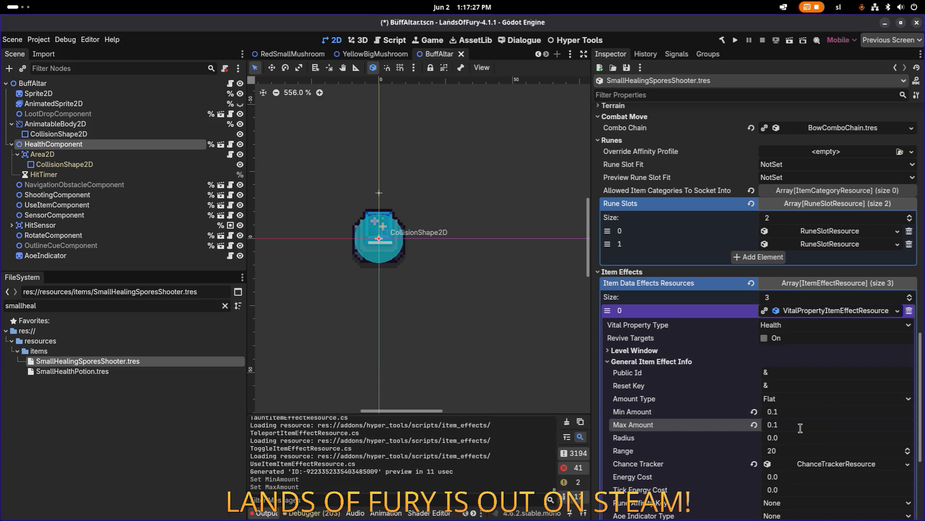
Set Amount Type to Coefficient and save BuffAltar.tscn.
click(795, 399)
click(795, 423)
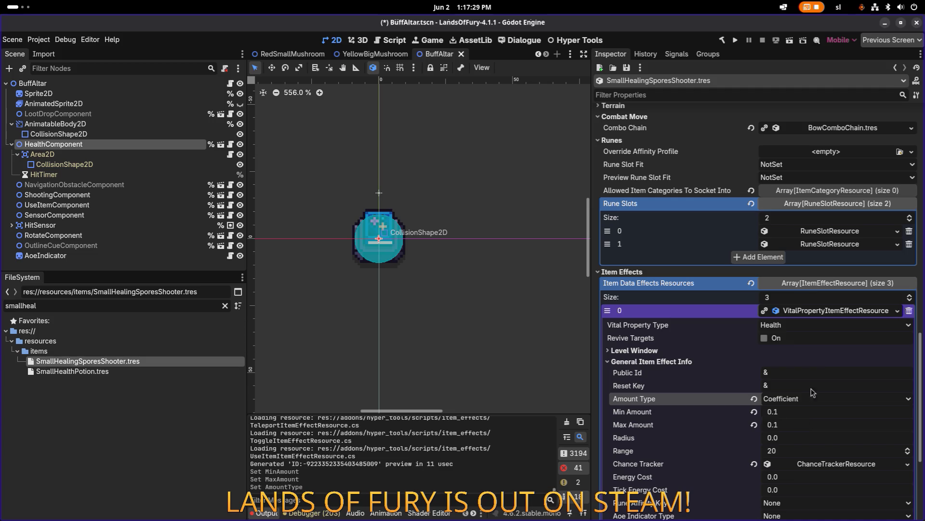
click(680, 351)
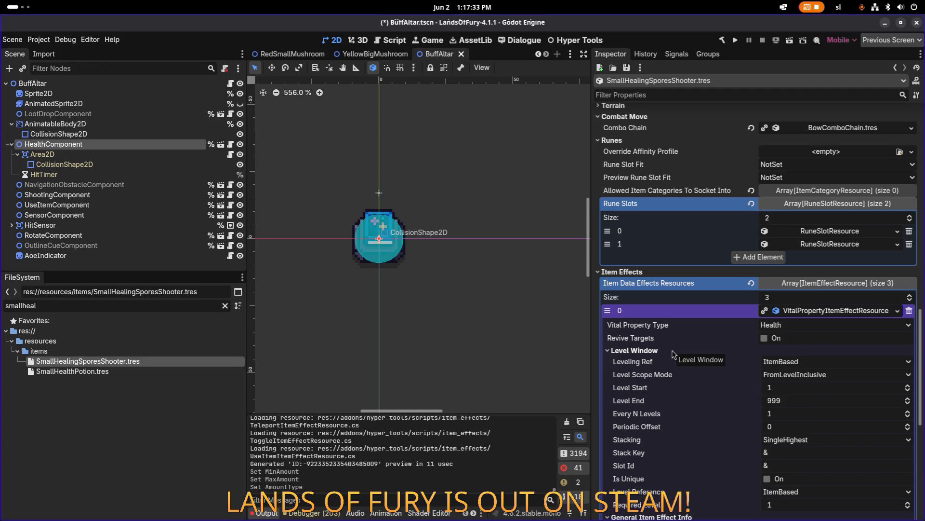
click(665, 353)
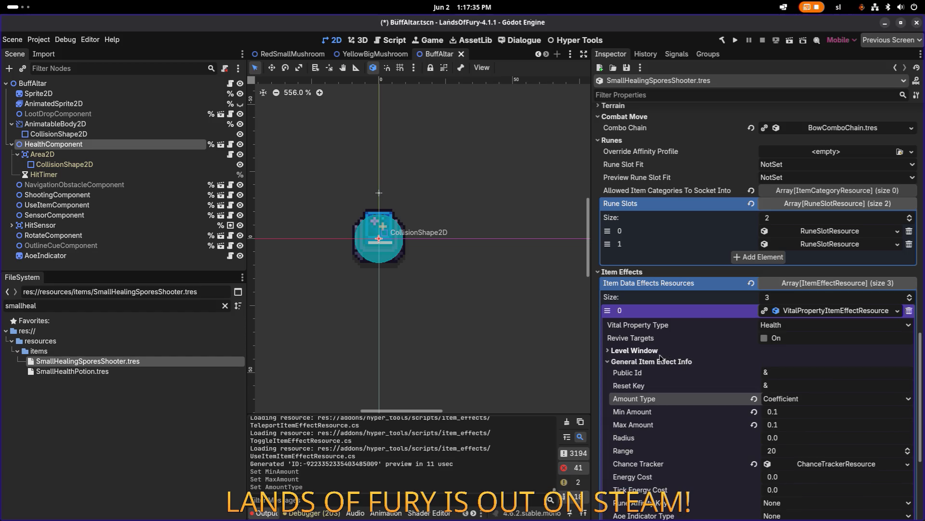
click(662, 360)
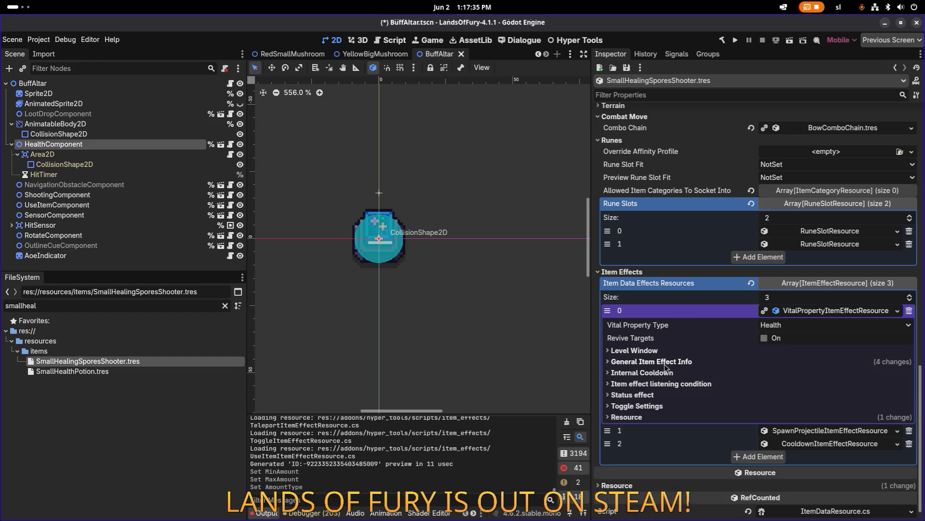
click(689, 383)
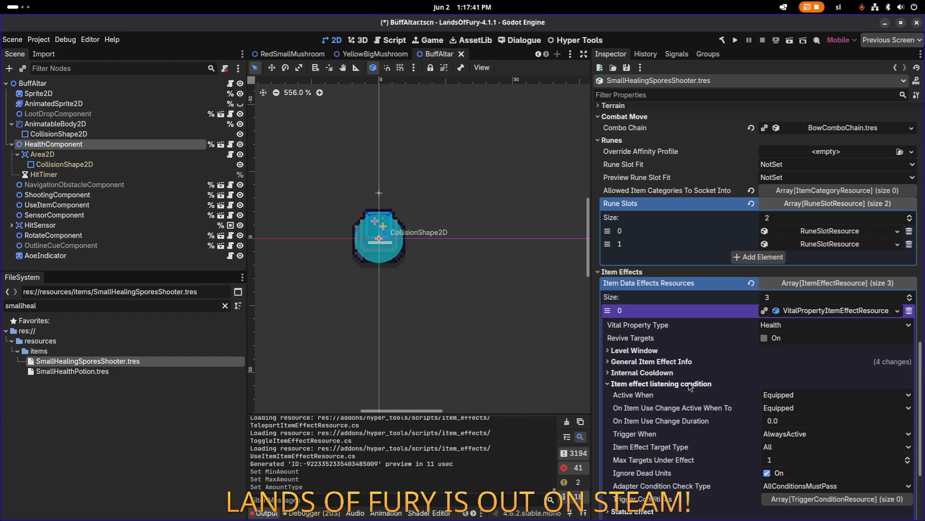
click(688, 383)
click(688, 382)
click(694, 383)
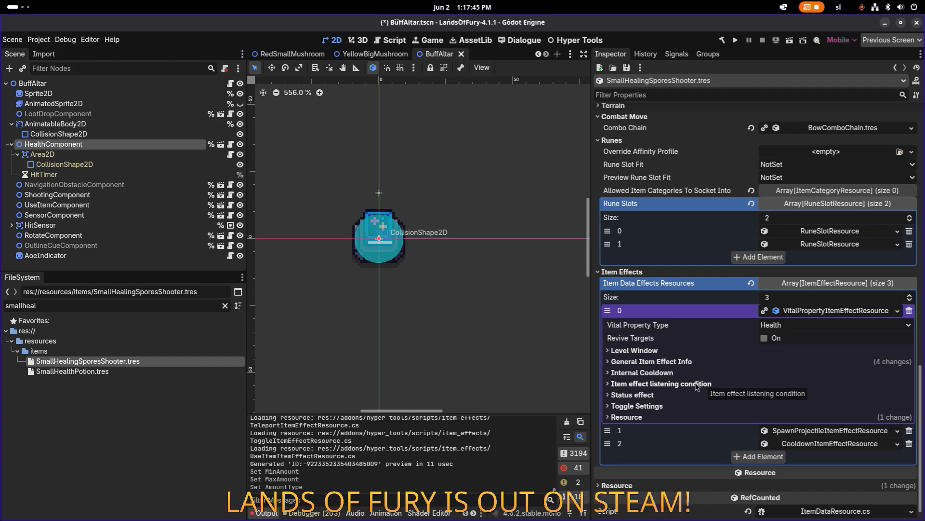
key(ctrl+s)
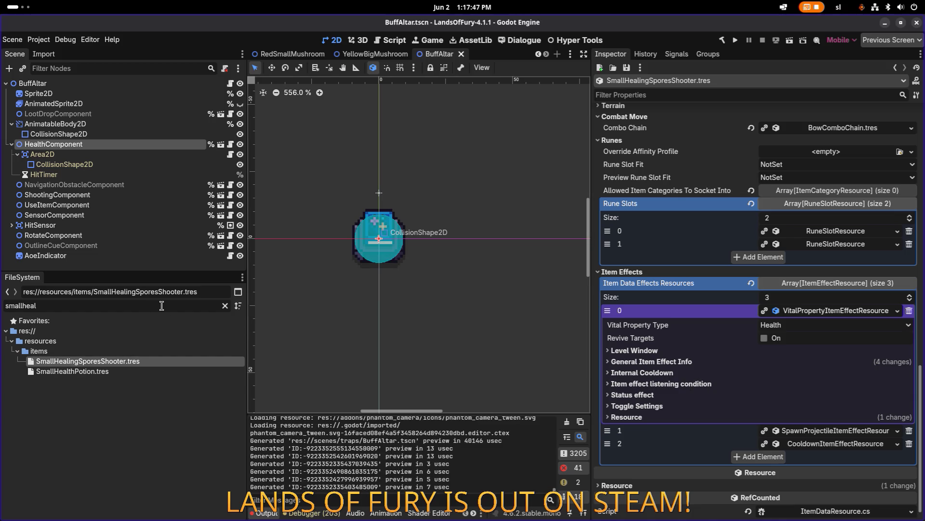
Filter the FileSystem dock for 'trap' and browse the matching files.
double_click(163, 305)
text(pos)
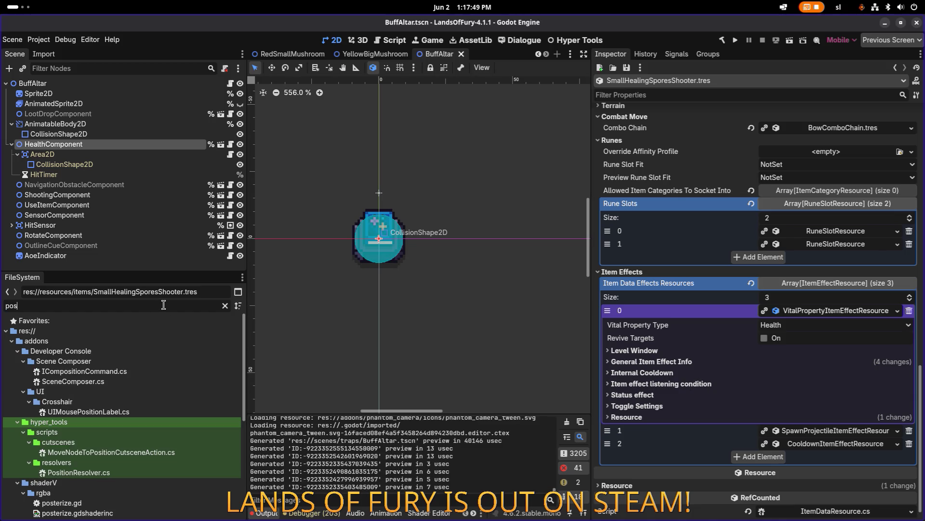
key(BackSpace)
text(isontrap)
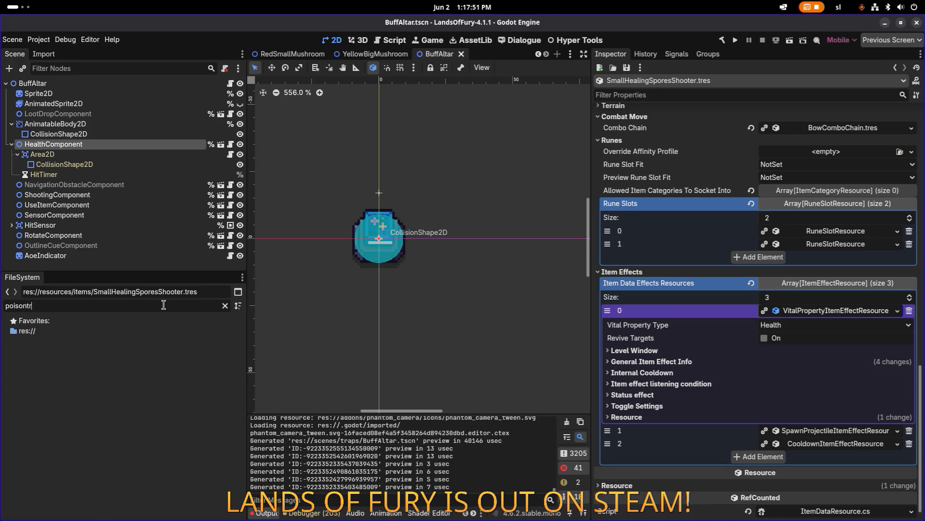
double_click(163, 305)
text(trap)
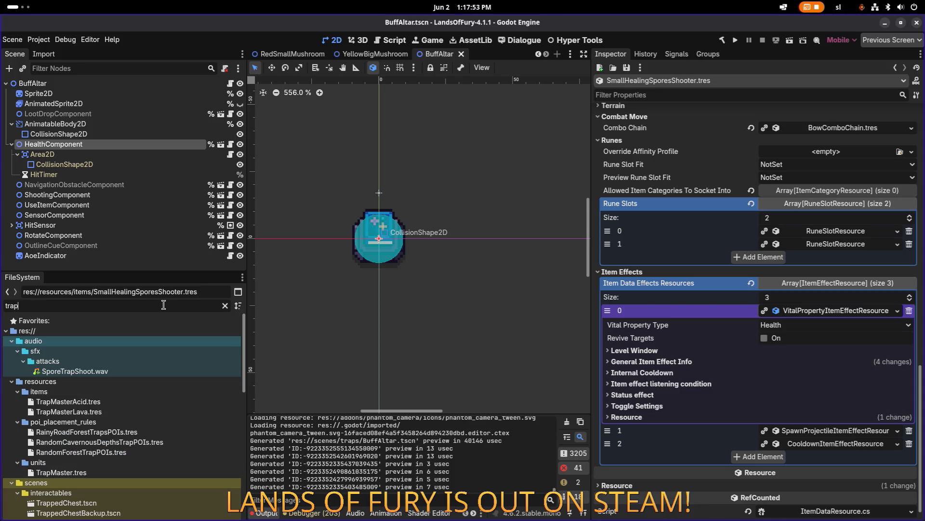
scroll(158, 354, down, 6)
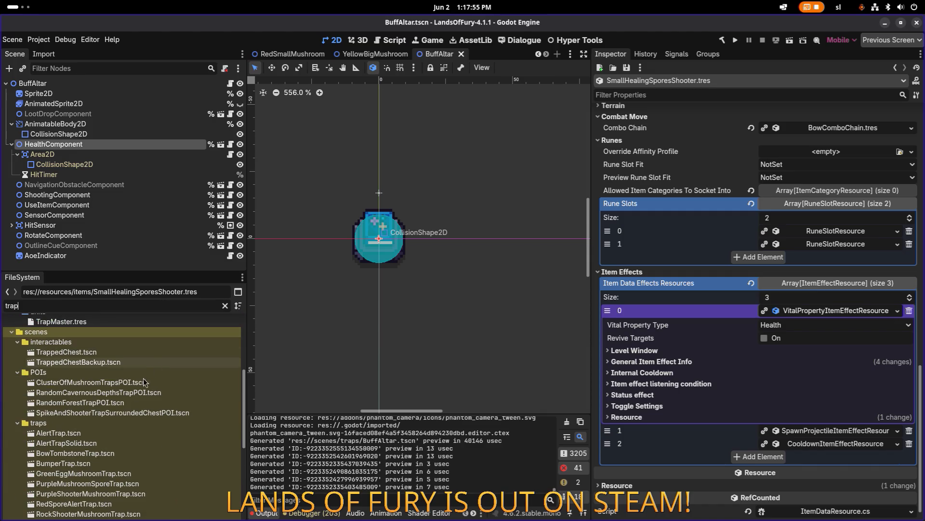
scroll(100, 396, up, 3)
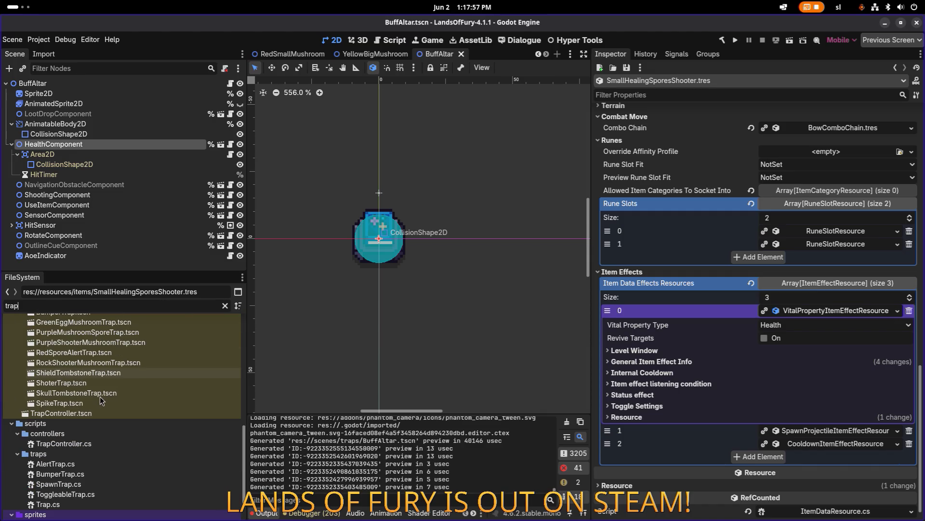
scroll(100, 396, up, 3)
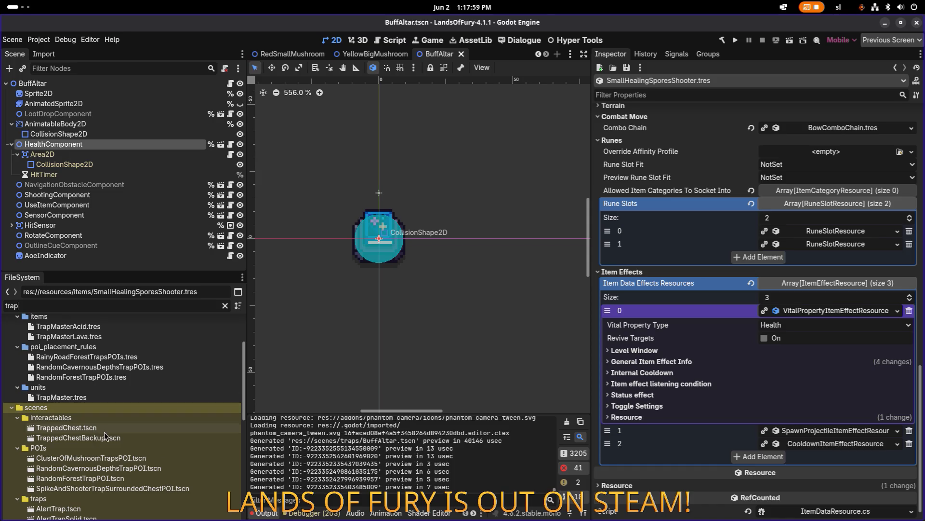
scroll(105, 438, up, 3)
scroll(105, 438, down, 8)
scroll(105, 429, up, 5)
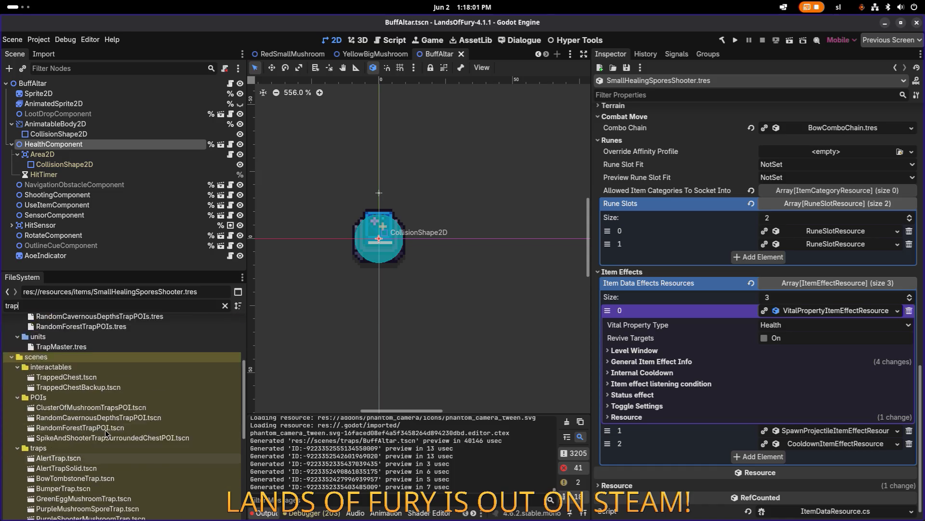
scroll(105, 428, down, 10)
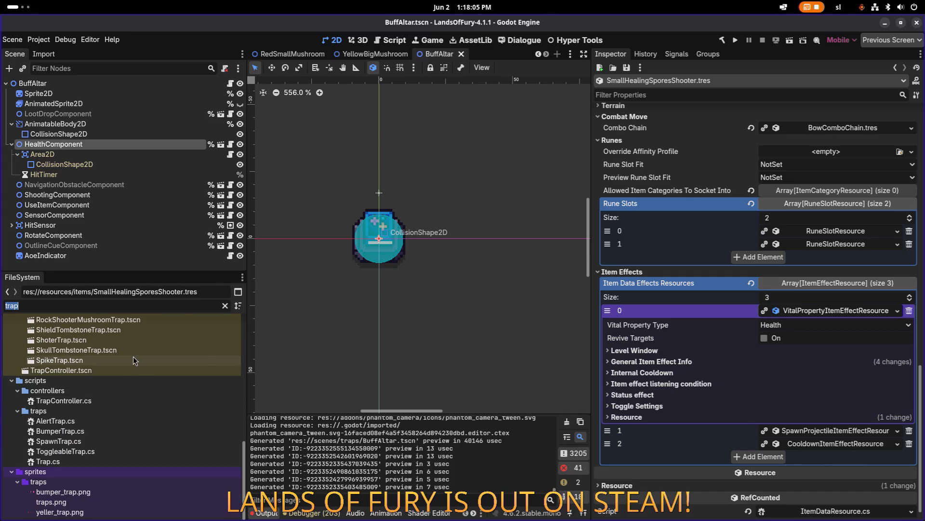
Retype the filter's last letter, browse the trap files again, and select the HitTimer node.
key(BackSpace)
text(p)
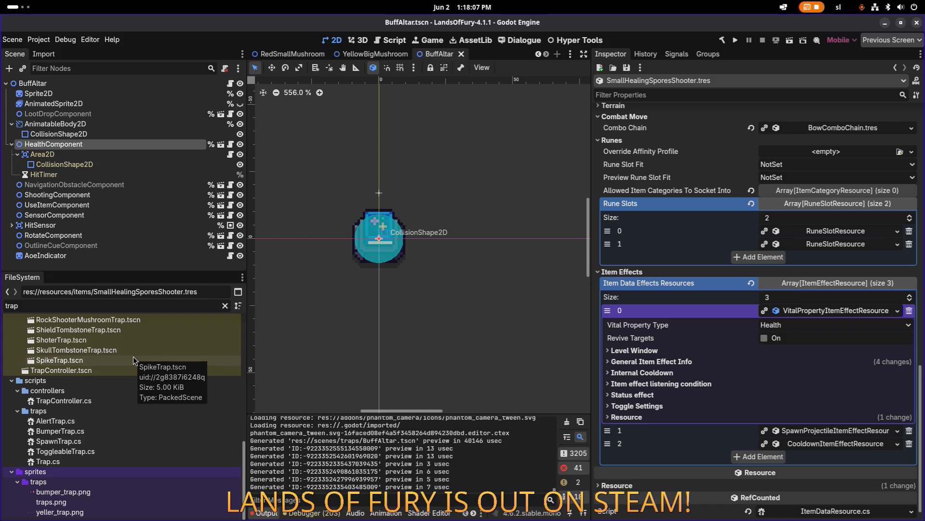
scroll(123, 384, up, 5)
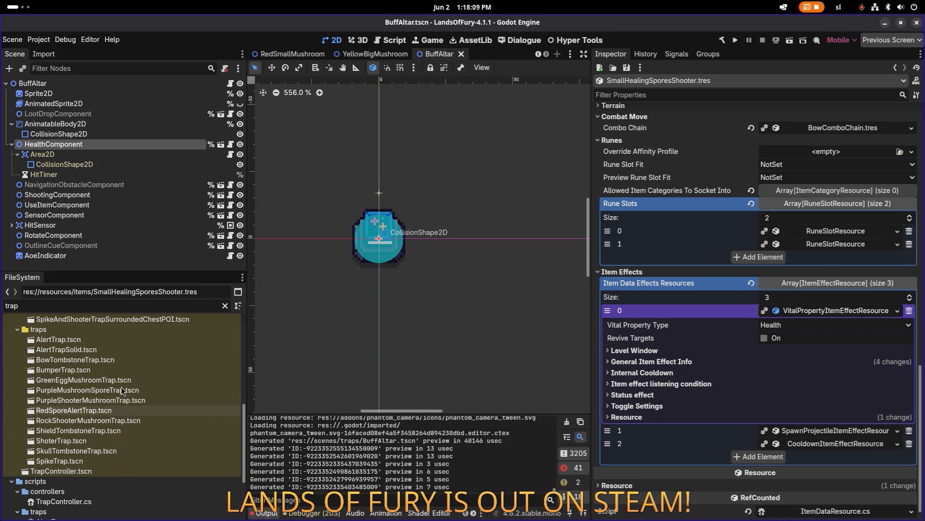
scroll(120, 387, up, 4)
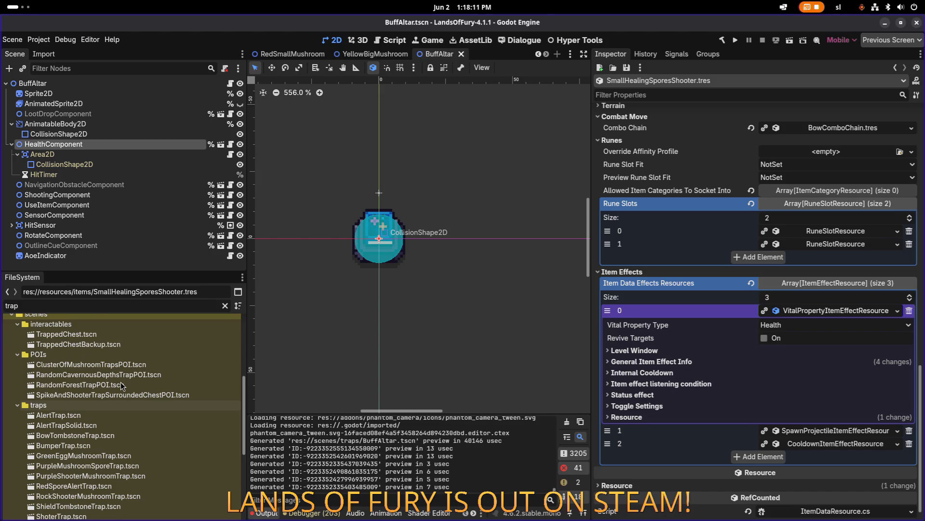
scroll(121, 384, up, 5)
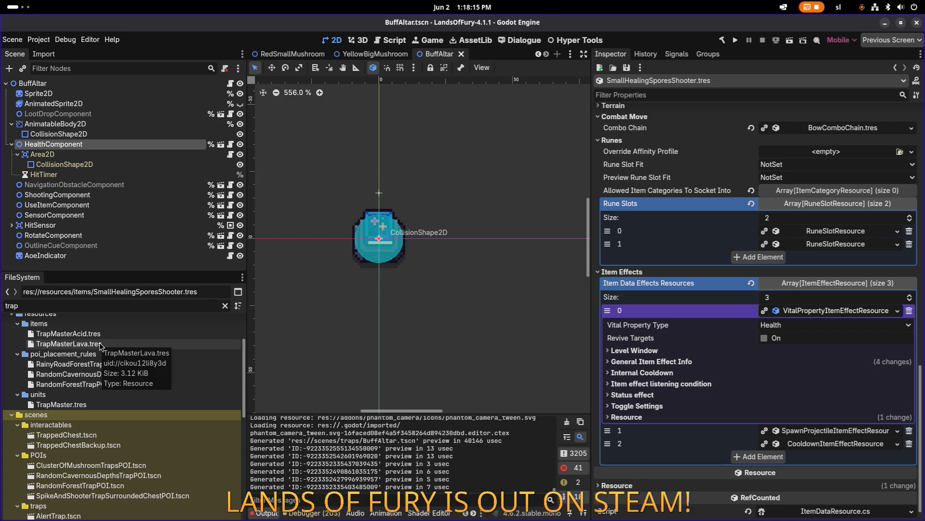
scroll(100, 355, down, 4)
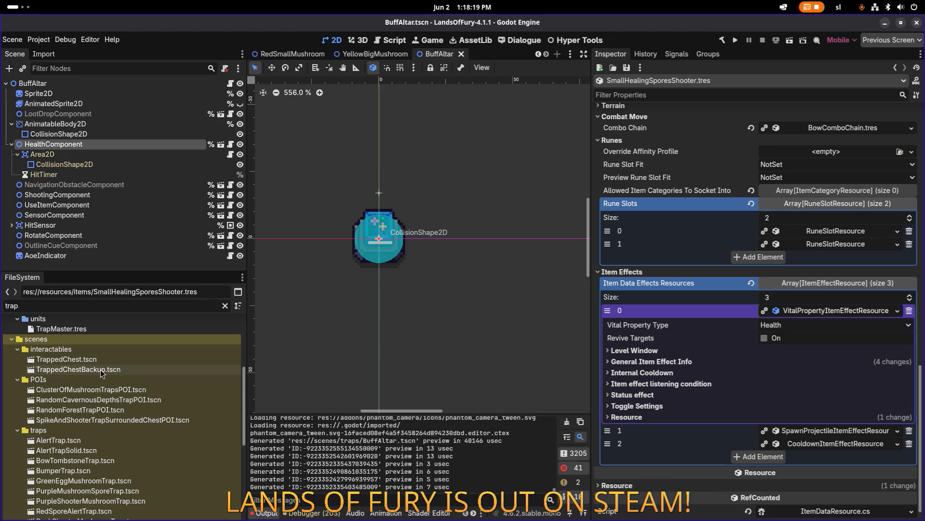
scroll(100, 370, down, 1)
click(123, 175)
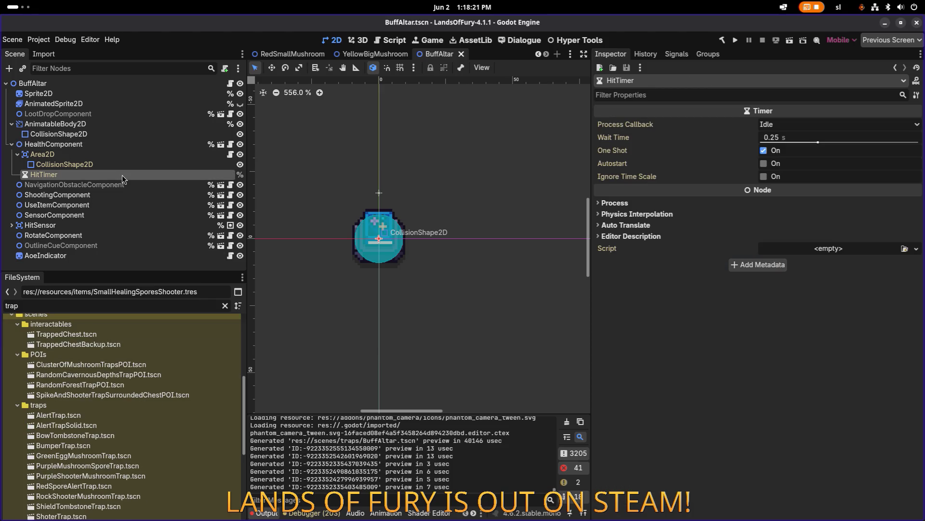
Quick-open scenes searching 'poison', then 'shooter', and open PurpleShooterMushroomTrap.tscn.
key(ctrl+shift+o)
text(poisont)
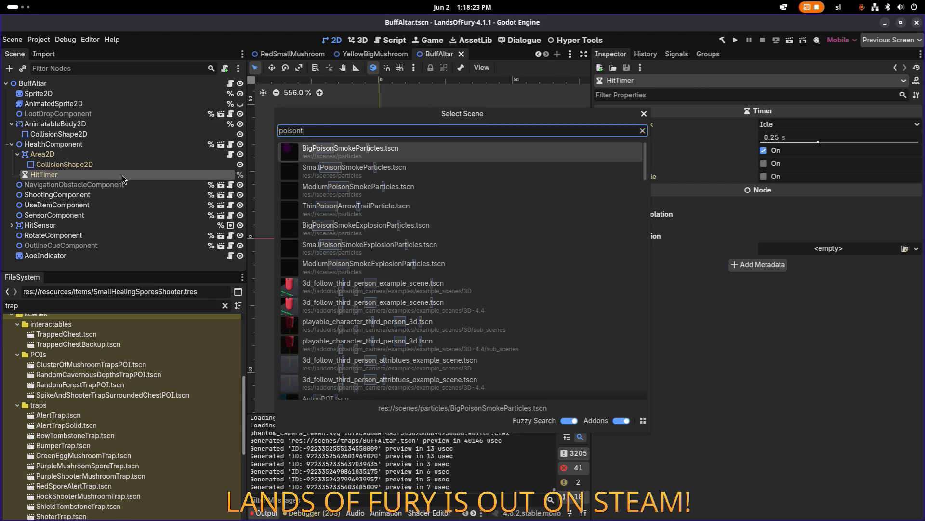
key(ctrl+a)
text(poison)
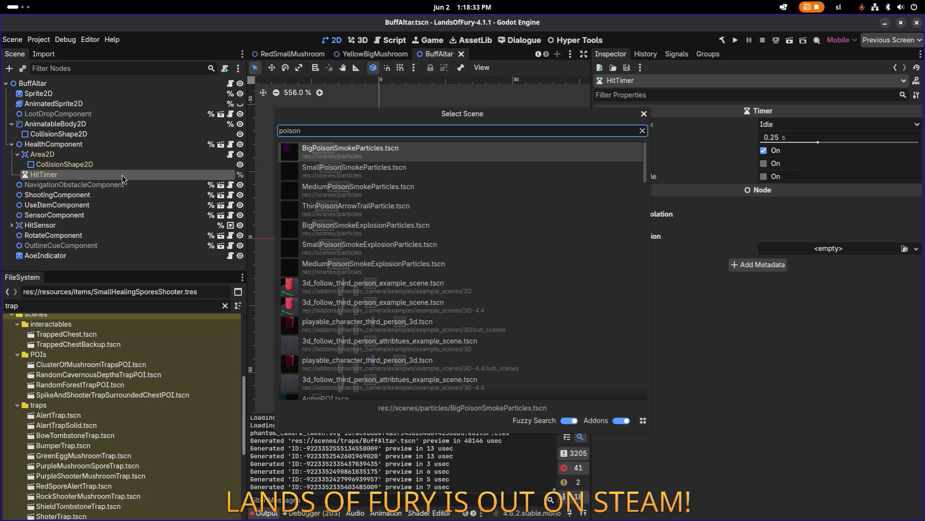
key(Down)
key(Down)
key(Down)
key(Down)
key(Down)
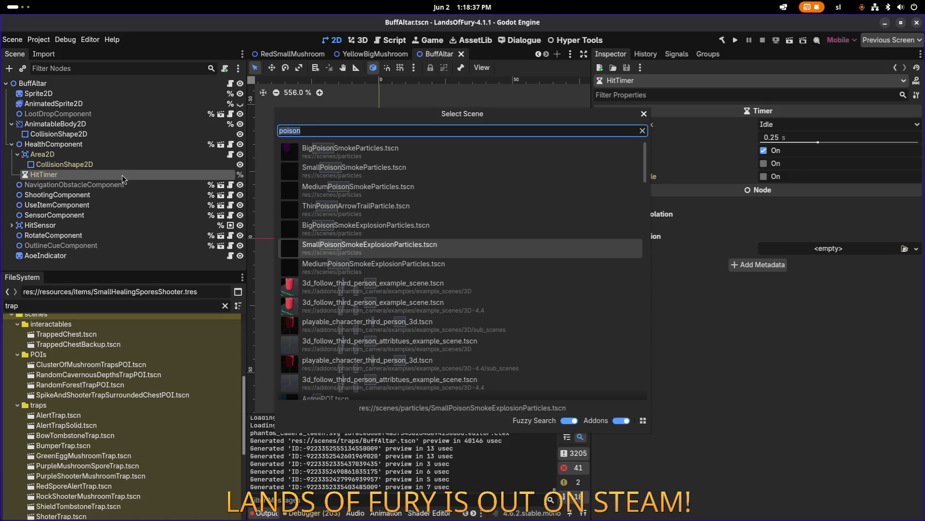
text(shooter)
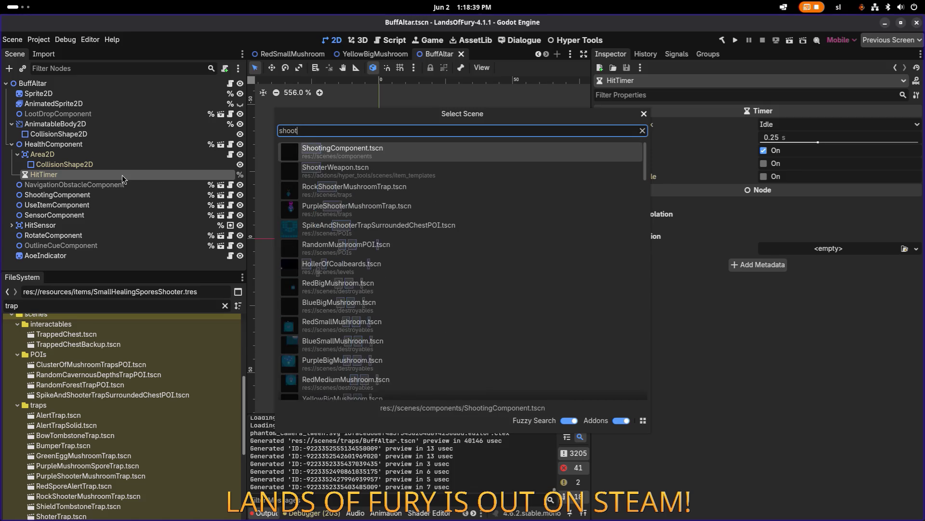
key(Down)
key(Down)
key(Return)
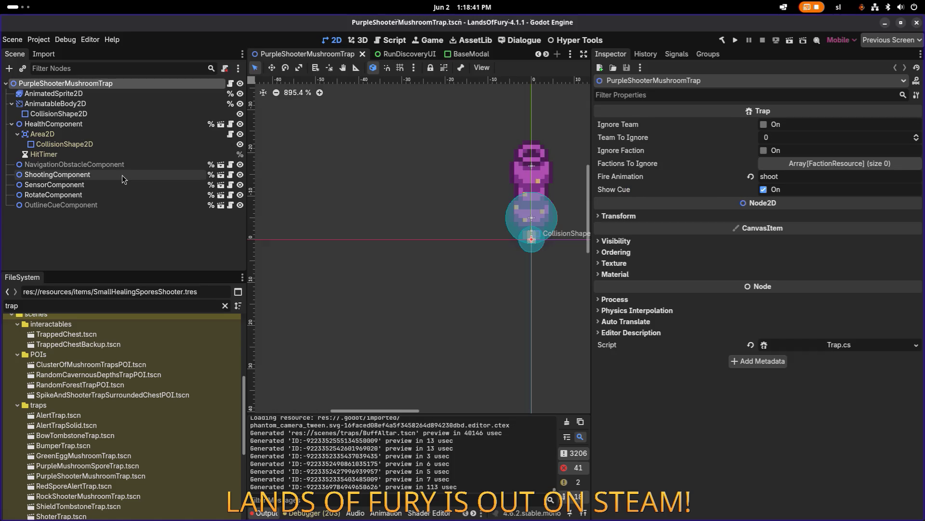
Select ShootingComponent, filter files for 'sporesh', and open SporeShooter.tres.
click(122, 175)
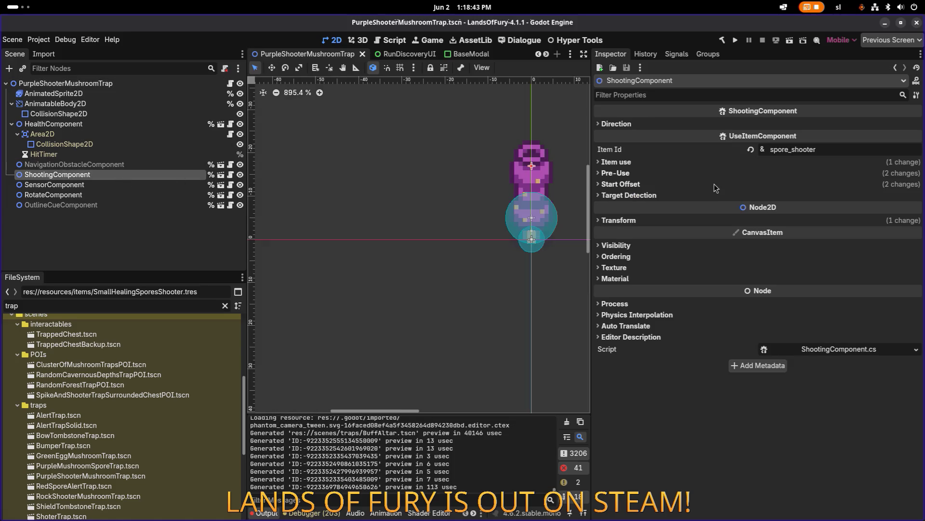
double_click(143, 303)
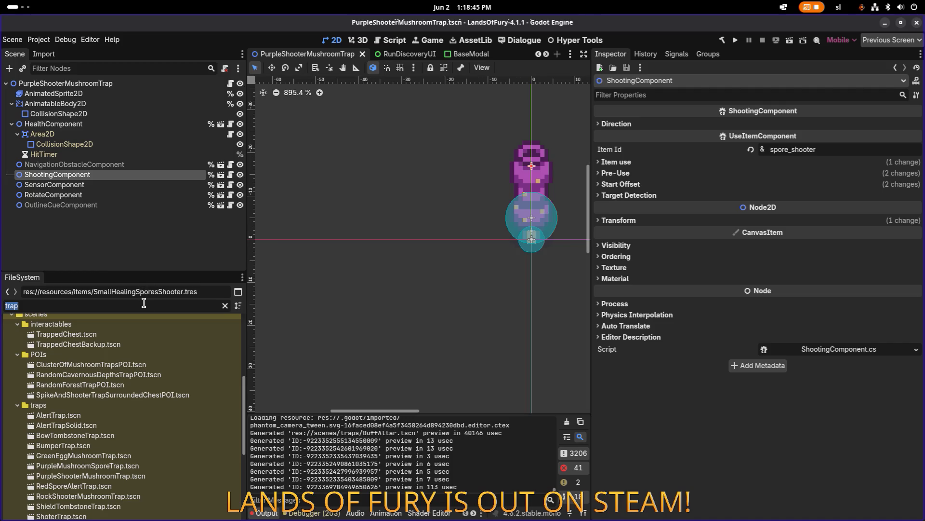
text(sporeshn)
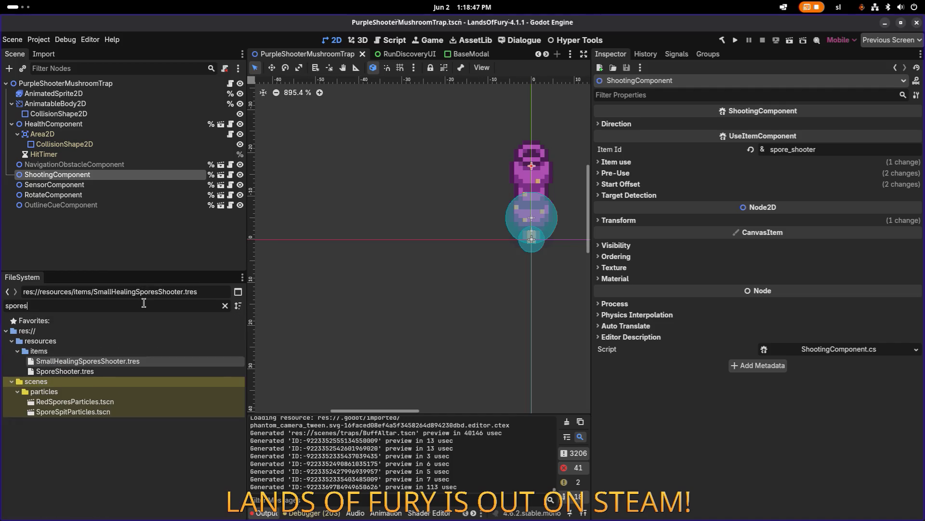
key(BackSpace)
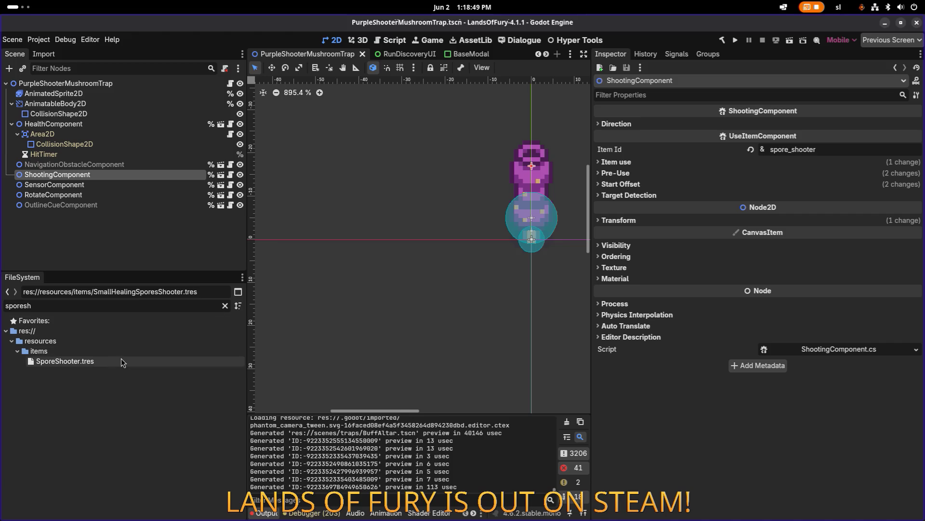
double_click(120, 359)
scroll(742, 301, down, 10)
scroll(742, 301, down, 2)
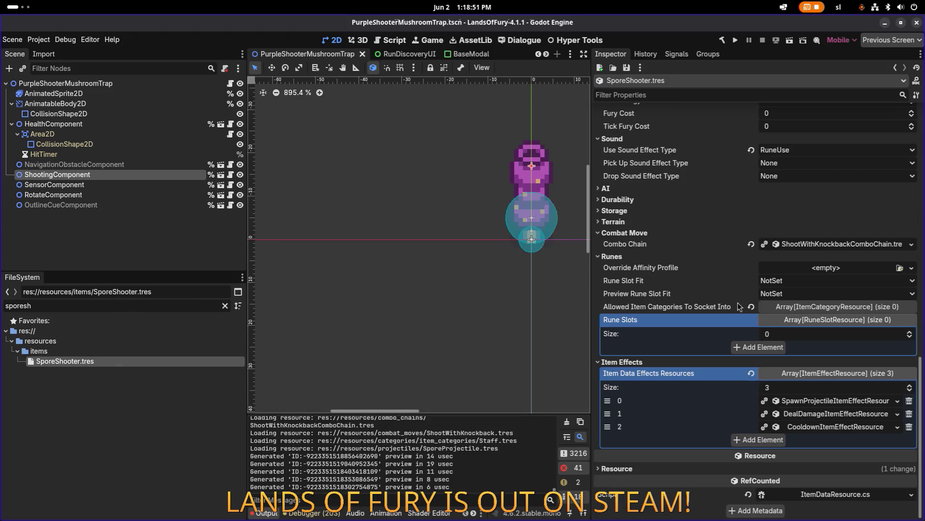
Inspect SporeShooter's spawn-projectile and deal-damage effects, including the damage trigger conditions.
click(826, 403)
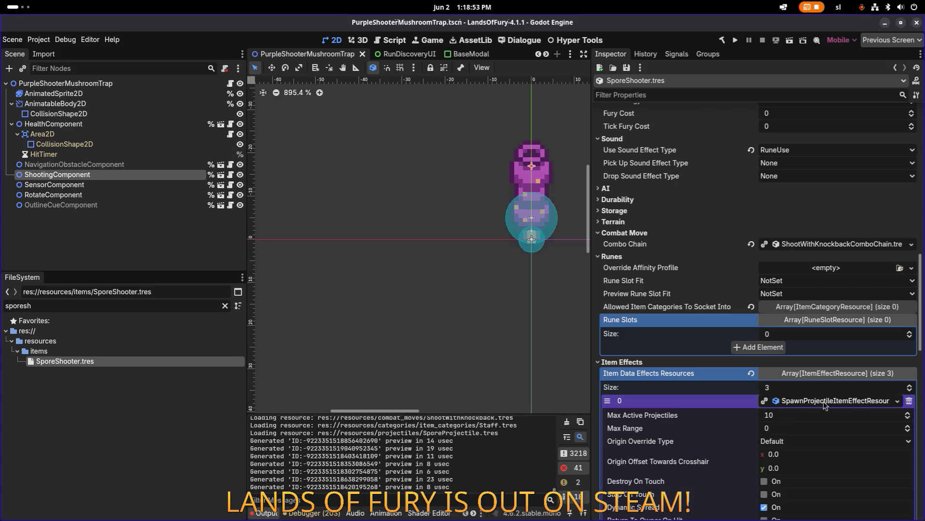
scroll(827, 398, down, 10)
scroll(824, 369, up, 7)
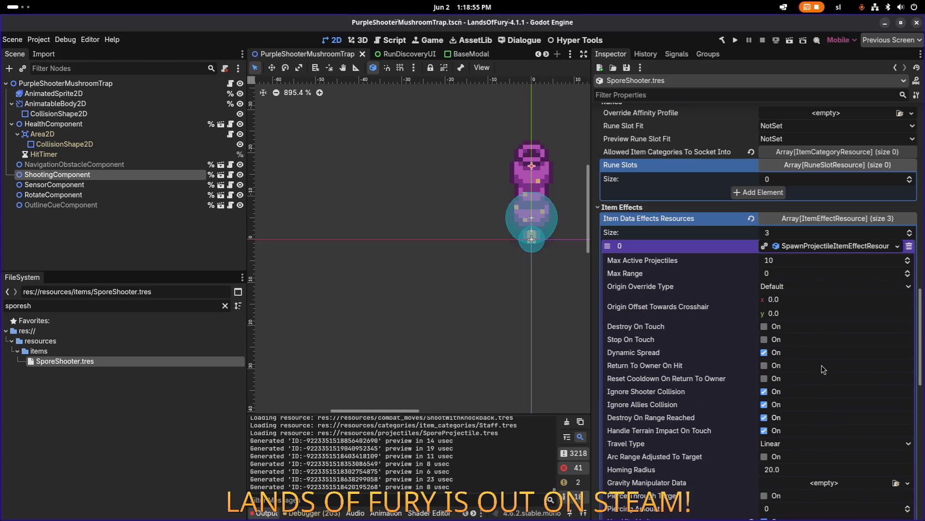
click(834, 253)
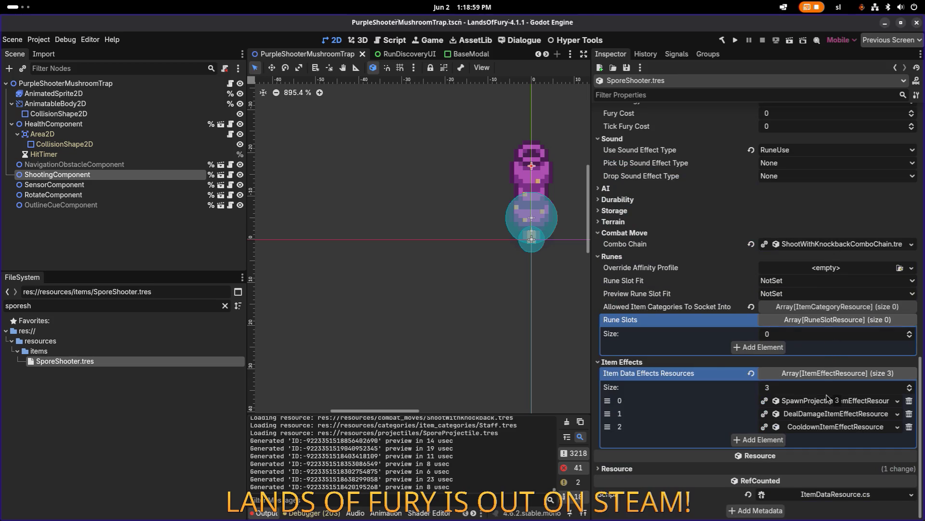
click(826, 418)
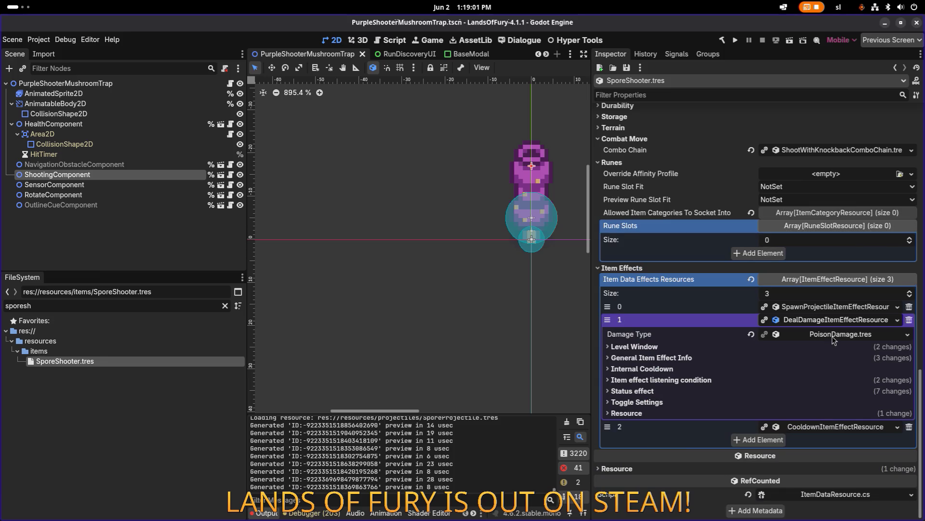
click(723, 381)
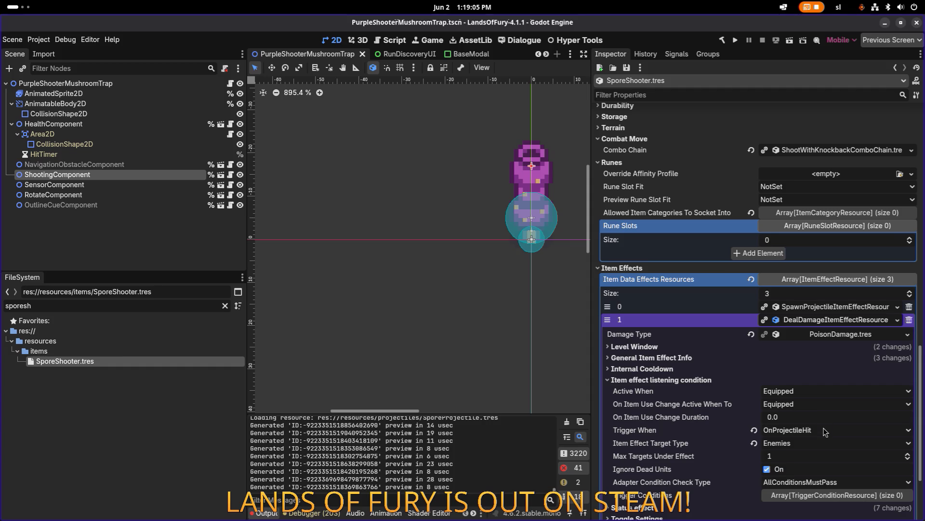
scroll(826, 414, down, 3)
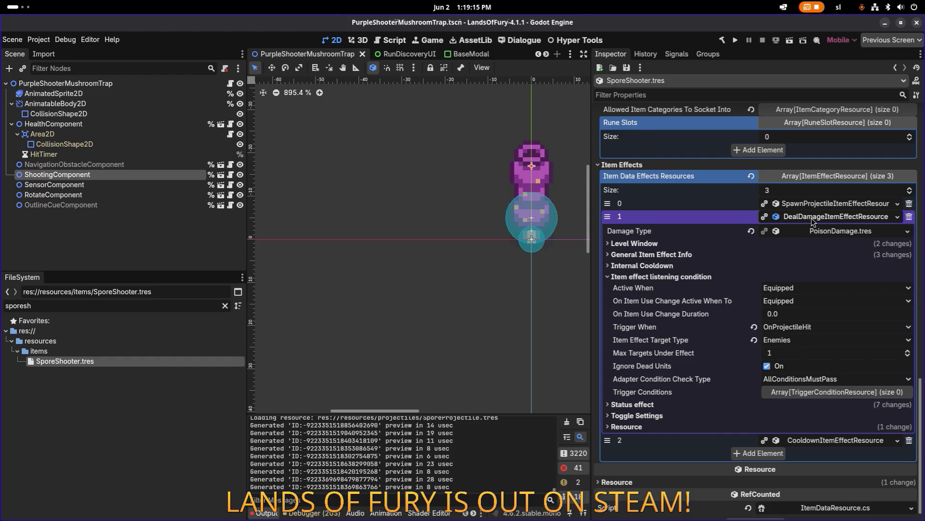
click(814, 221)
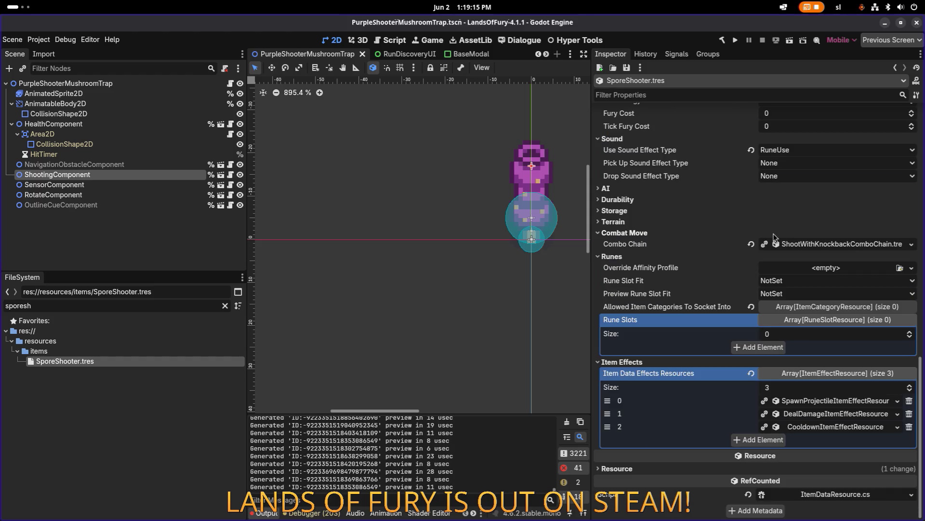
Widen the filter to 'spores' and open SmallHealingSporesShooter.tres.
click(196, 306)
key(BackSpace)
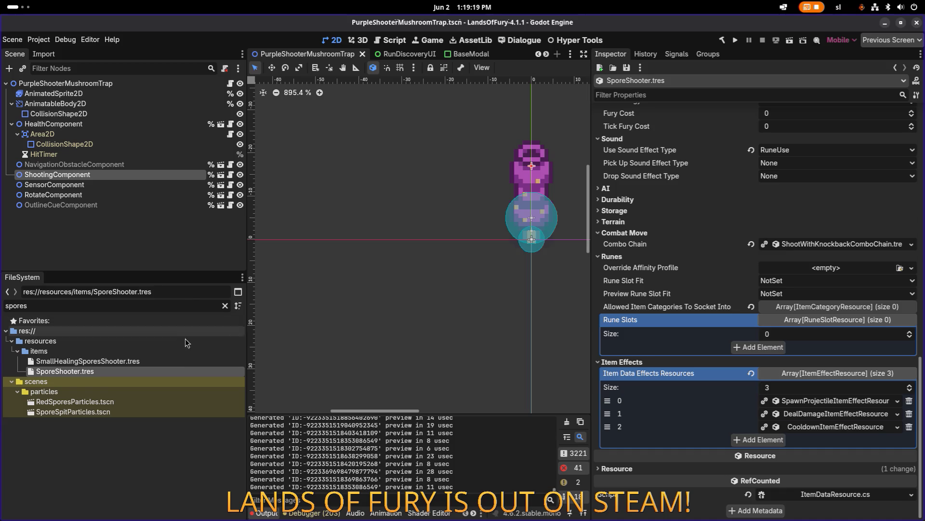
click(176, 360)
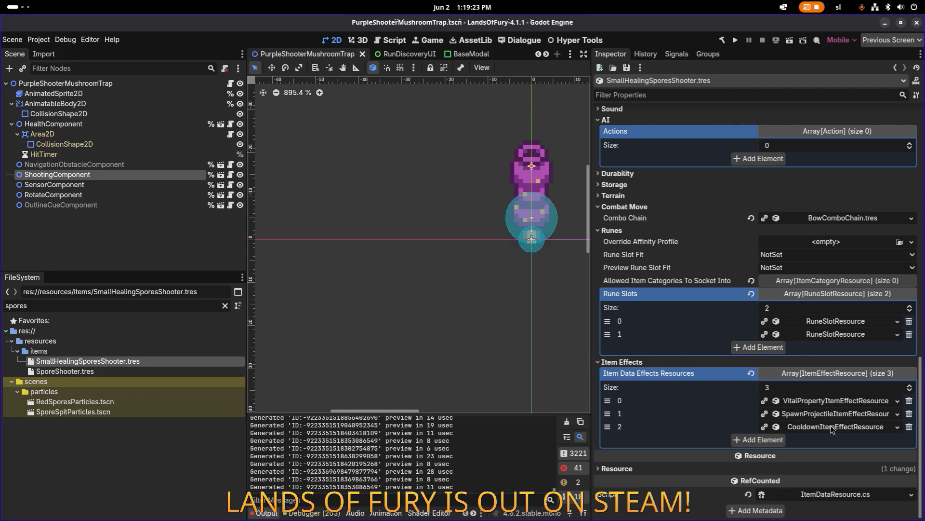
Set the health effect's Trigger When to OnProjectileExploded and Max Targets to 50, then save.
click(842, 403)
scroll(820, 408, down, 3)
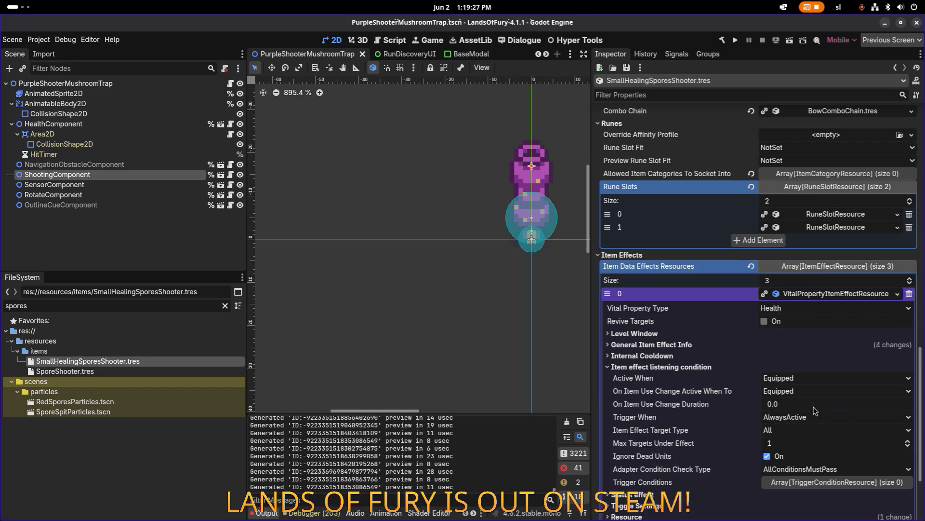
click(843, 420)
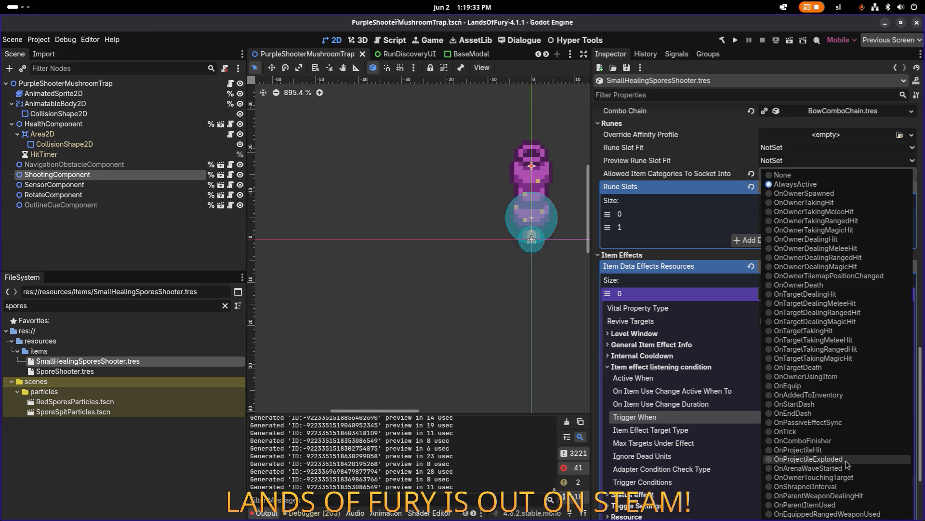
click(847, 460)
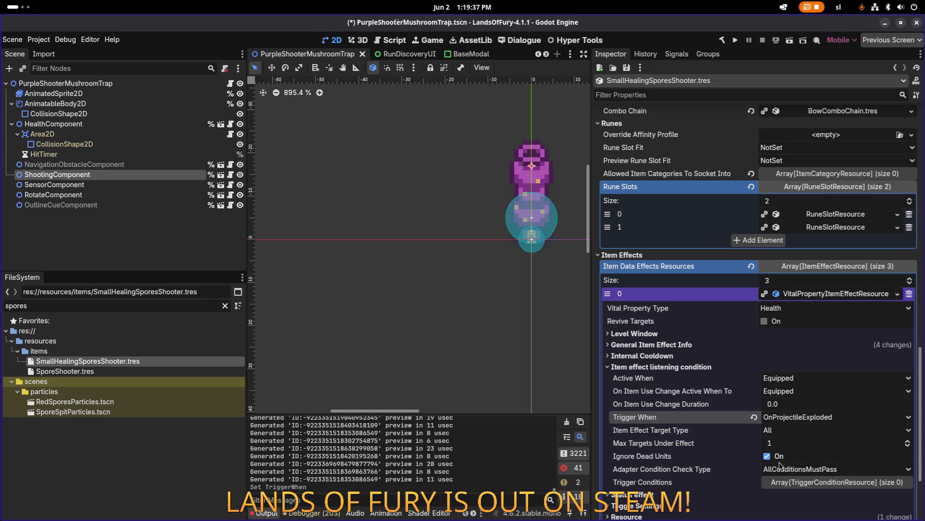
click(851, 443)
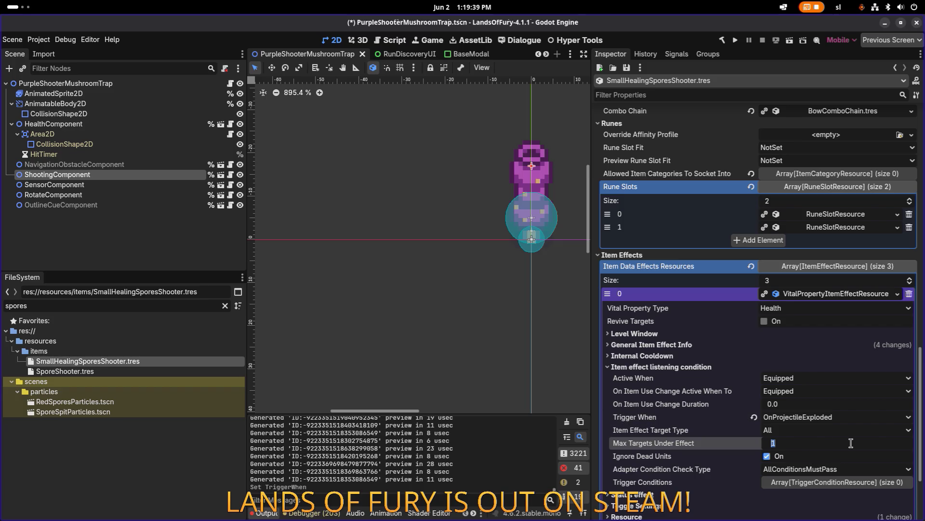
text(50)
key(Return)
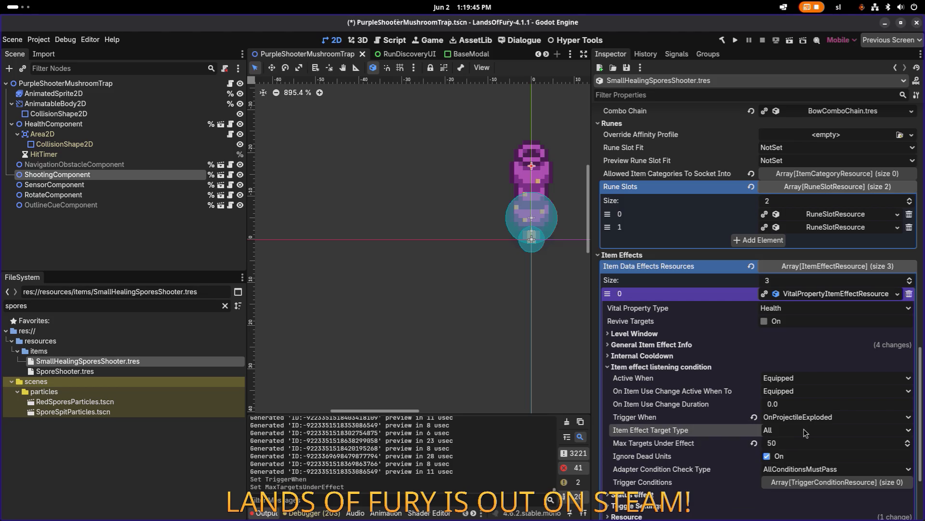
key(ctrl+s)
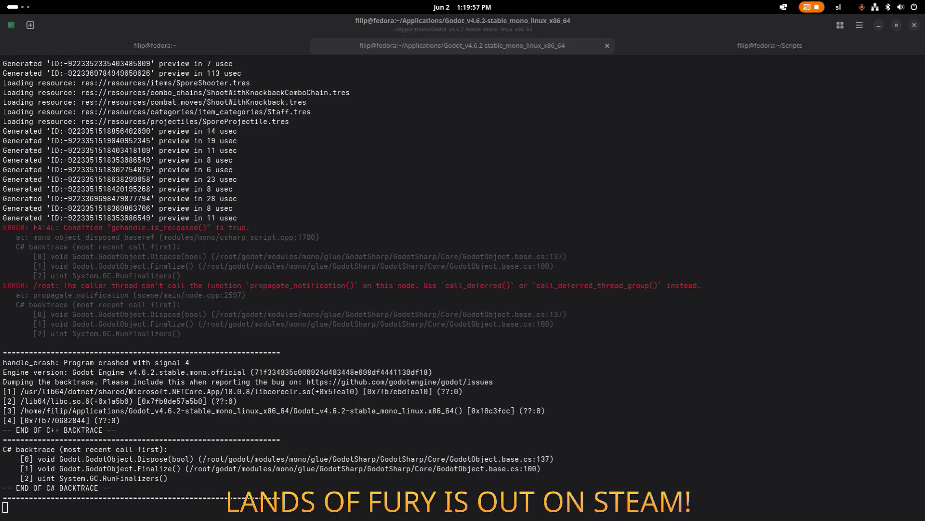
Stop the crashed Godot process with Ctrl+C and rerun the previous launch command.
click(414, 221)
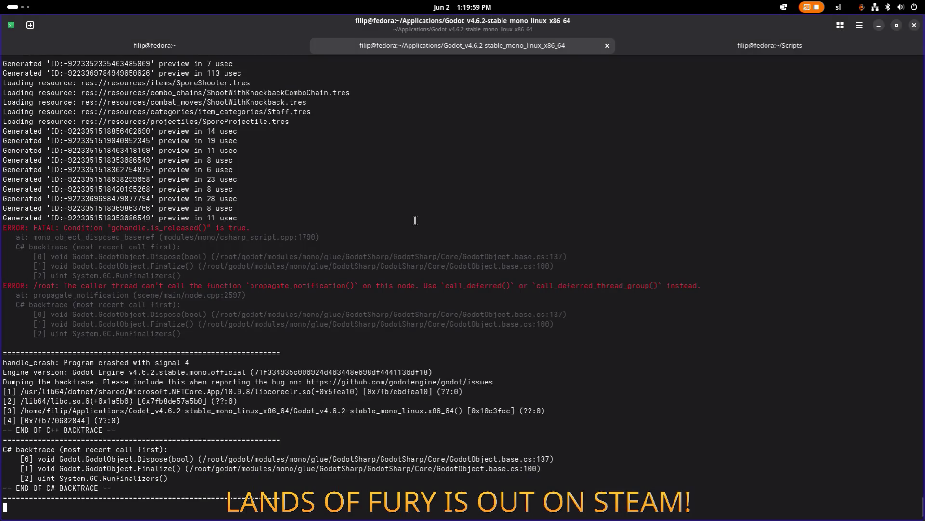
key(ctrl+c)
key(Up)
key(Return)
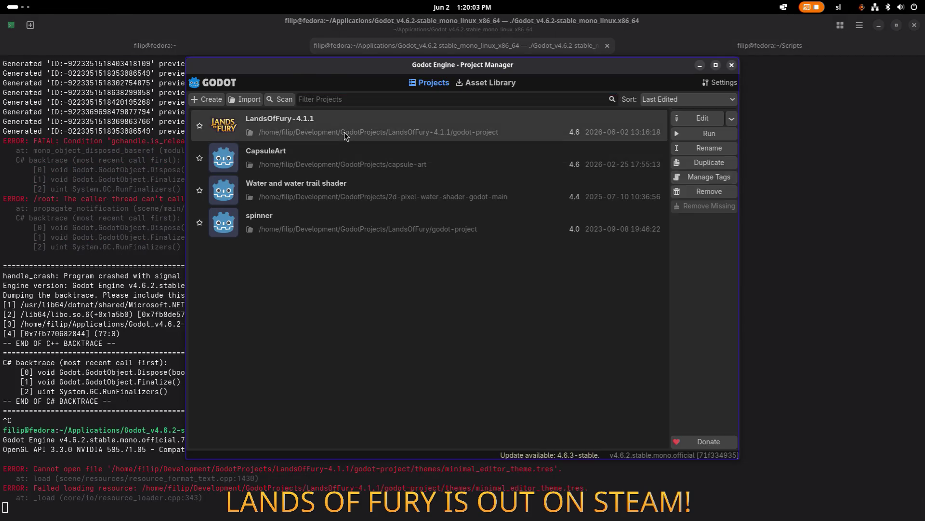
Open the LandsOfFury-4.1.1 project from the Project Manager.
double_click(344, 132)
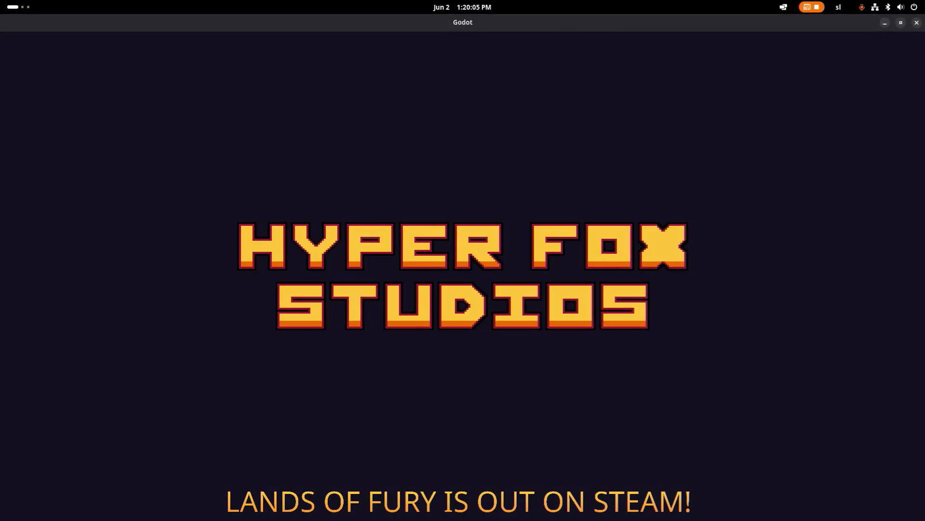
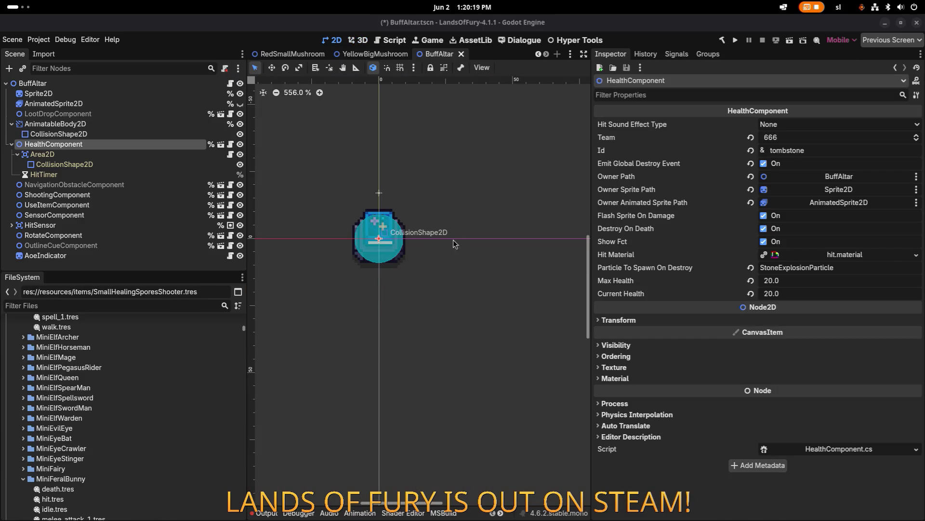
Filter files by 'spore', open SmallHealingSporesShooter.tres, and expand its spawn-projectile item effect (element 1).
click(165, 305)
text(spore)
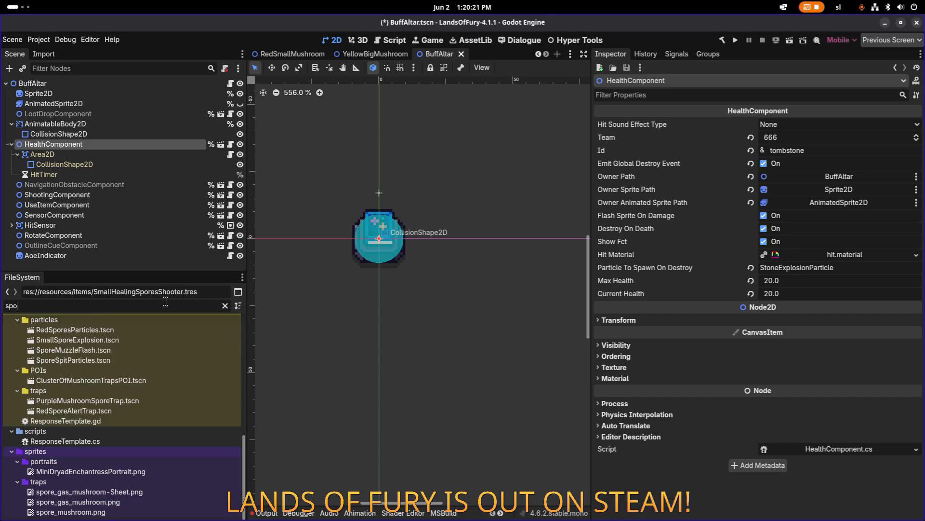
click(160, 332)
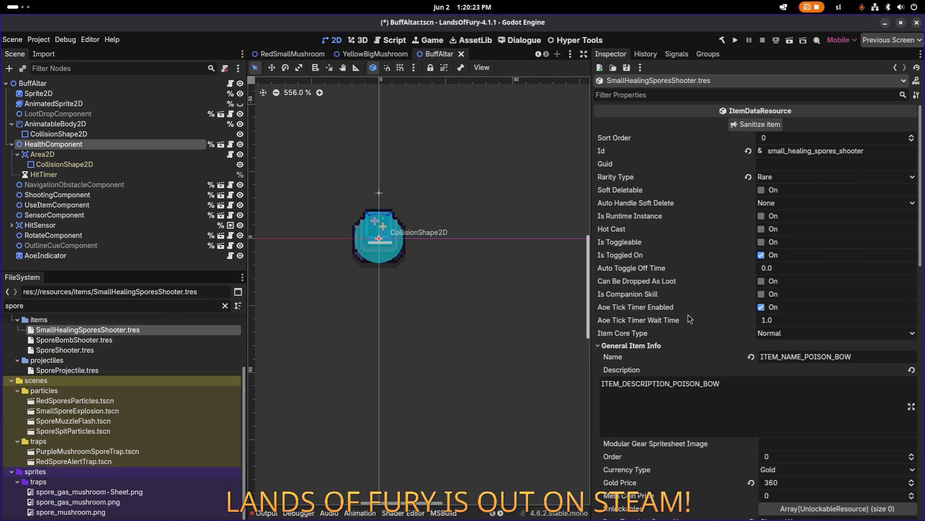
scroll(643, 305, down, 15)
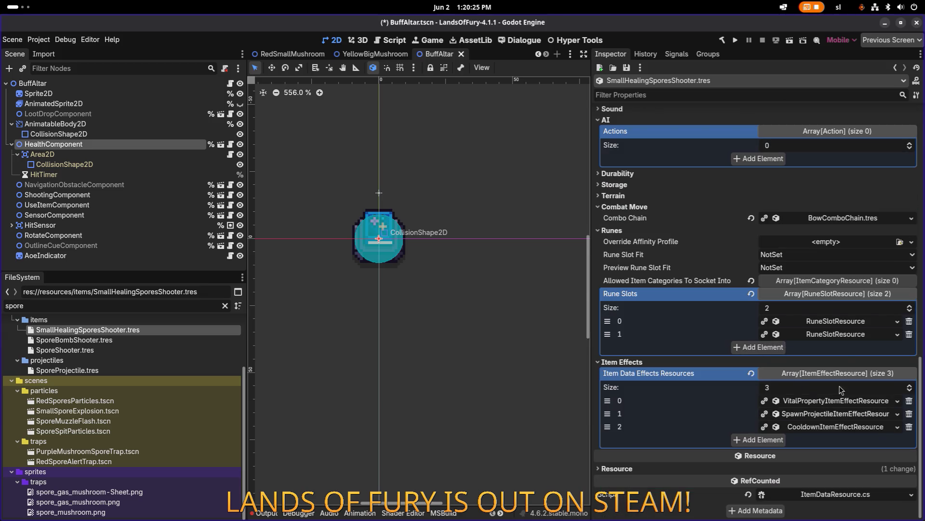
scroll(850, 330, up, 15)
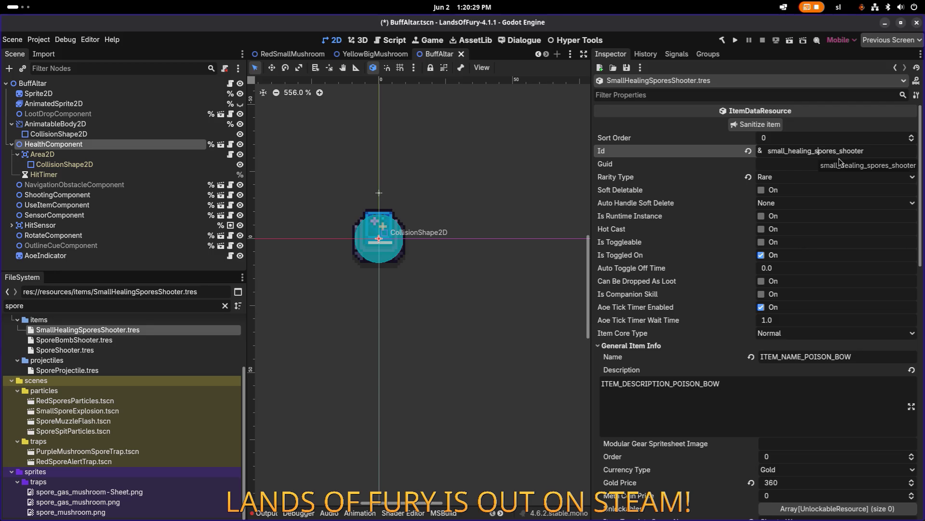
double_click(871, 152)
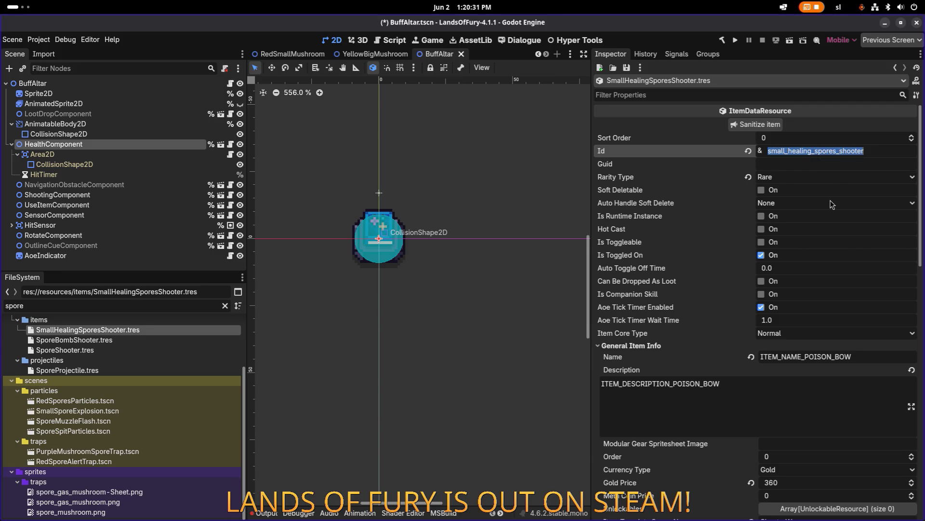
scroll(830, 205, down, 15)
scroll(829, 209, down, 3)
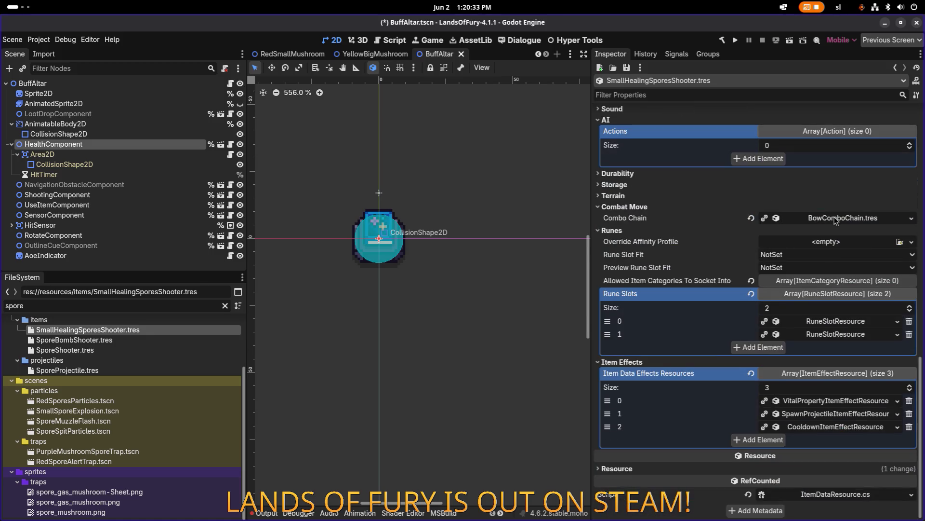
click(838, 413)
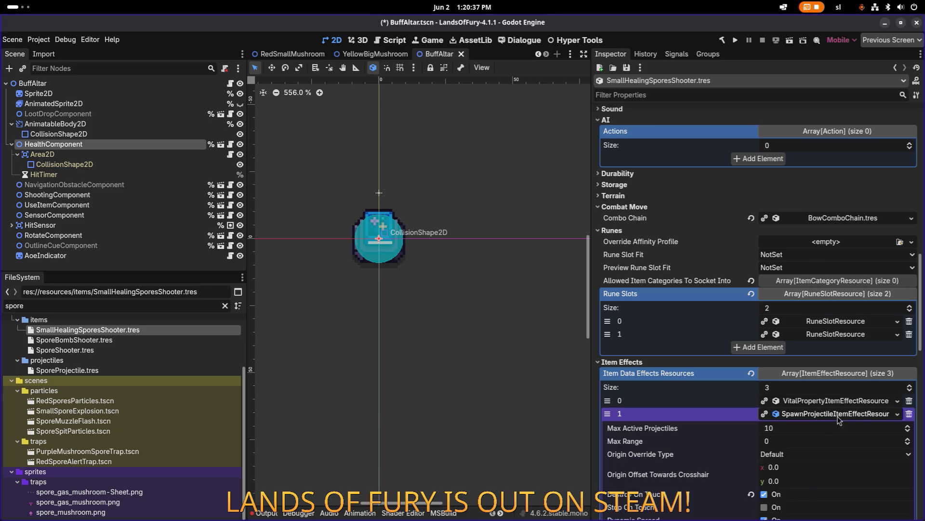
Make the spawn-projectile effect unique (recursive), keeping RectangleShape2D and ProjectileDataResource shared.
right_click(841, 416)
click(858, 484)
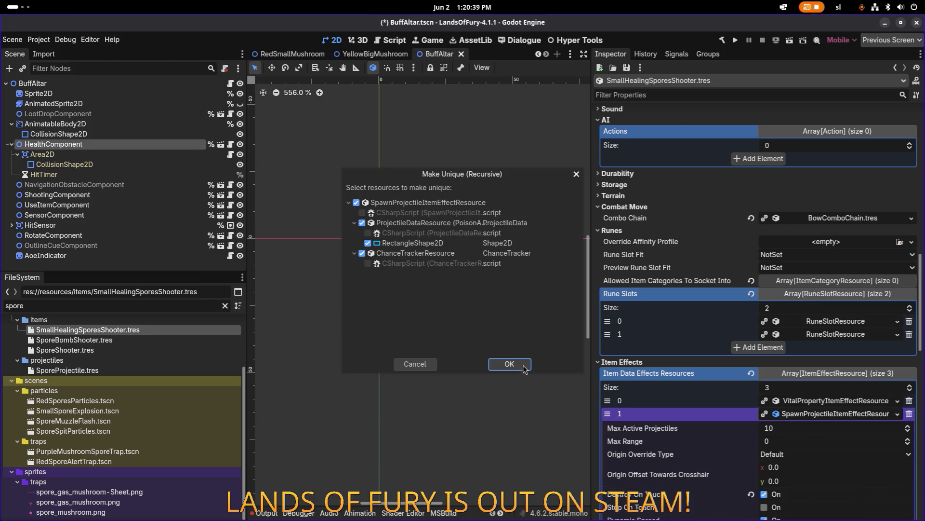
click(368, 243)
click(516, 365)
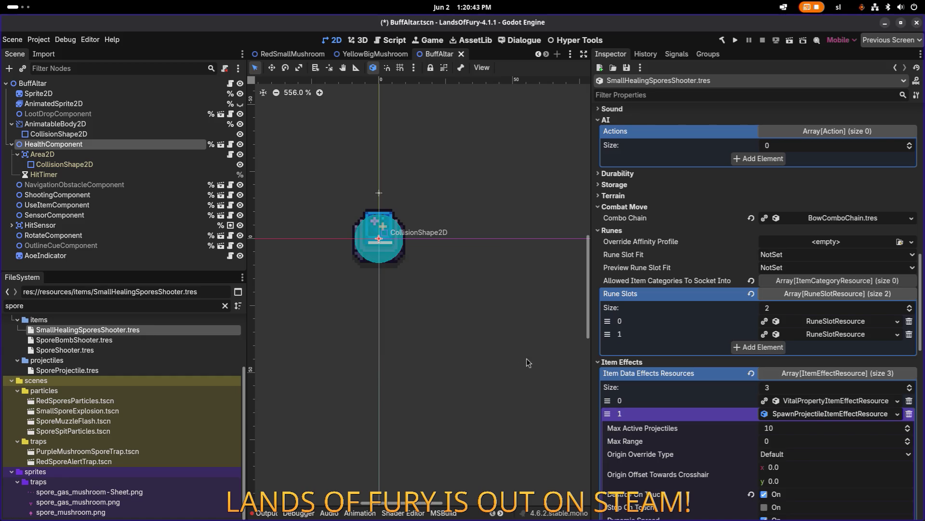
Scroll the effect's settings to the Explosion Radius field, currently 16.0.
scroll(802, 324, down, 10)
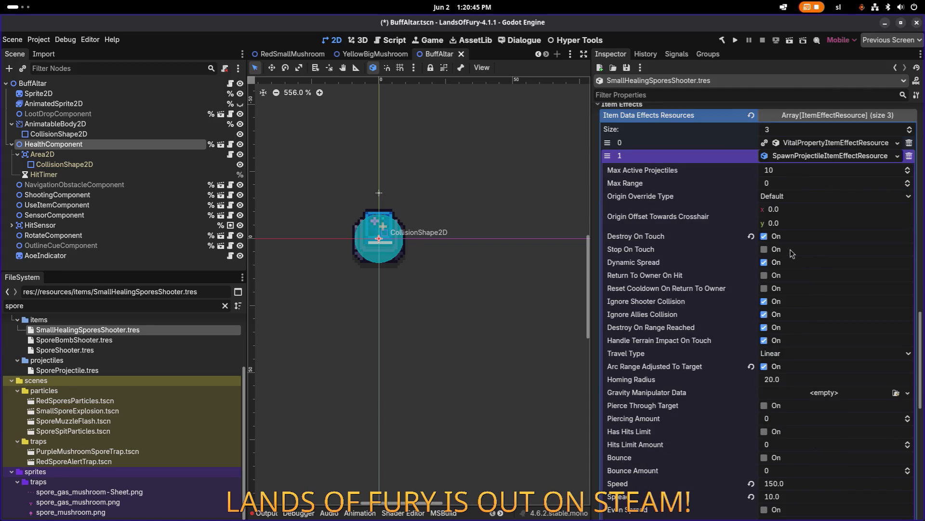
click(763, 249)
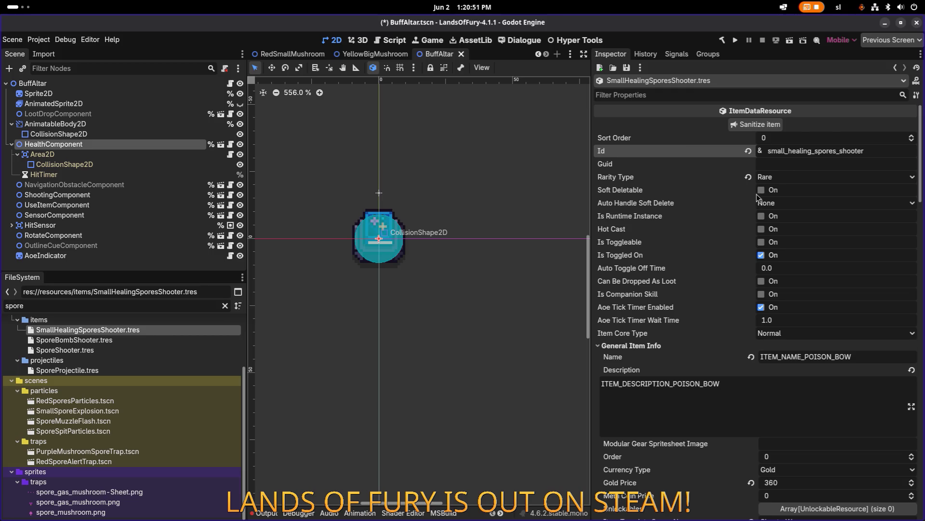
scroll(750, 255, down, 15)
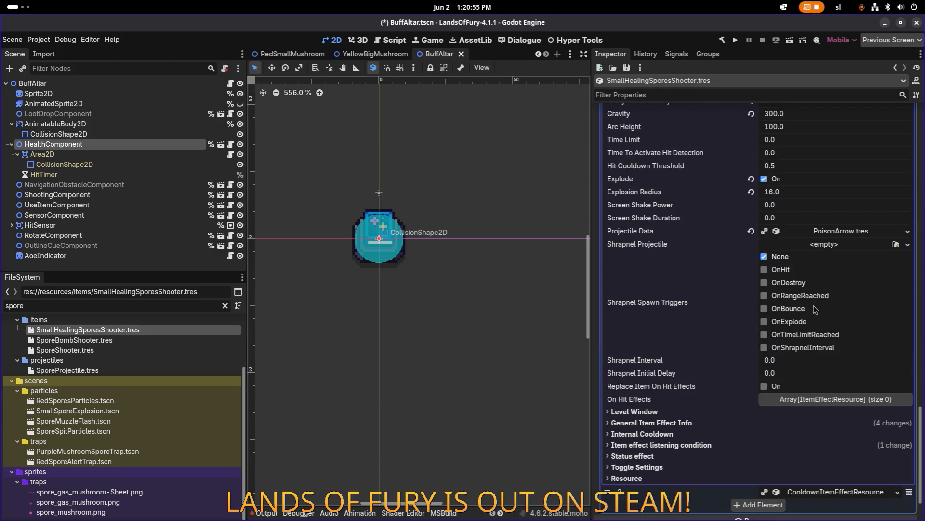
scroll(724, 289, up, 2)
scroll(724, 288, up, 12)
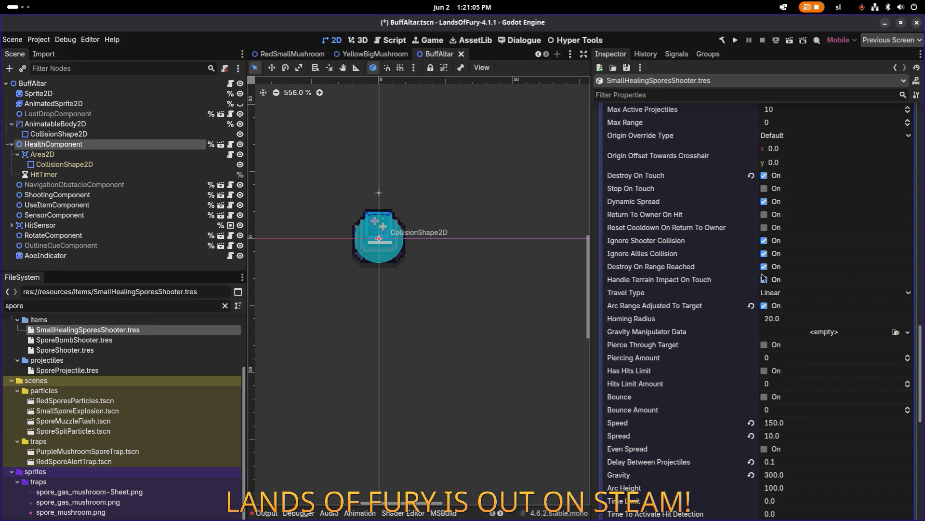
scroll(766, 231, up, 3)
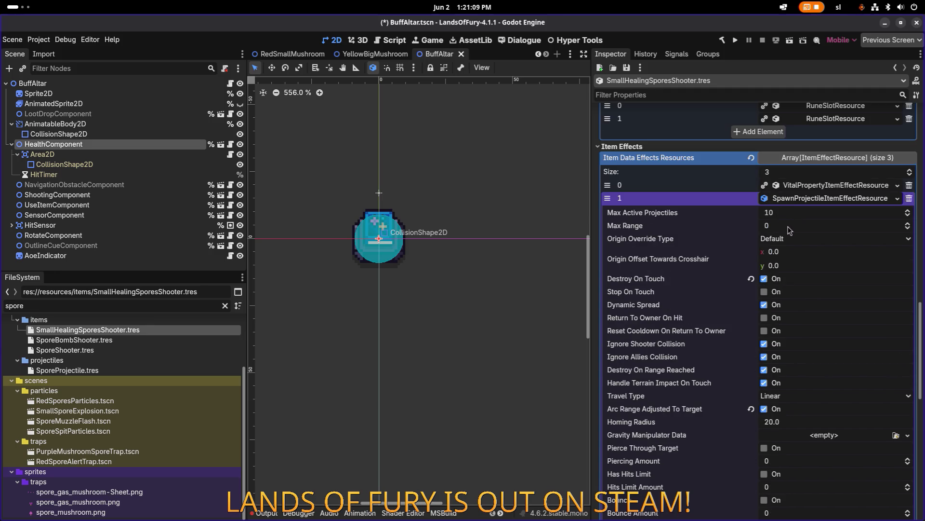
scroll(789, 230, down, 9)
scroll(790, 230, down, 2)
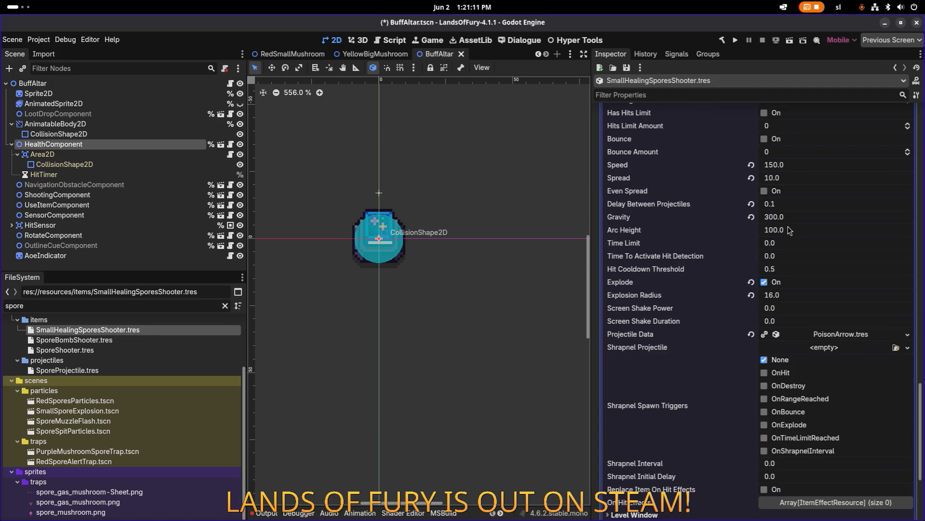
click(792, 298)
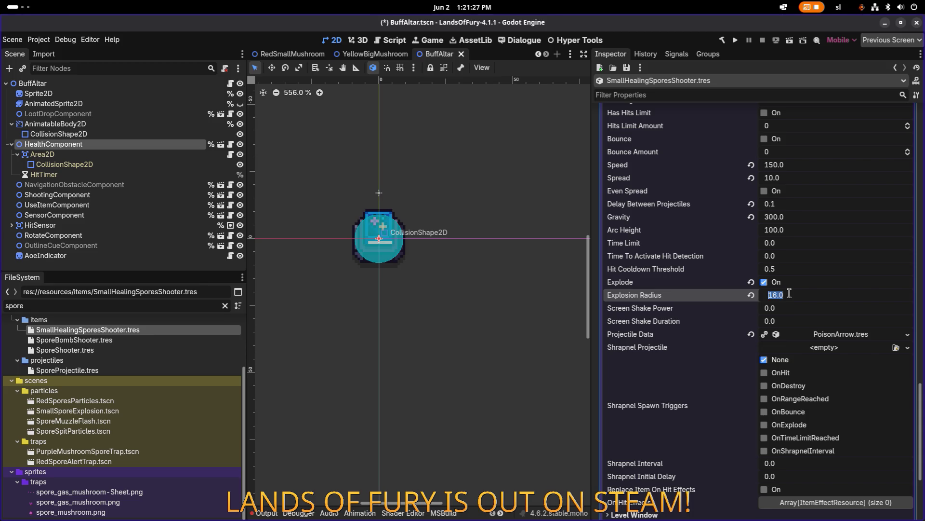
Enter 24 as the spawned projectile's Explosion Radius.
text(24)
key(Return)
scroll(789, 301, down, 4)
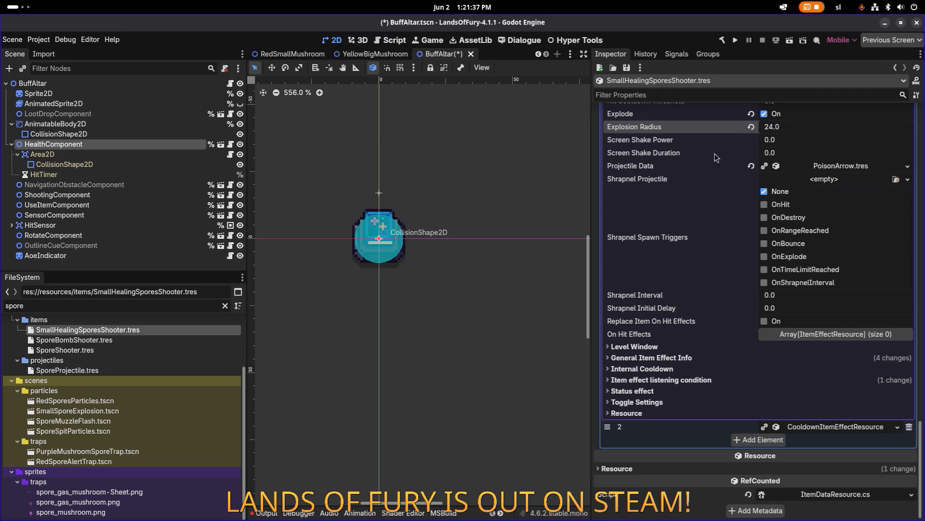
Show the PoisonArrow.tres projectile data in the FileSystem dock and browse the projectiles folder.
right_click(851, 167)
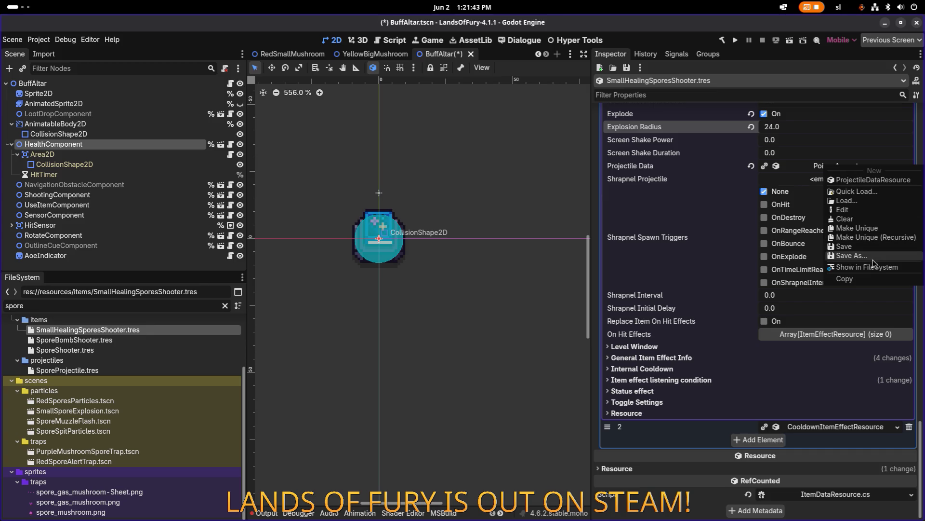
click(873, 265)
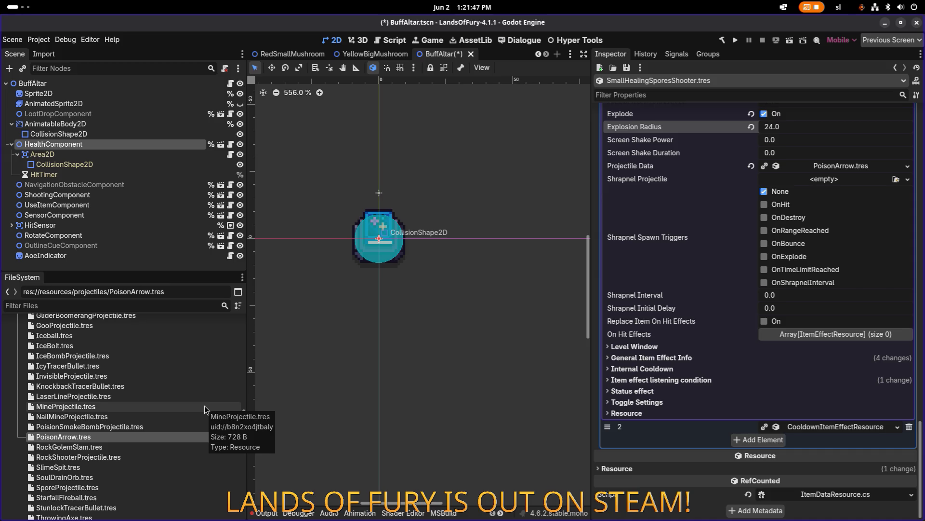
scroll(159, 420, down, 3)
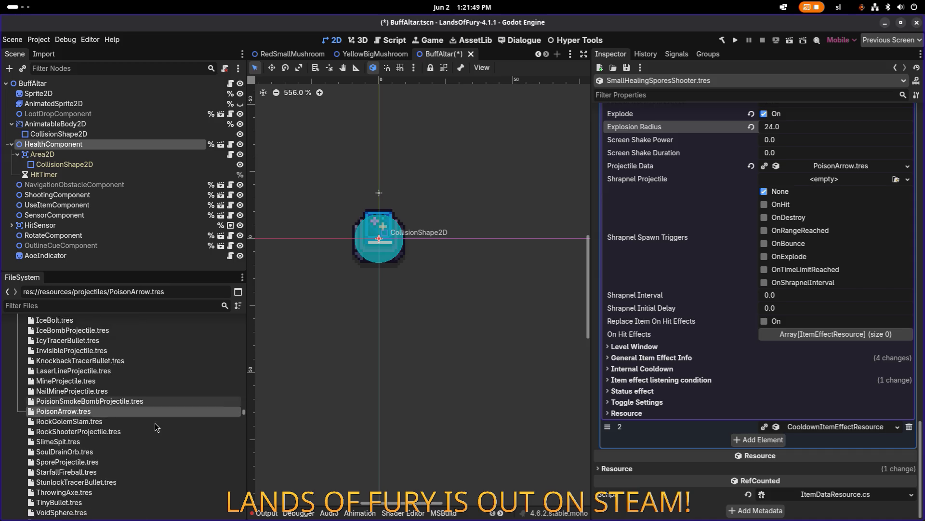
scroll(151, 420, up, 6)
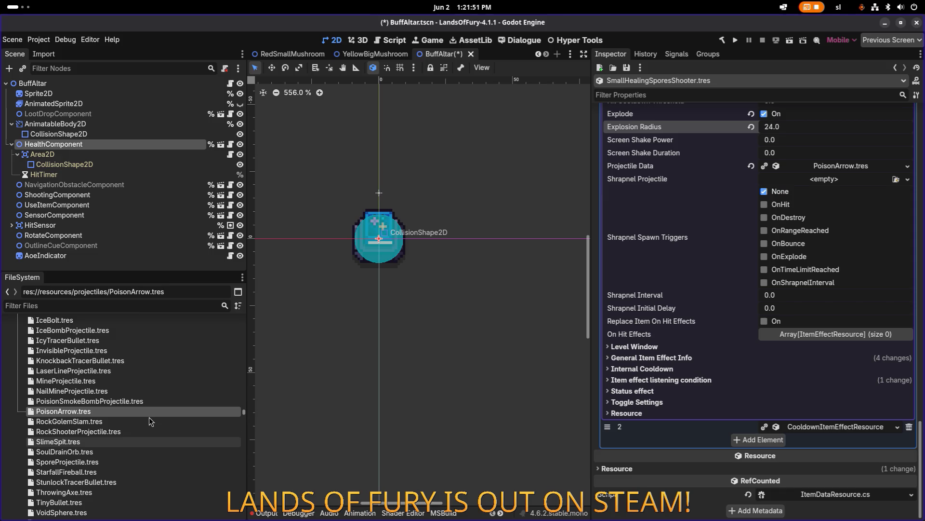
scroll(149, 418, down, 6)
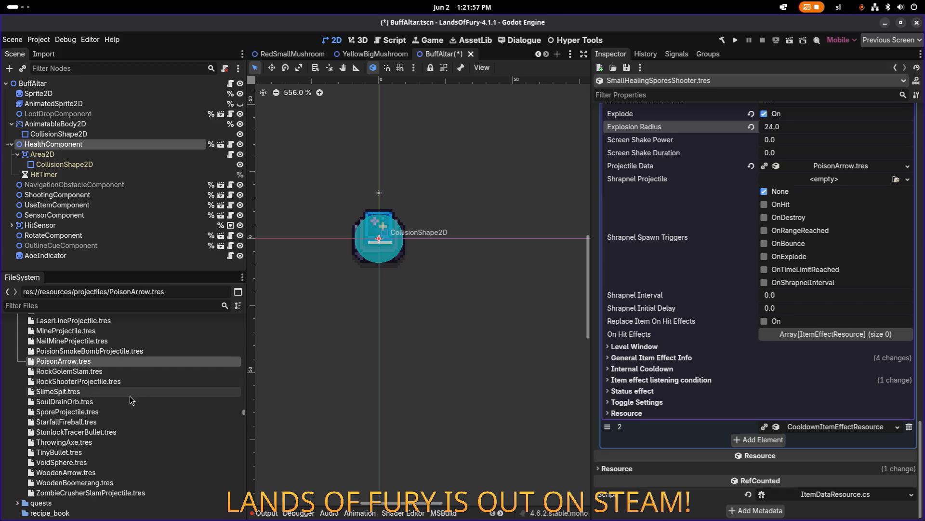
scroll(129, 395, up, 2)
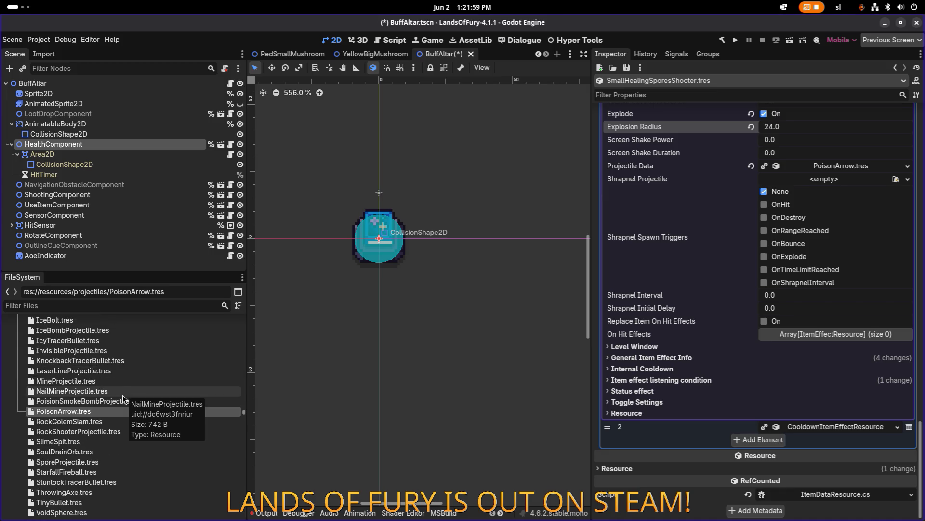
scroll(122, 394, up, 2)
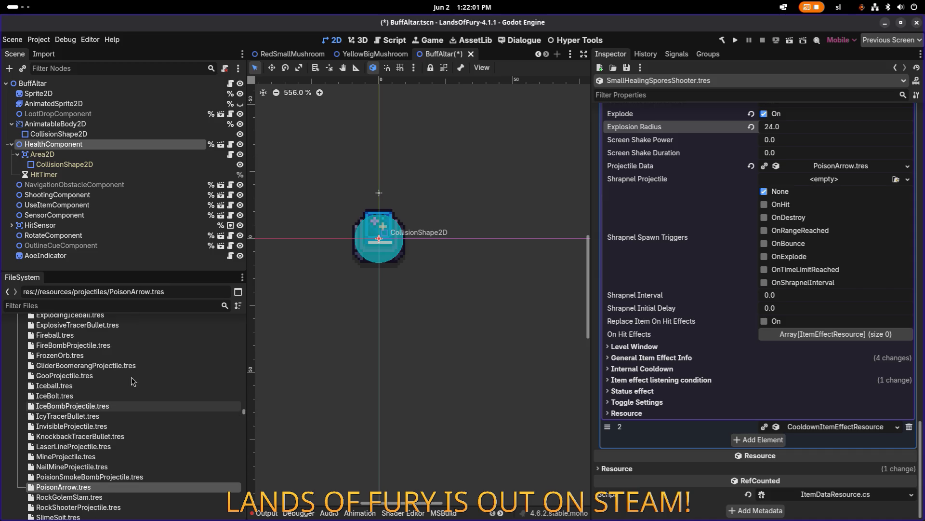
scroll(131, 377, up, 3)
scroll(131, 377, up, 3)
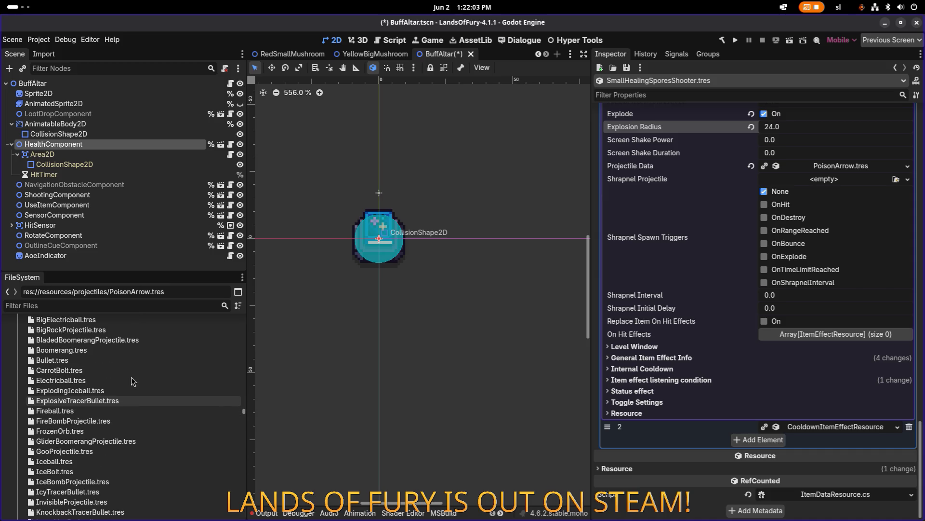
scroll(131, 377, down, 5)
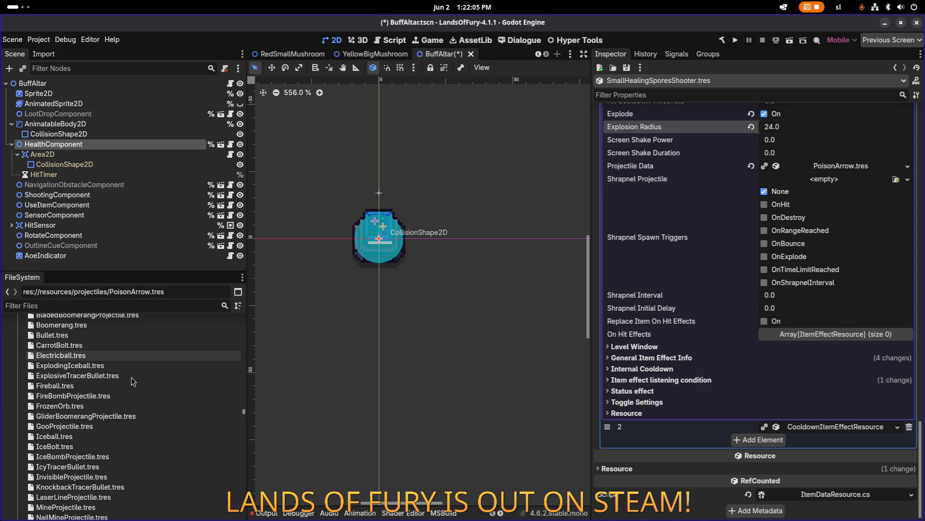
scroll(131, 376, down, 4)
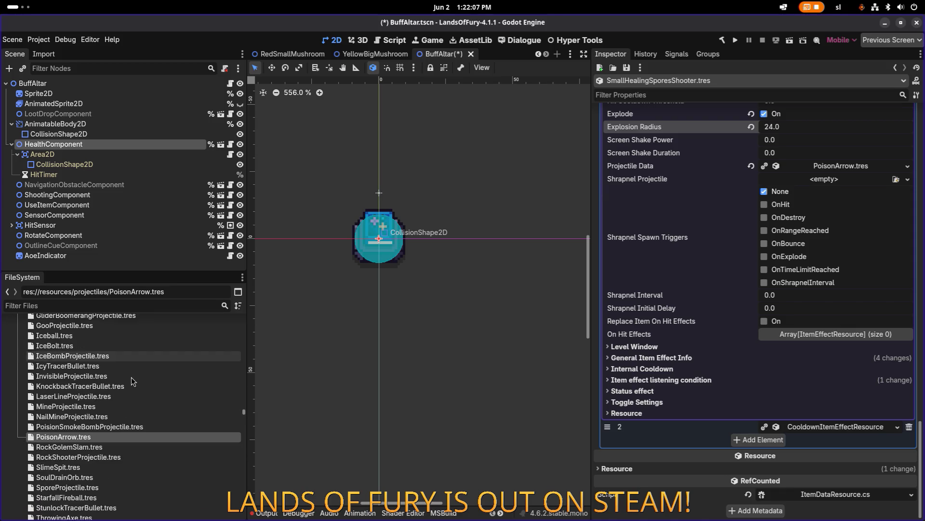
scroll(131, 377, down, 1)
scroll(132, 377, down, 1)
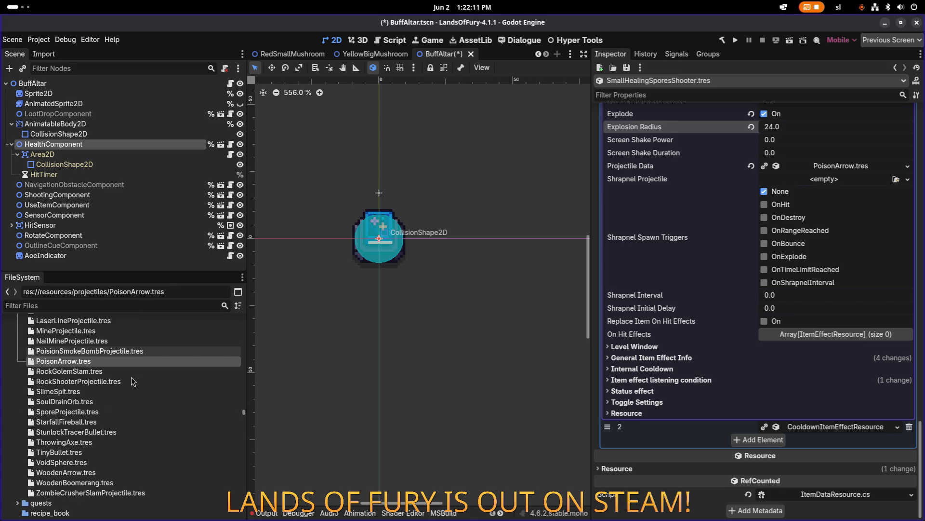
Select PoisonArrow.tres, then duplicate the HealthComponent node into HealthComponent2.
click(139, 352)
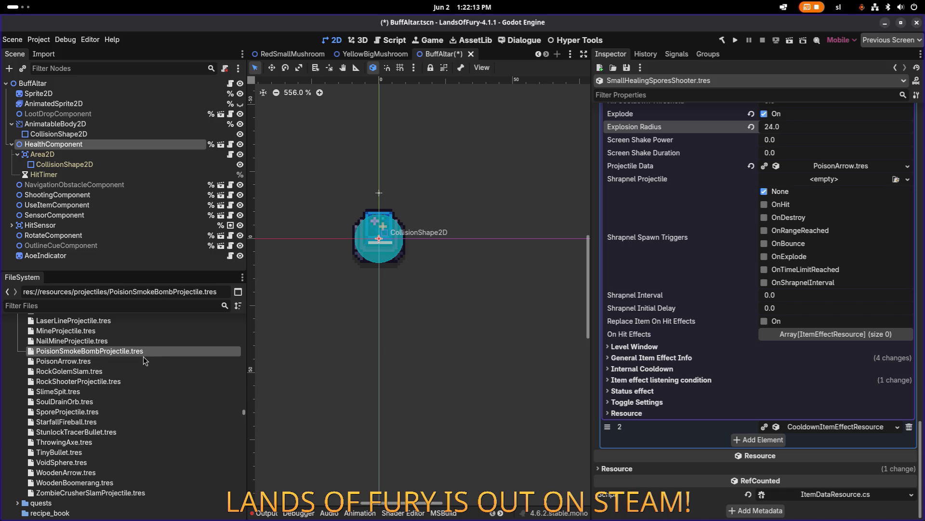
click(141, 362)
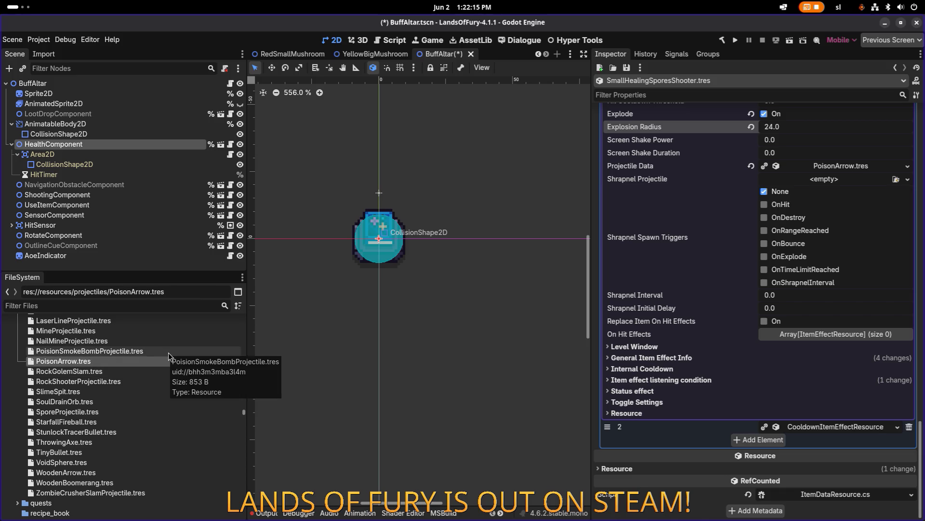
click(160, 363)
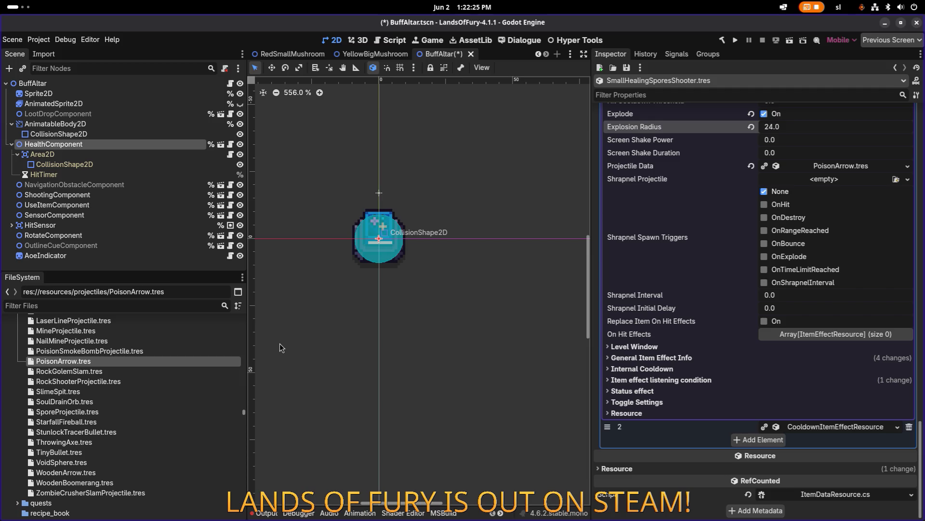
key(ctrl+d)
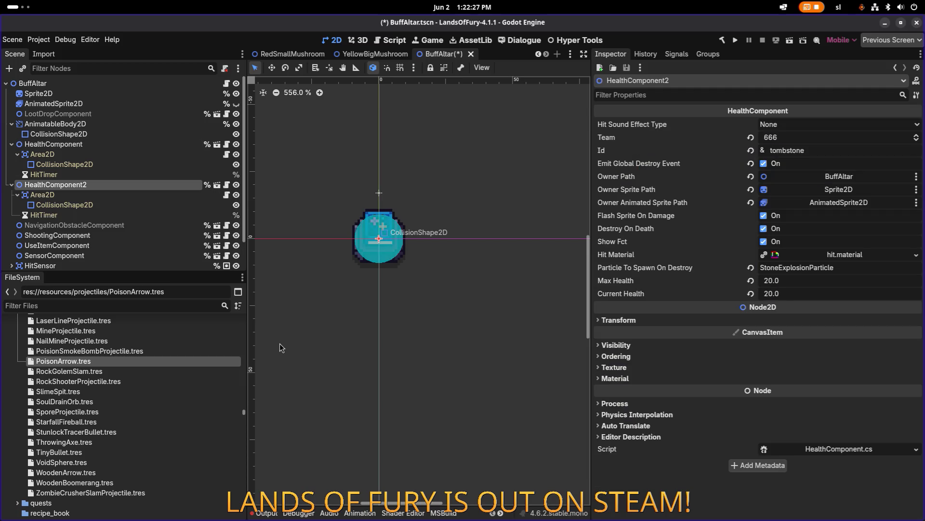
Undo the HealthComponent2 duplicate and show SporeProjectile.tres (Id spore_projectile) in the Inspector.
key(ctrl+z)
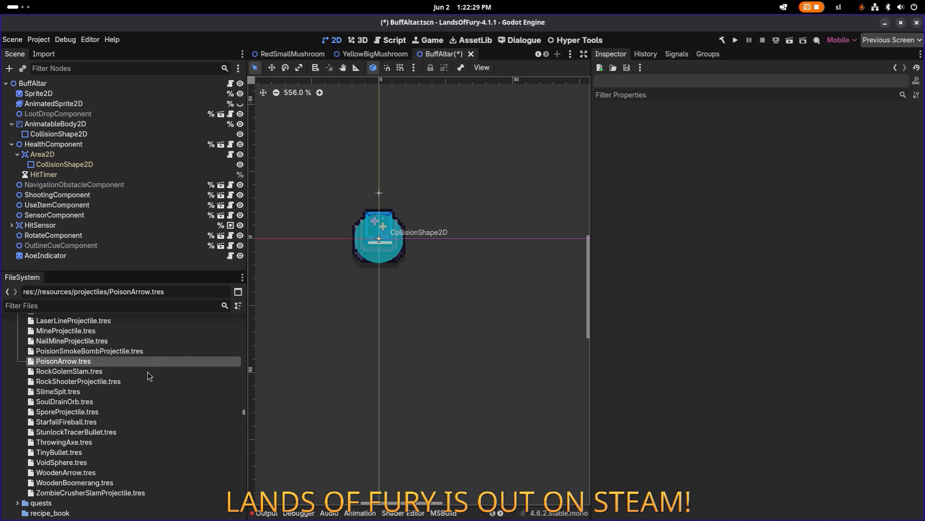
click(139, 371)
click(139, 362)
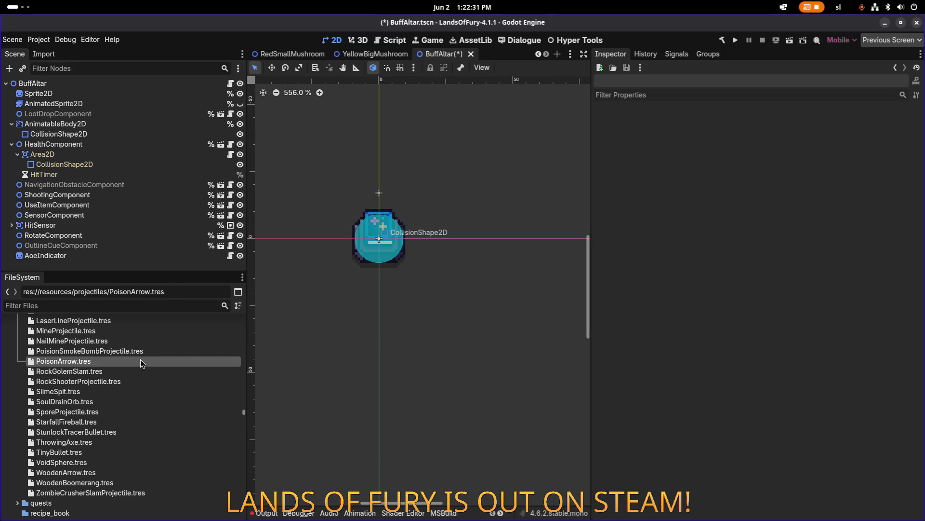
double_click(126, 411)
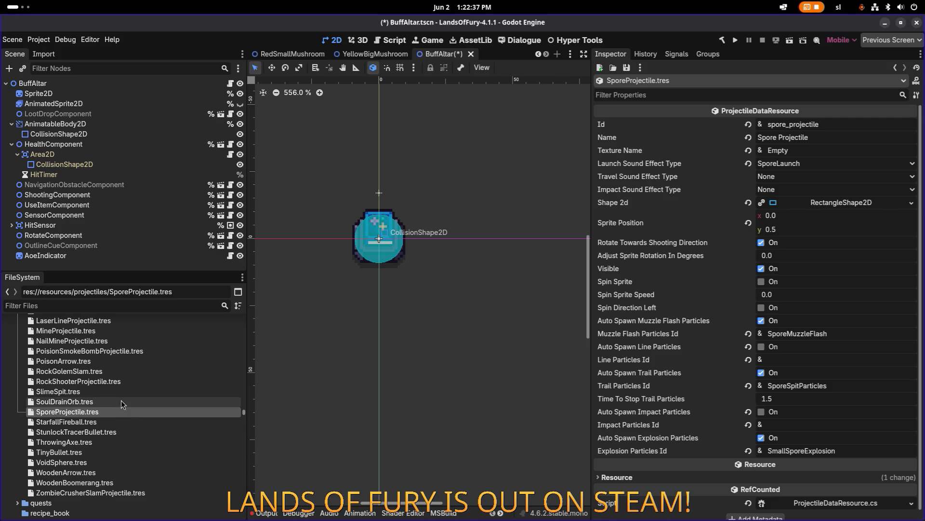
scroll(121, 400, up, 2)
scroll(120, 399, up, 2)
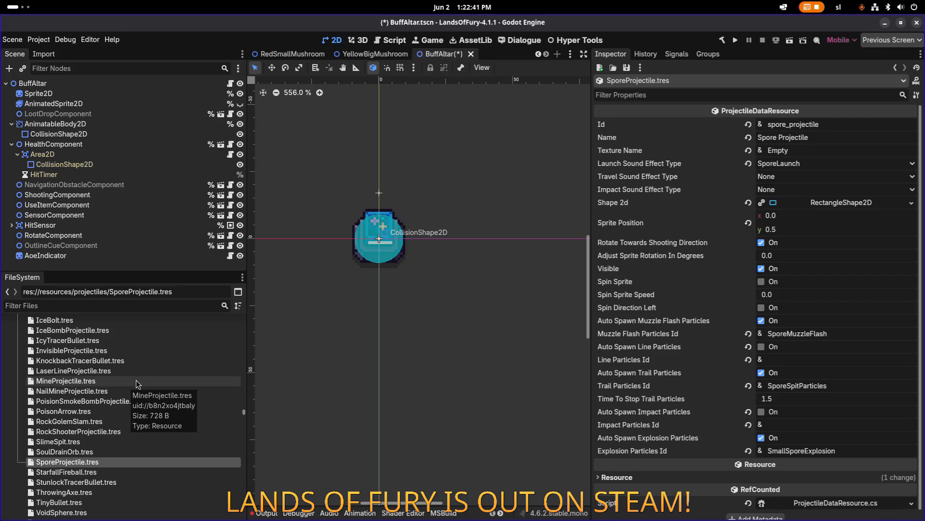
scroll(131, 379, up, 3)
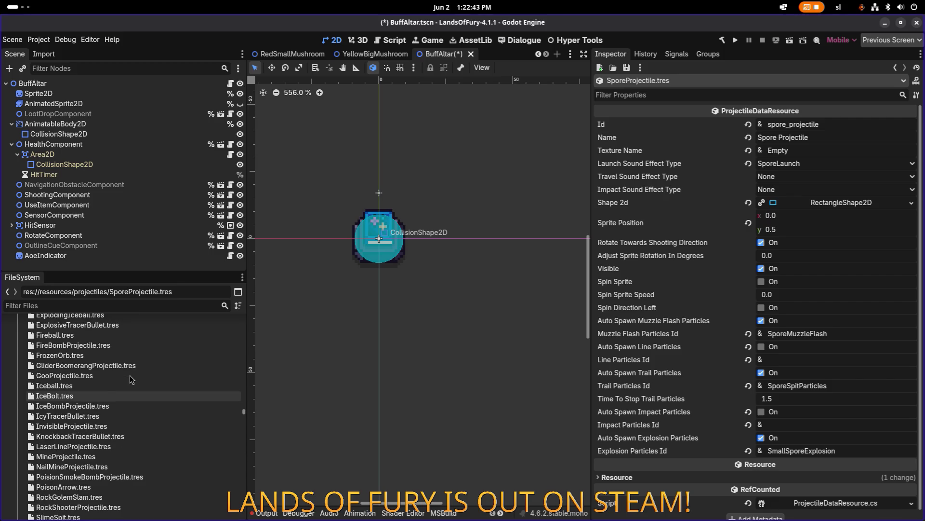
scroll(131, 379, up, 3)
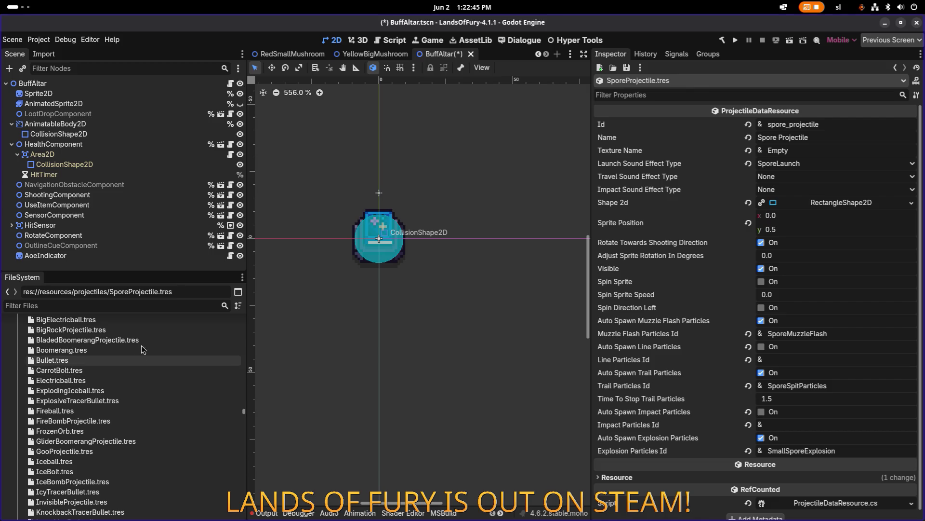
scroll(139, 350, up, 2)
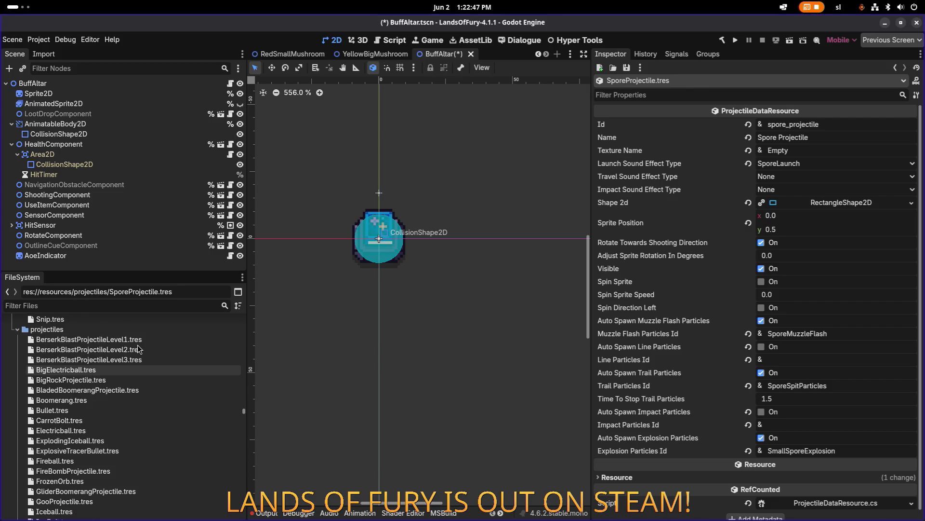
scroll(138, 347, down, 4)
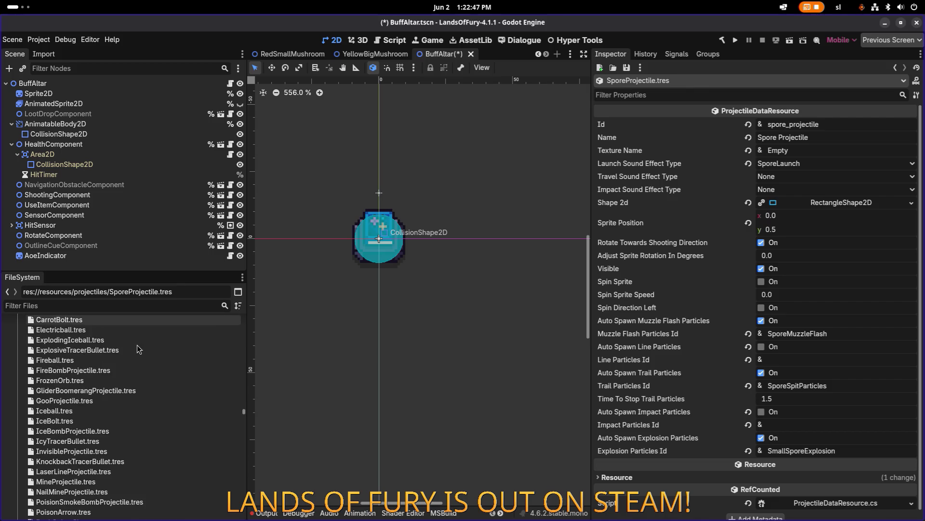
Browse other projectile files, selecting Fireball.tres and BigElectricball.tres.
click(124, 305)
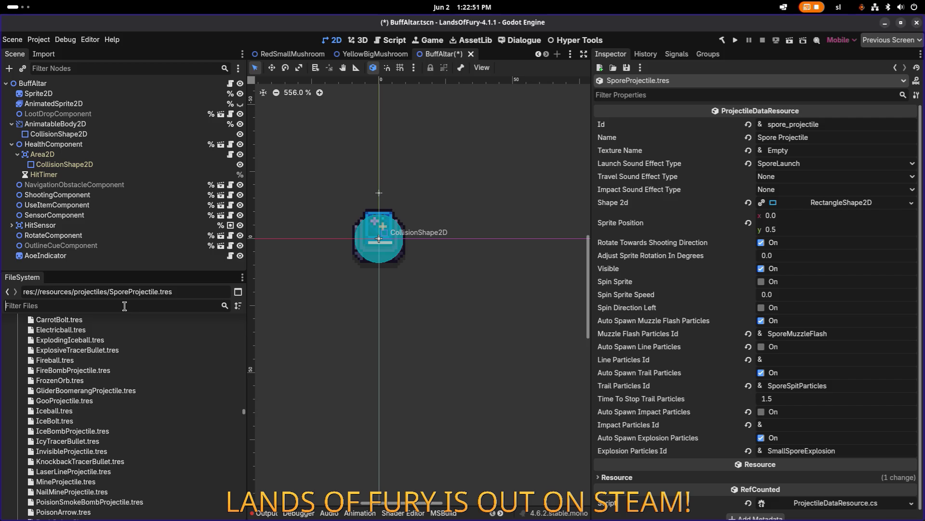
click(110, 361)
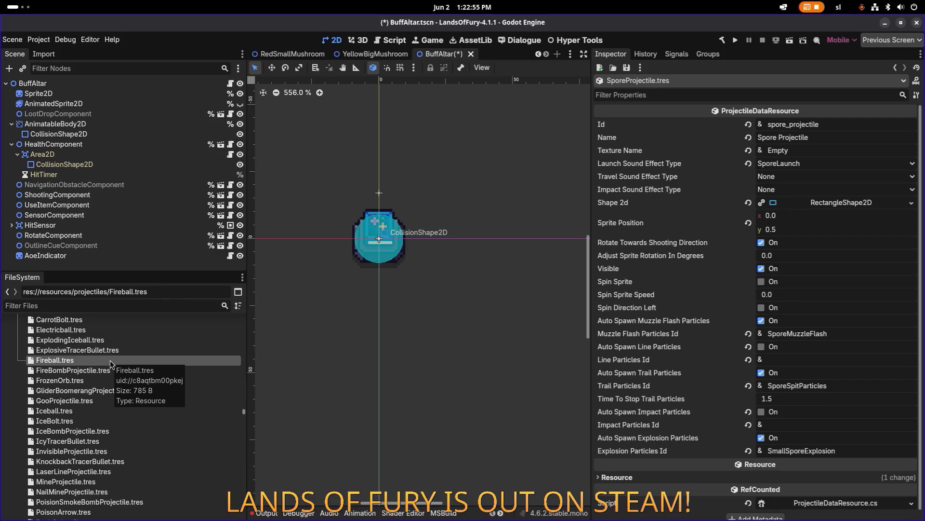
scroll(110, 360, down, 3)
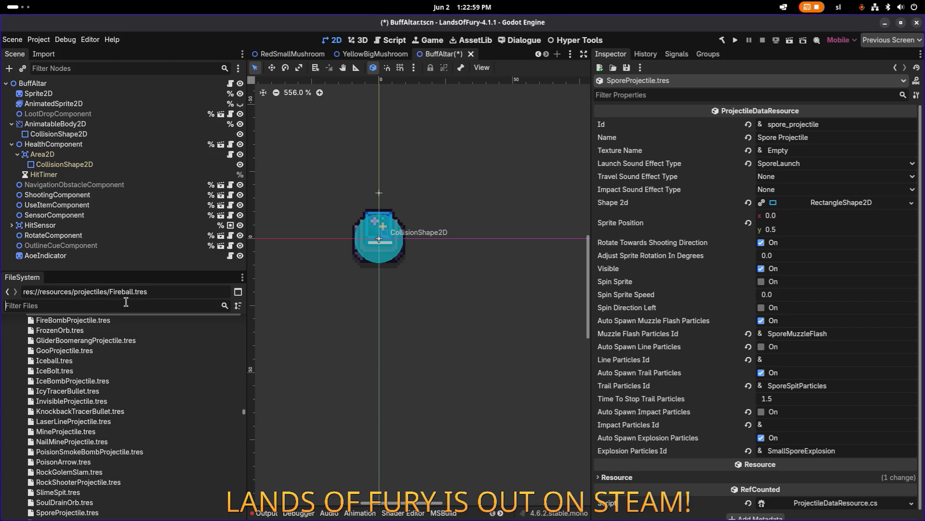
scroll(115, 349, up, 3)
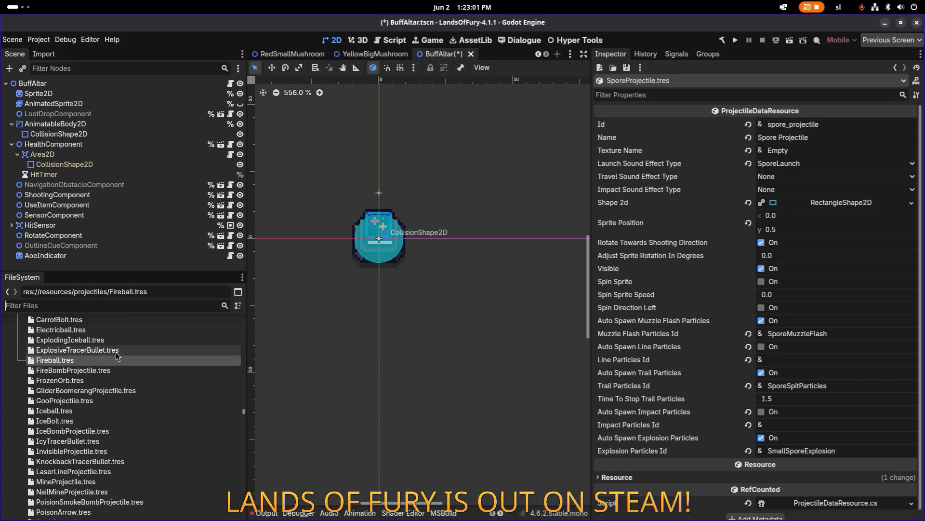
scroll(115, 355, up, 2)
scroll(115, 355, up, 5)
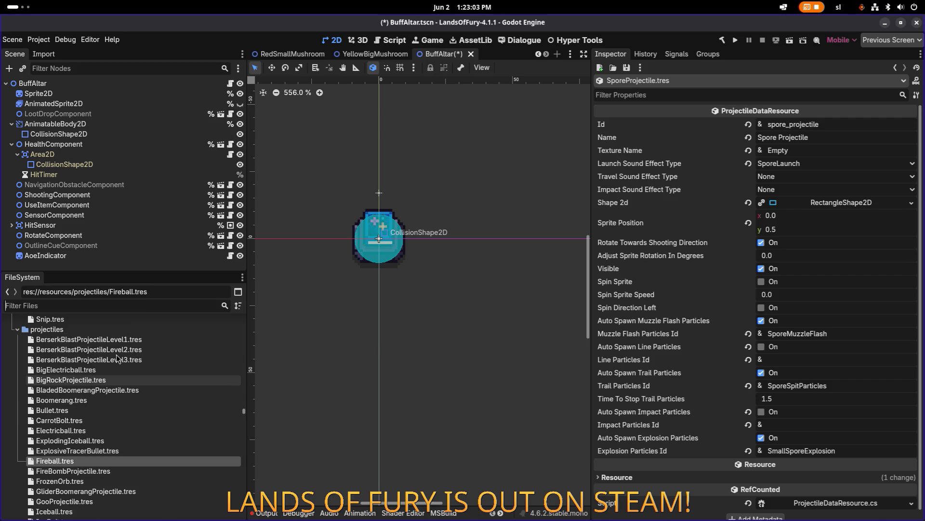
click(109, 368)
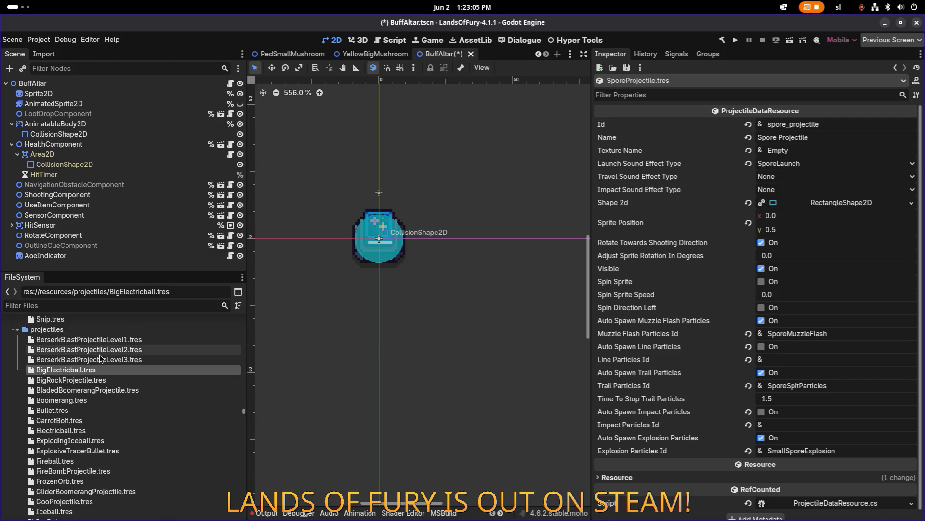
Find and select SporeProjectile.tres in the projectiles folder.
scroll(96, 366, down, 5)
scroll(91, 387, down, 2)
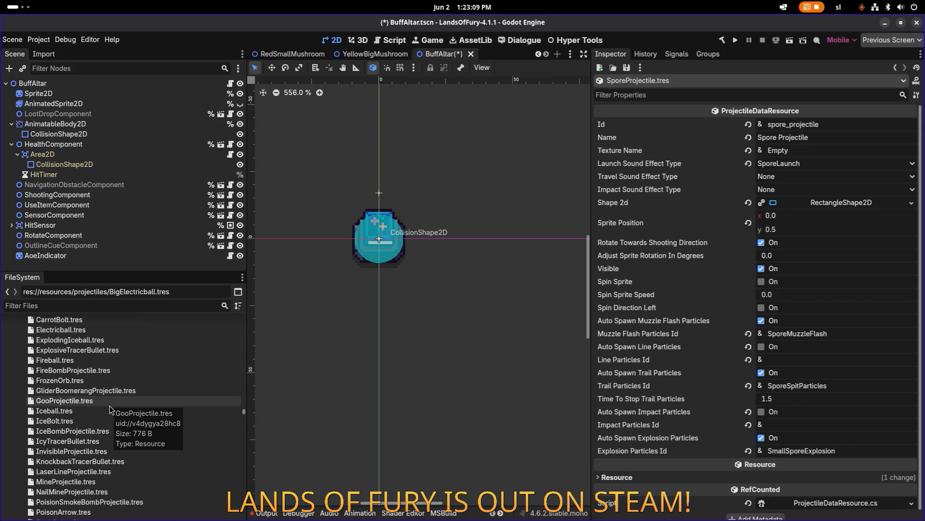
scroll(109, 406, down, 2)
scroll(113, 418, down, 2)
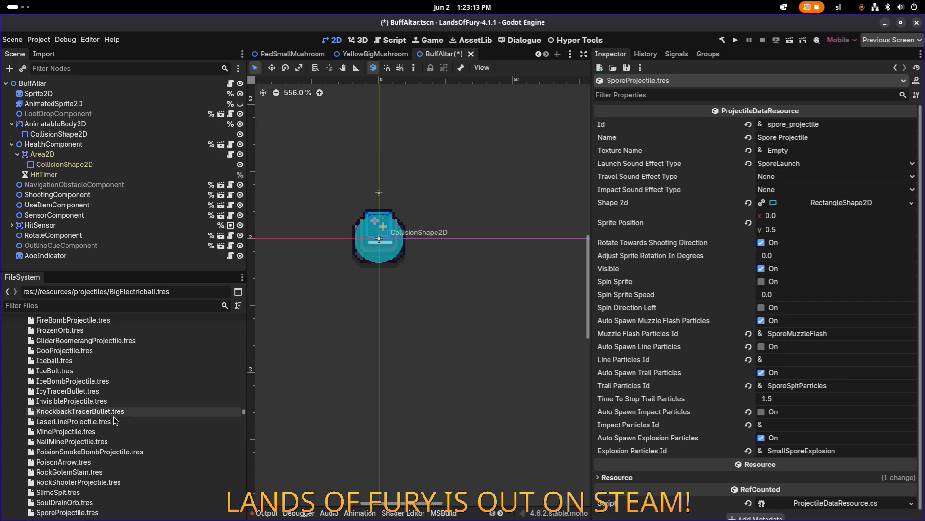
click(118, 441)
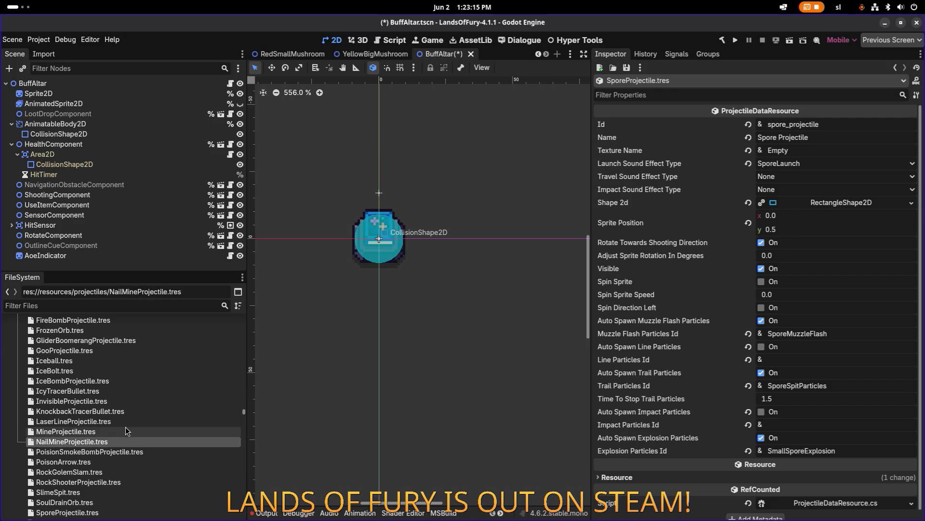
scroll(125, 430, down, 2)
scroll(125, 431, down, 3)
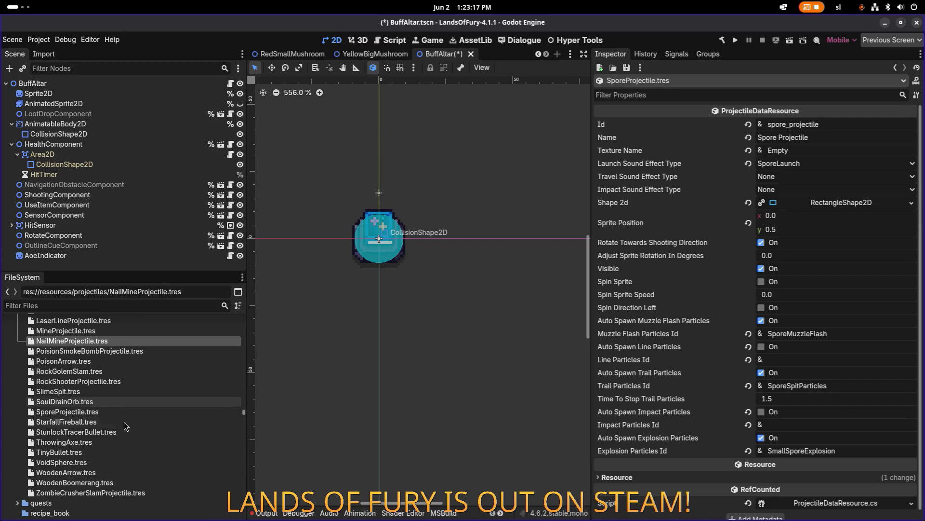
click(114, 409)
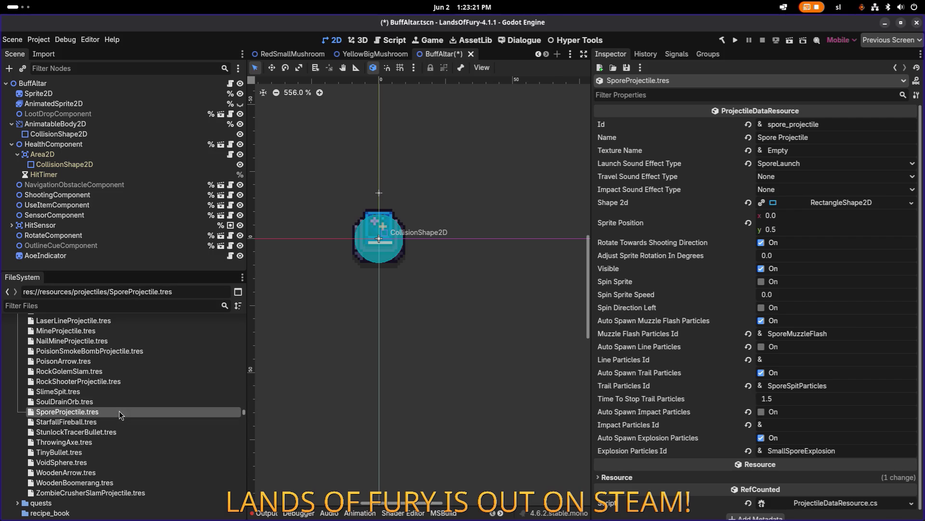
Duplicate it as SmallHealingSporesProjectile.tres and open the new resource.
key(ctrl+d)
key(Home)
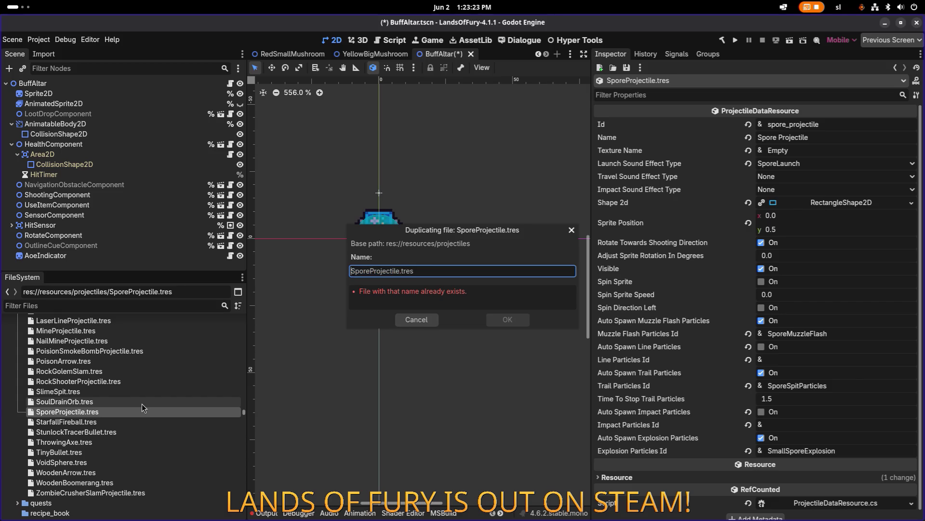
text(Healing)
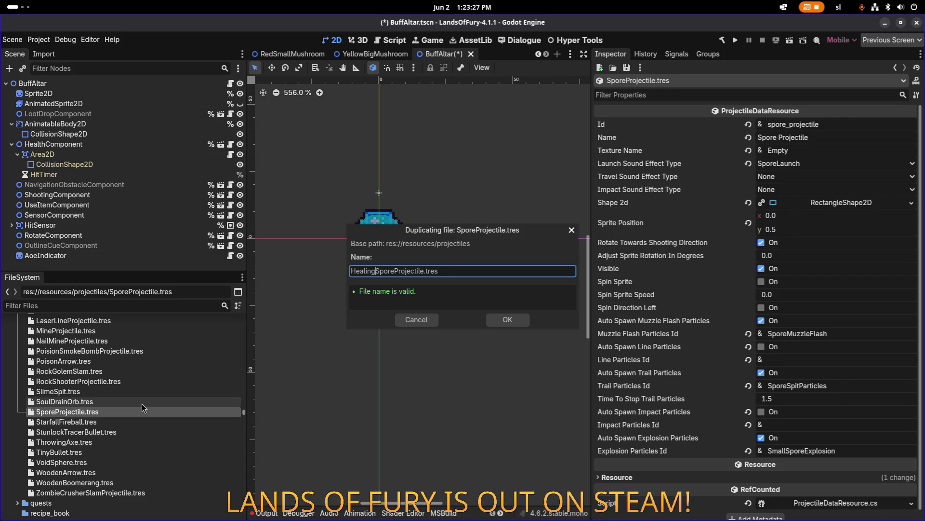
text(Small)
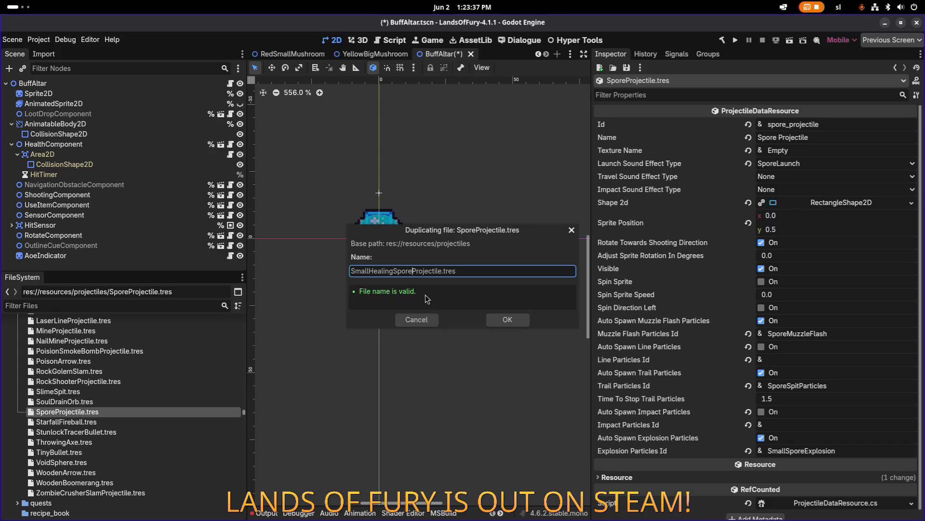
text(s)
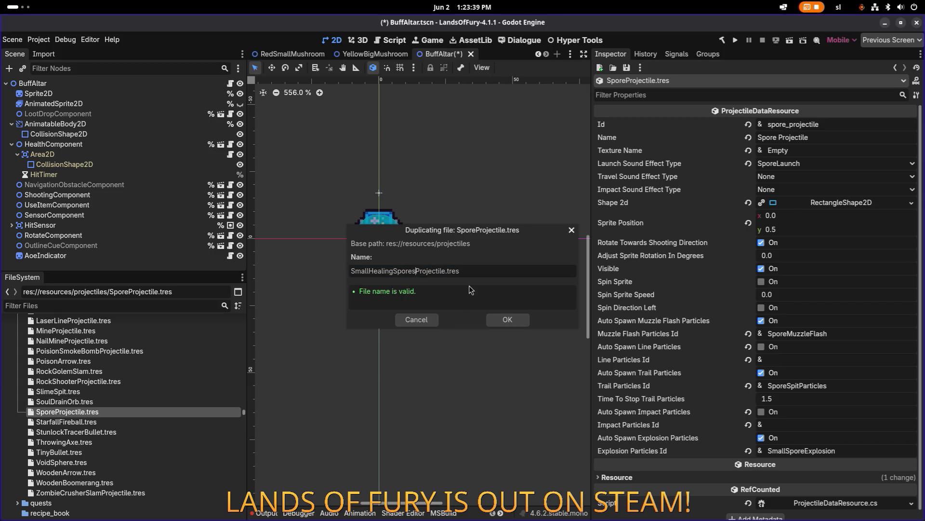
click(511, 320)
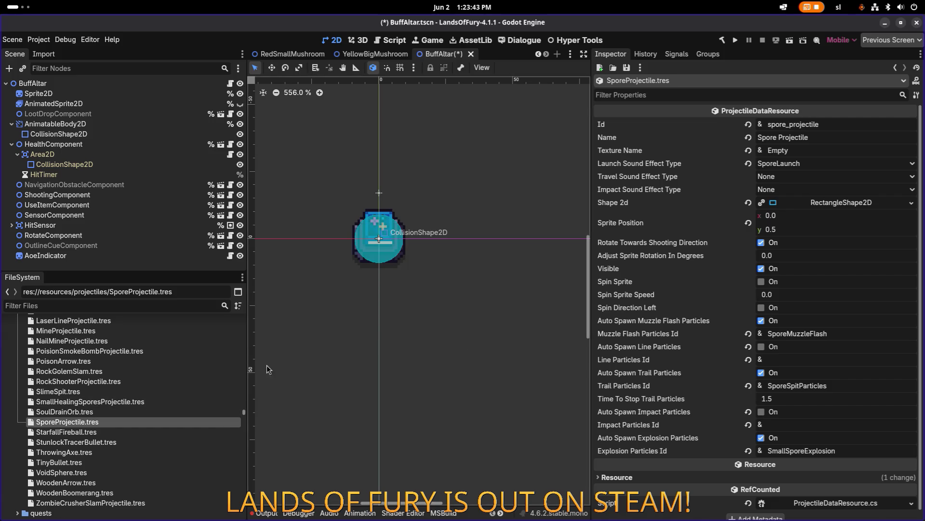
click(147, 401)
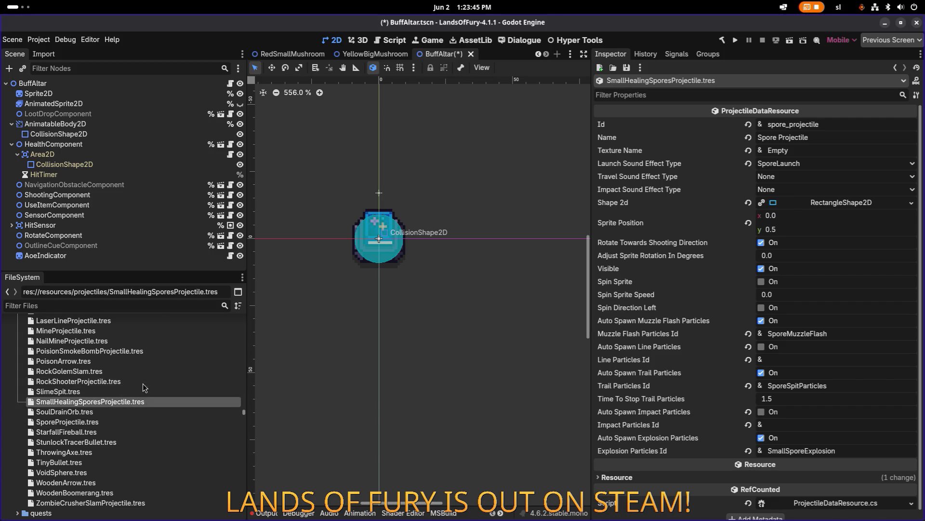
Filter by 'healingspo', open SmallHealingSporesShooter.tres, and expand its spawn-projectile effect.
click(129, 306)
text(healingspo)
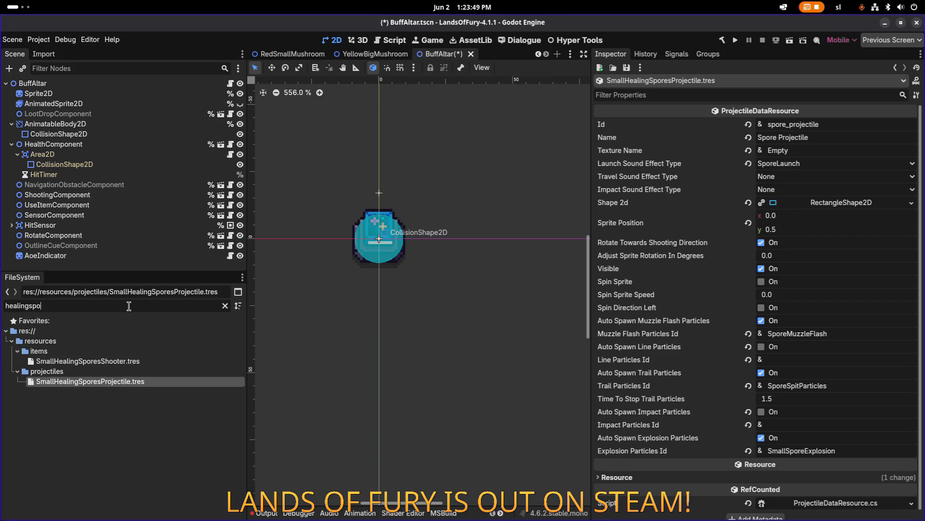
click(138, 362)
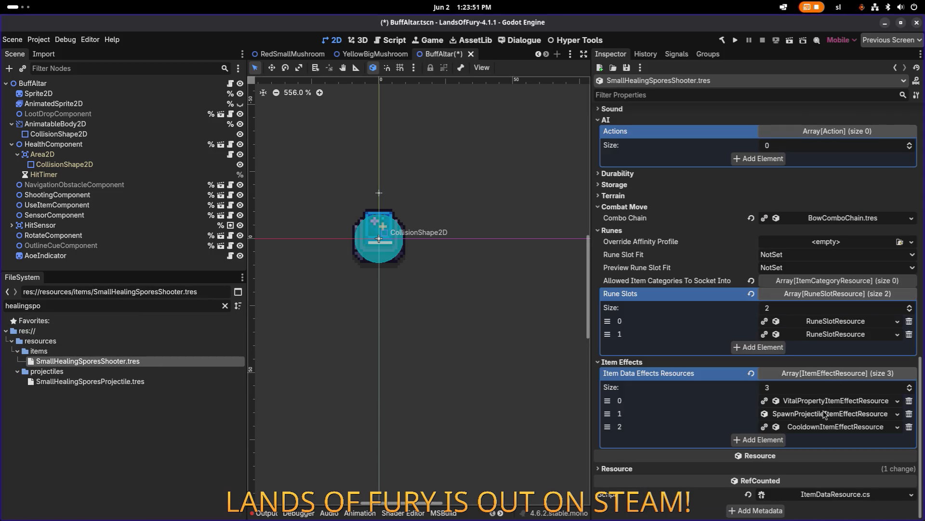
click(825, 413)
scroll(825, 414, down, 5)
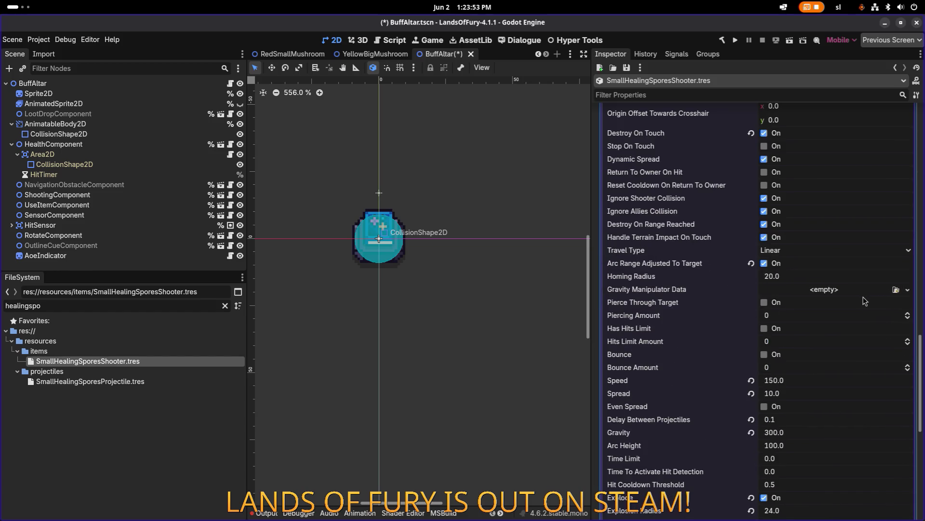
scroll(863, 296, down, 5)
Quick-load SmallHealingSporesProjectile.tres as the Projectile Data and save the scene.
click(908, 343)
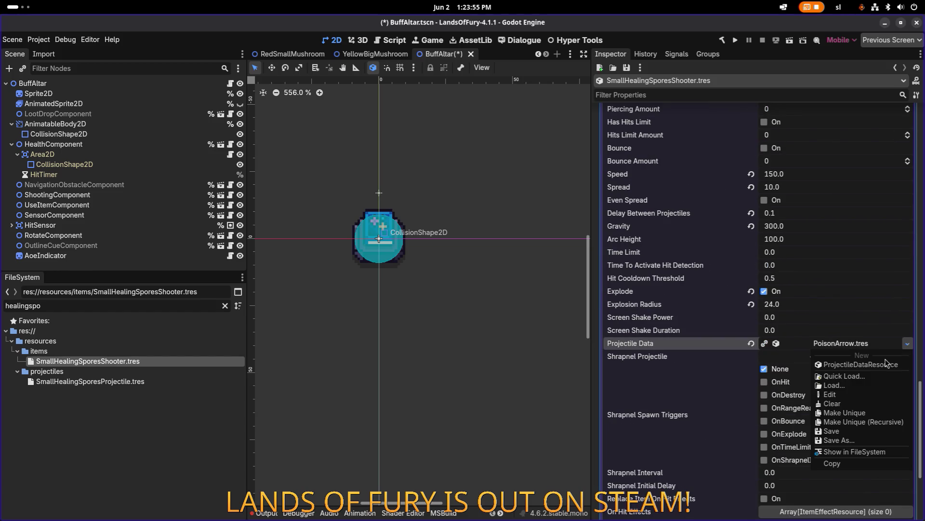
click(870, 377)
text(smallhea)
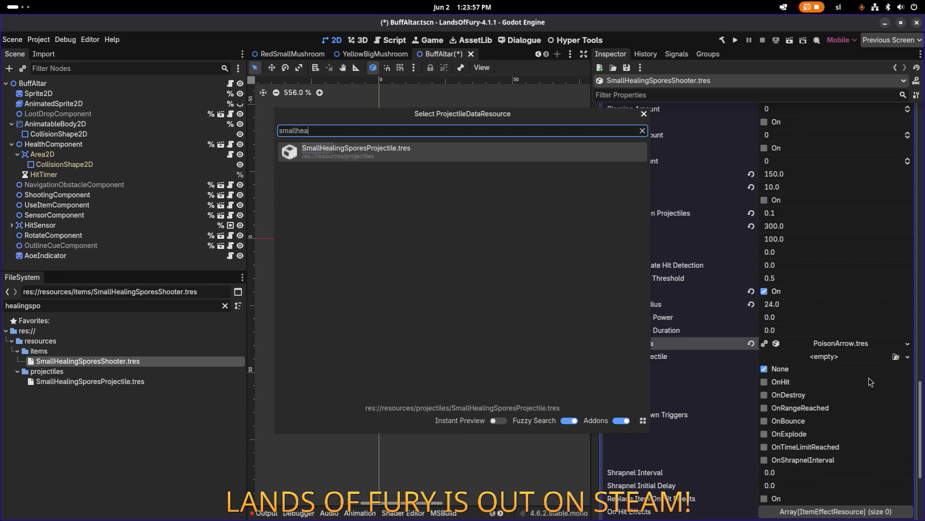
key(Return)
key(ctrl+s)
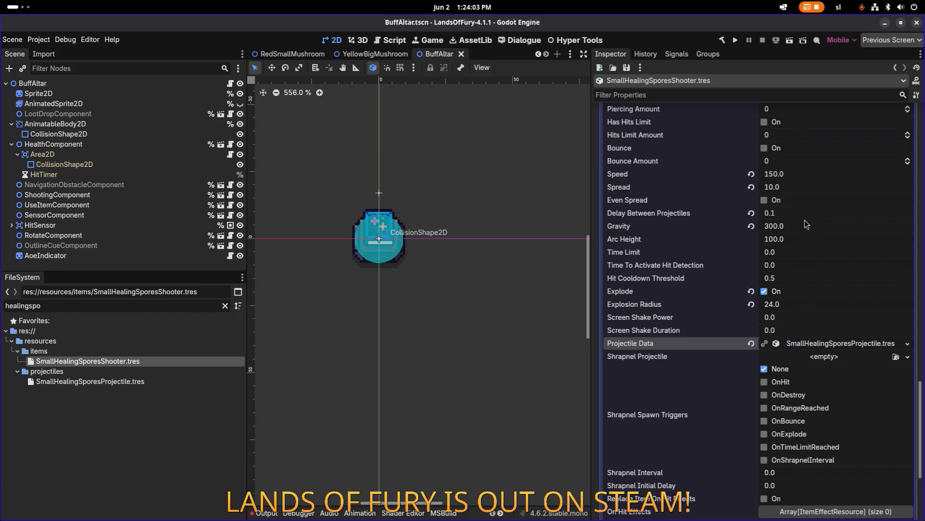
Under General Item Effect Info, set the effect's Range to 1 and save.
scroll(807, 224, up, 2)
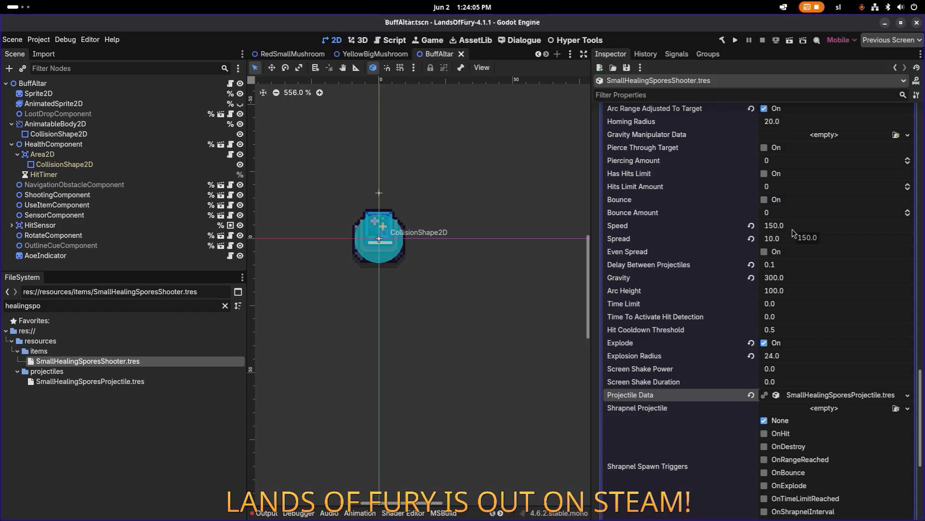
scroll(793, 233, down, 5)
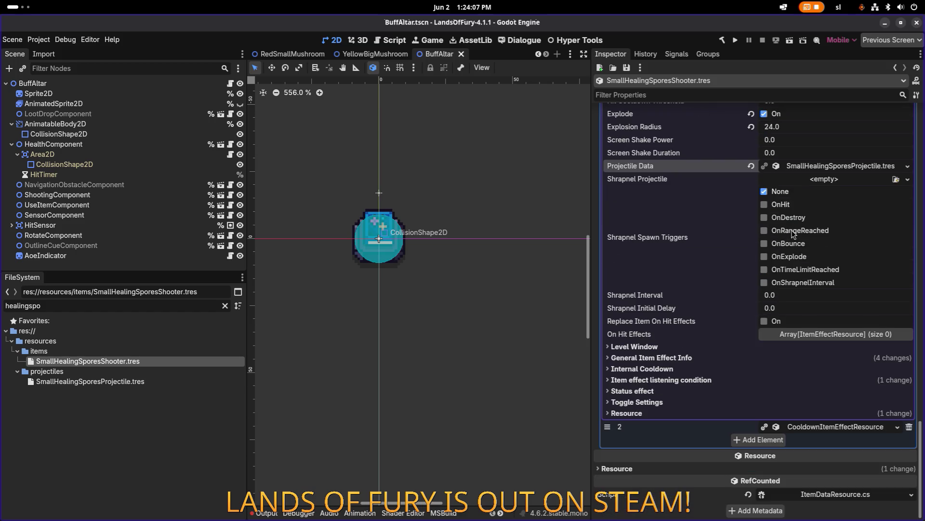
click(666, 359)
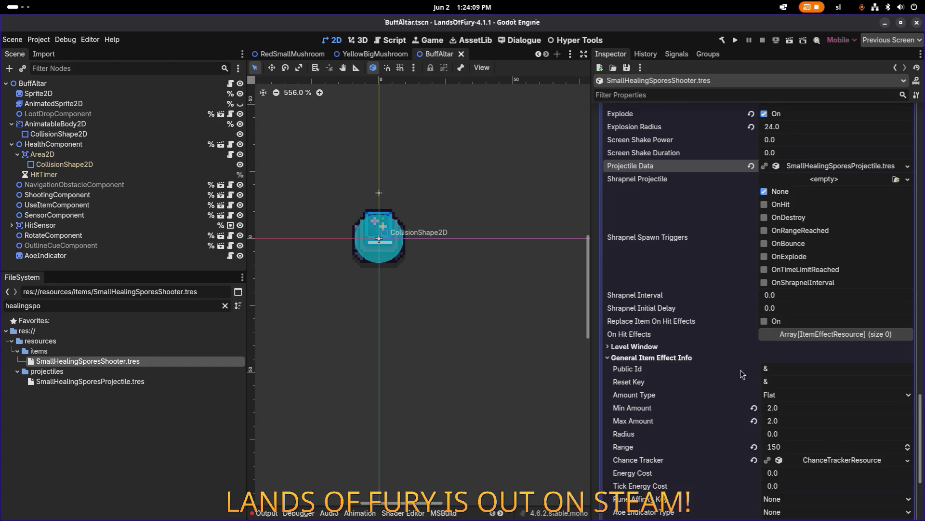
scroll(783, 398, down, 1)
click(797, 396)
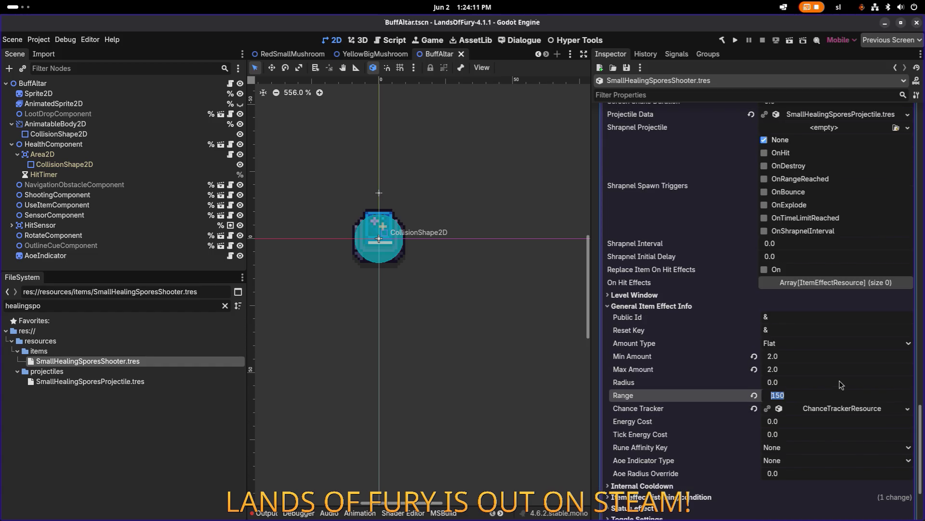
text(1)
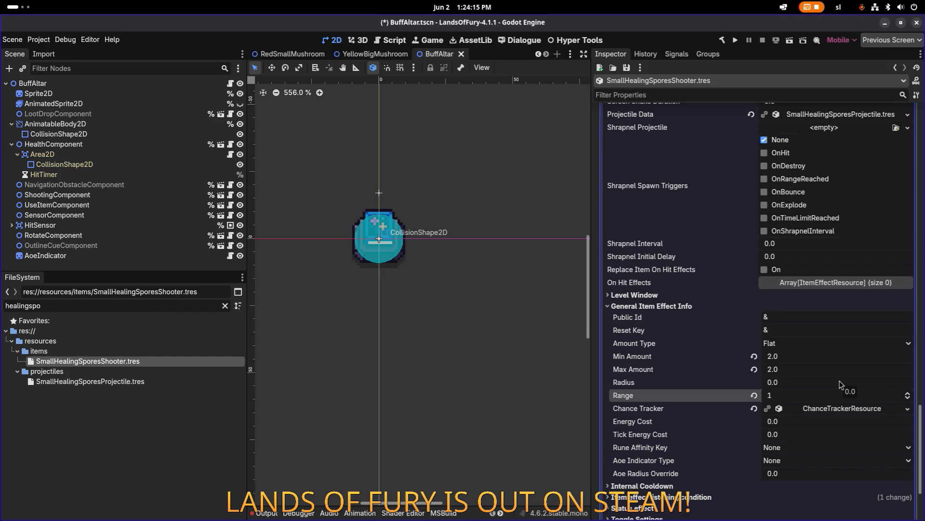
key(ctrl+s)
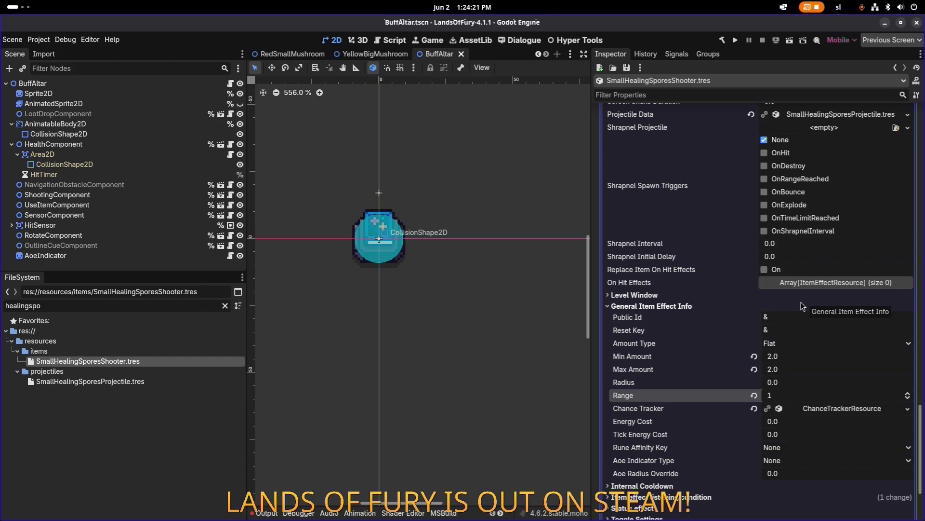
Review the Item effect listening condition, collapse the spawn-projectile effect, and save again.
scroll(802, 305, down, 3)
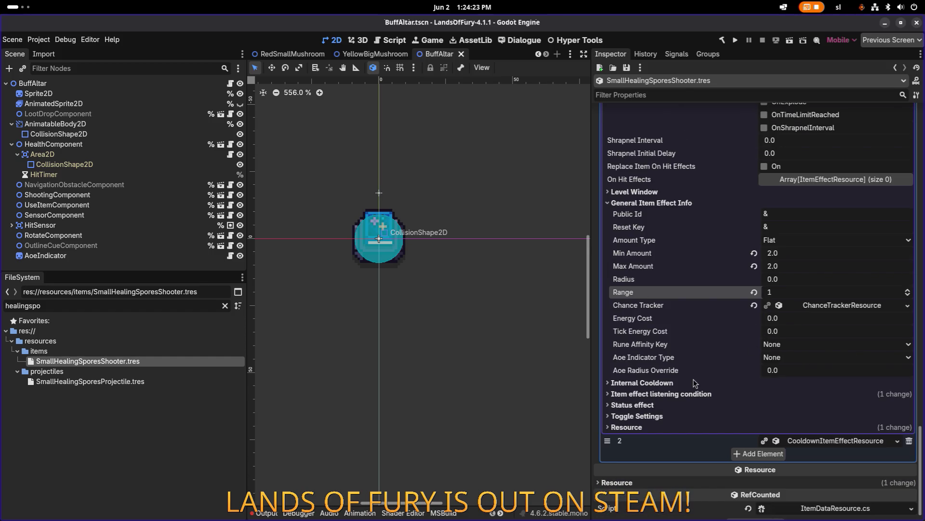
click(691, 393)
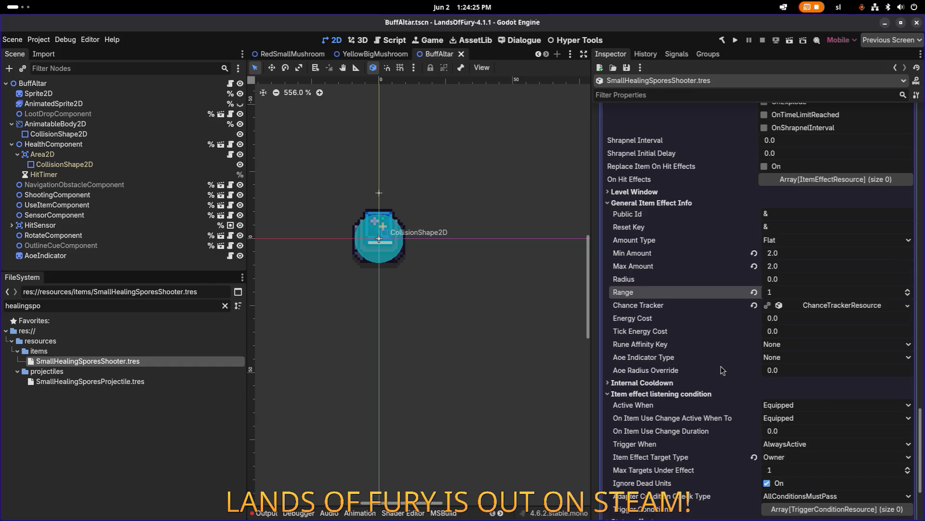
scroll(721, 367, down, 3)
scroll(730, 362, down, 1)
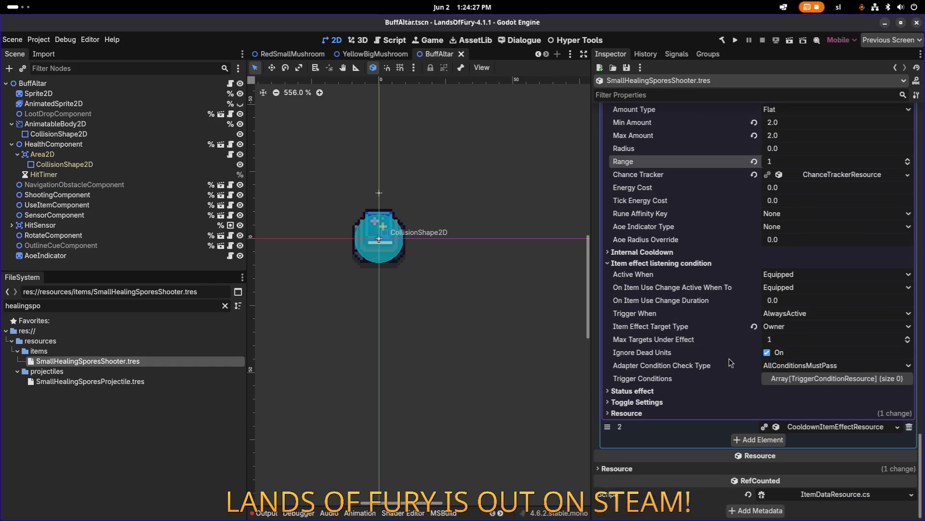
scroll(686, 387, up, 10)
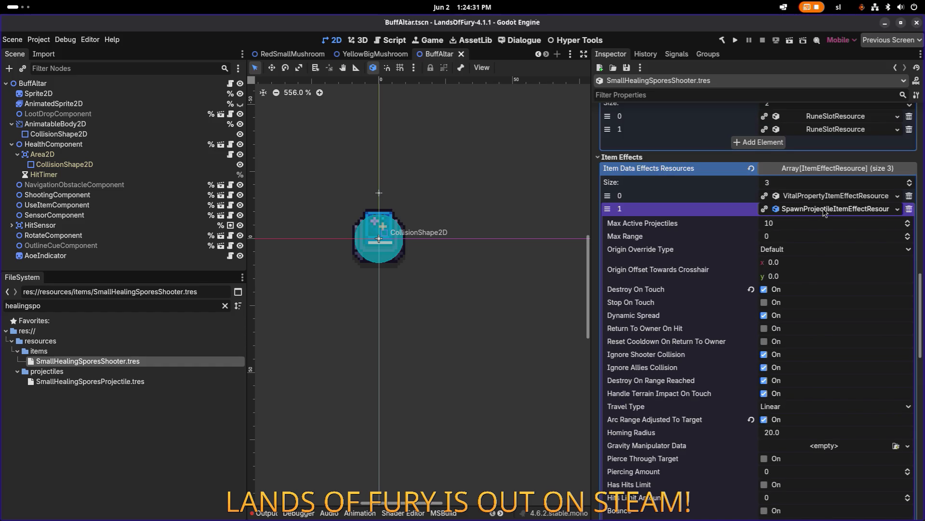
click(825, 209)
key(ctrl+s)
key(alt+Tab)
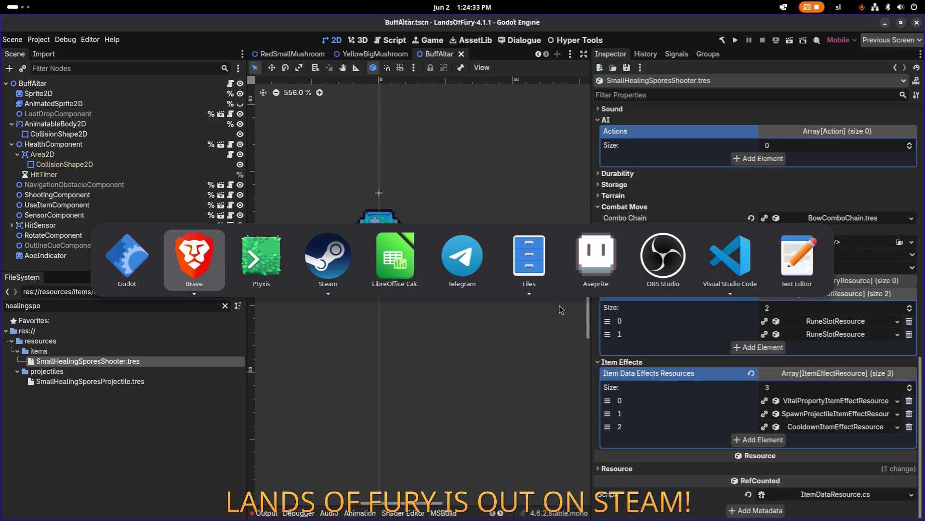
Compare the AddItem id on line 596 with the item's Id small_healing_spores_shooter in Godot.
key(alt+shift+Tab)
key(alt+shift+Tab)
key(alt+shift+Tab)
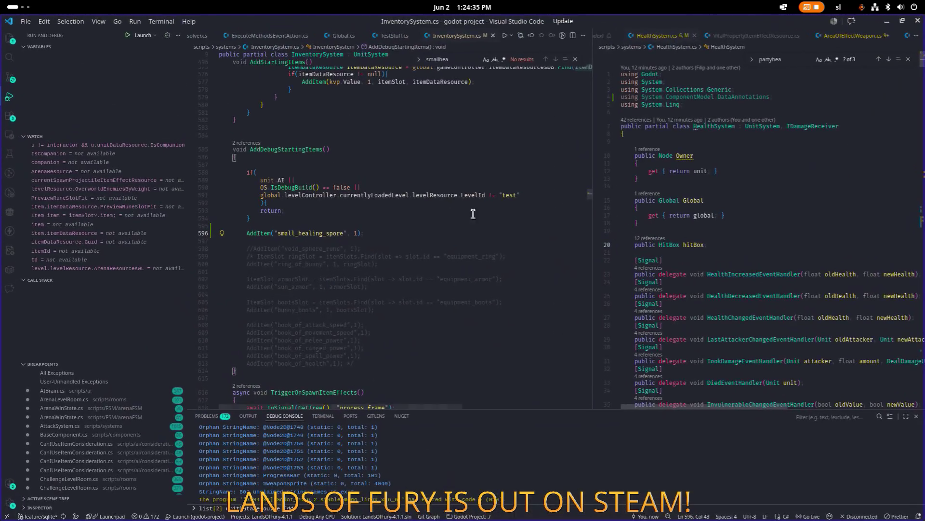
click(429, 238)
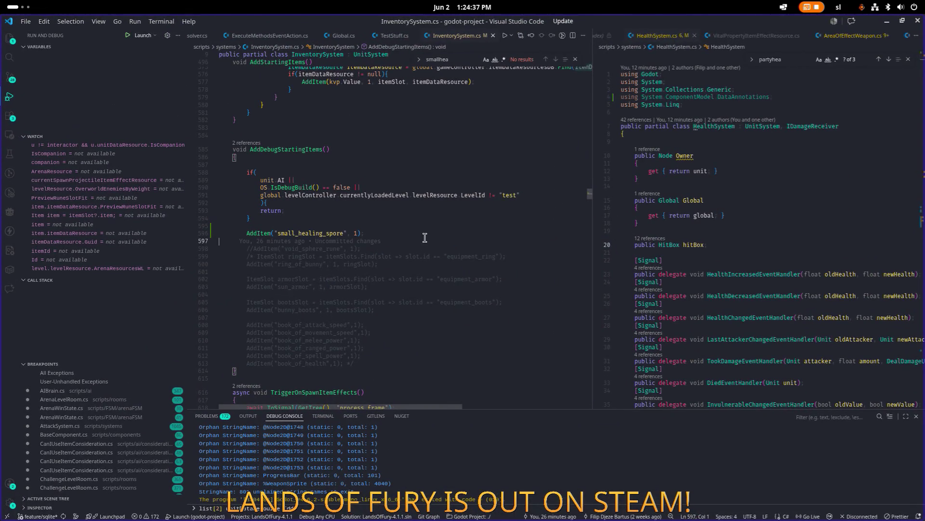
click(359, 234)
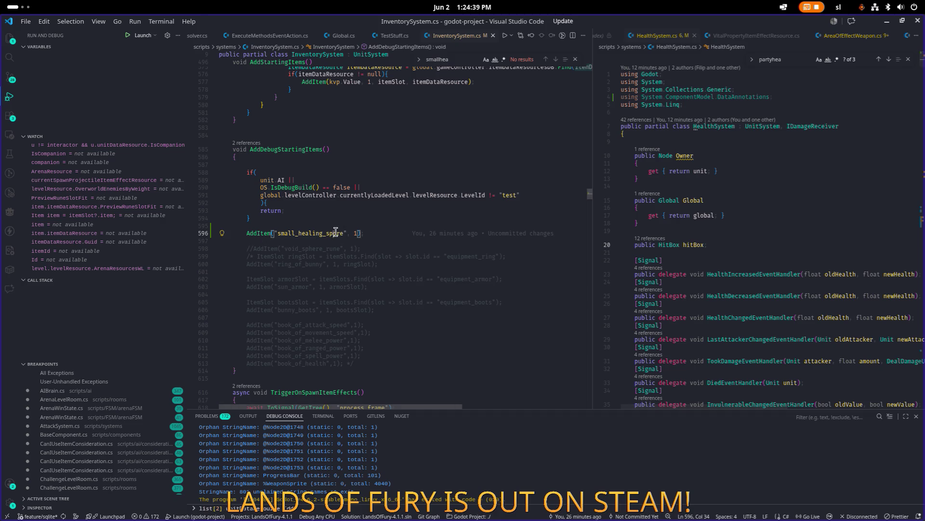
key(alt+Tab)
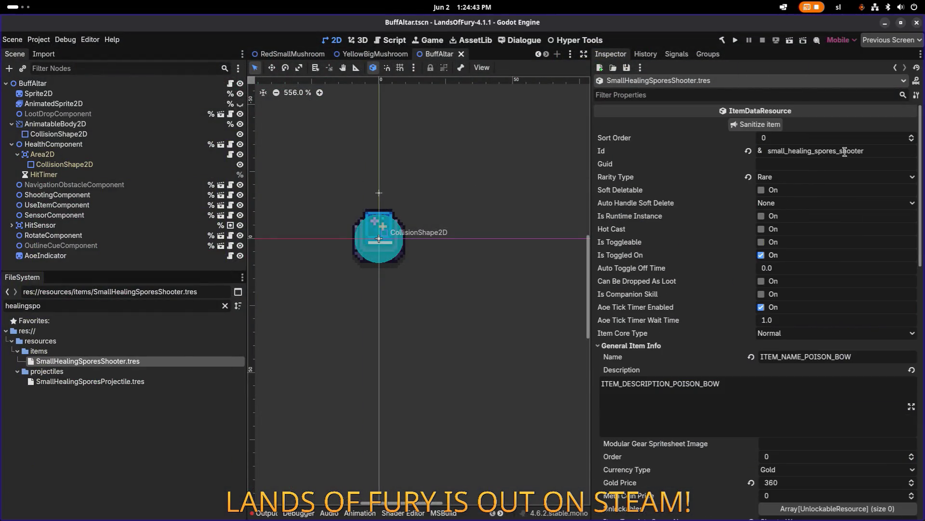
click(840, 152)
double_click(852, 151)
key(alt+Tab)
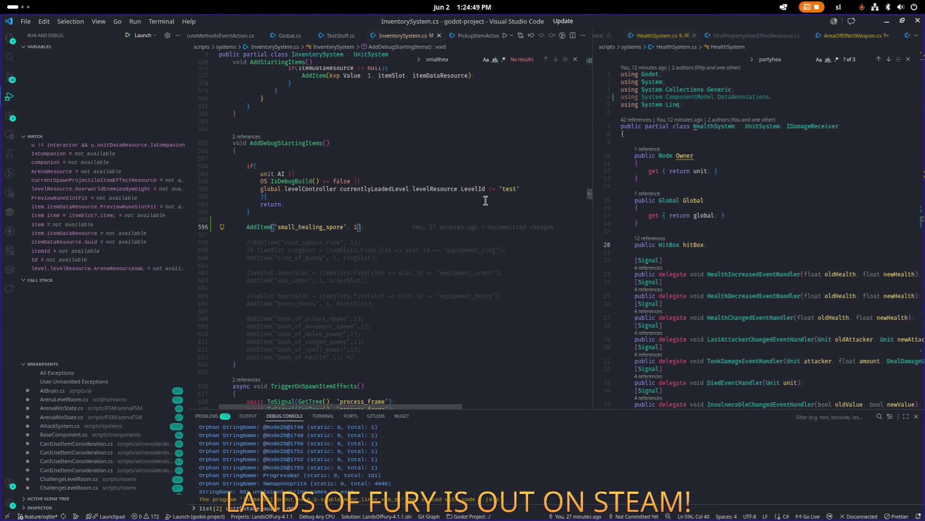
Change the AddItem id to small_healing_spores_shooter, then build and run the game from Godot.
key(Left)
text(s_shooter)
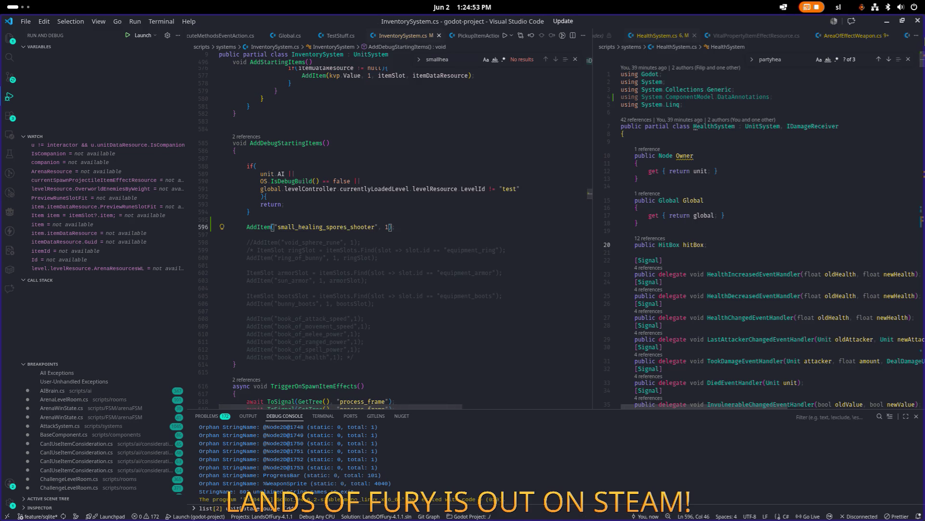
key(alt+Tab)
click(737, 42)
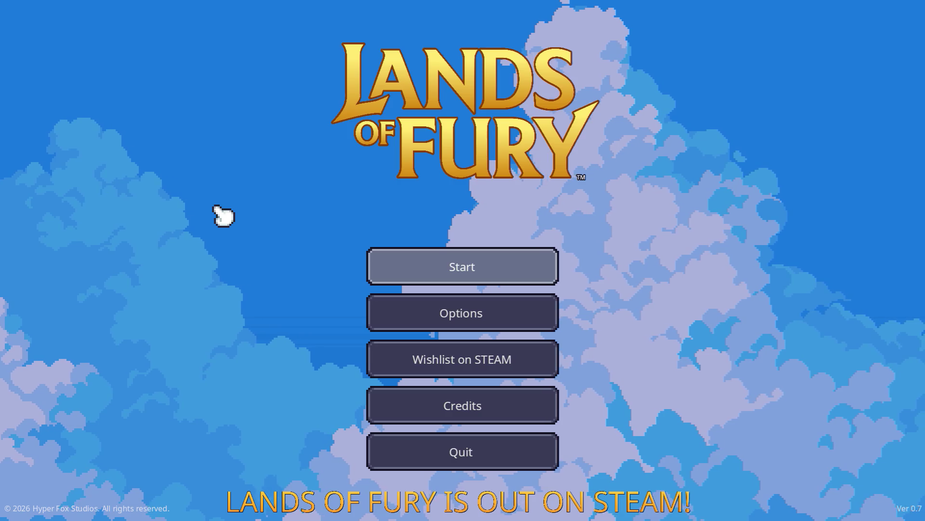
Open the save profiles from Start, then go Back to the main menu.
click(451, 269)
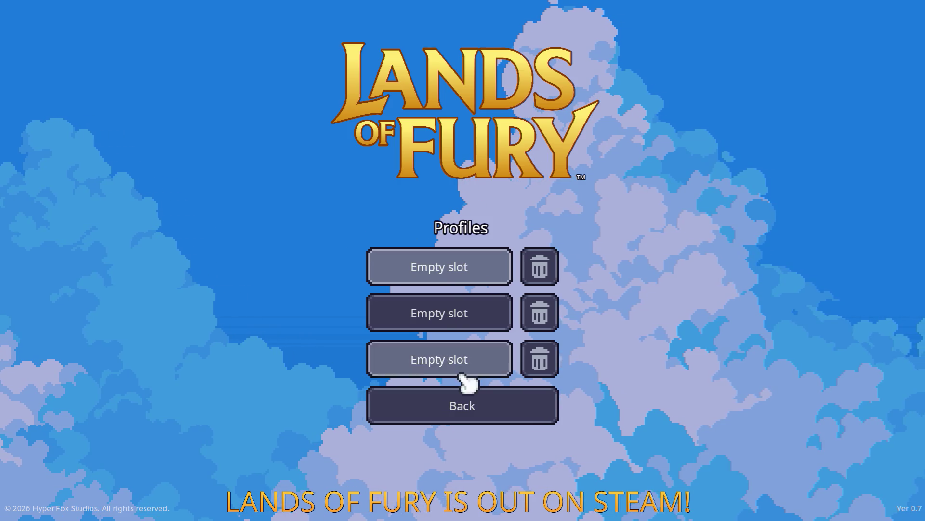
click(467, 407)
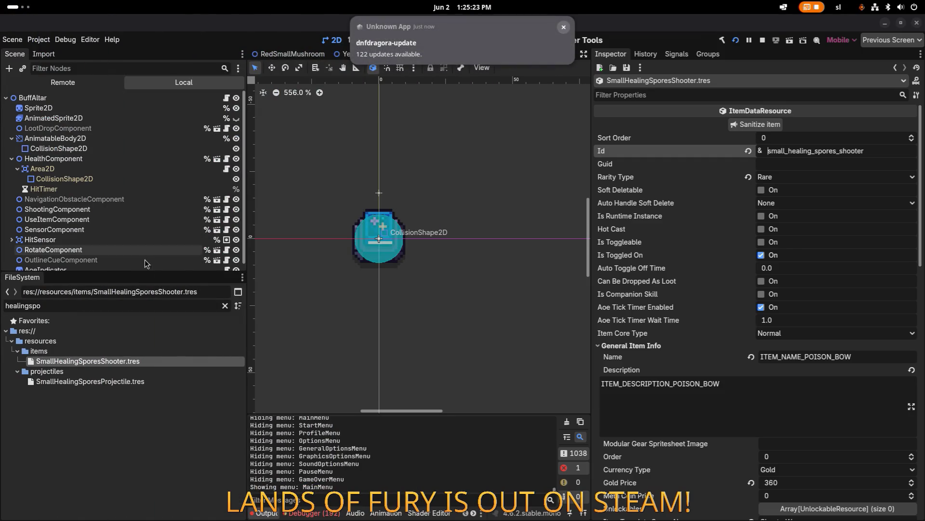
Review the Debugger errors showing SmallHealingSporesShooter.tres failed to load, including one error's stack trace.
click(315, 512)
scroll(403, 458, down, 10)
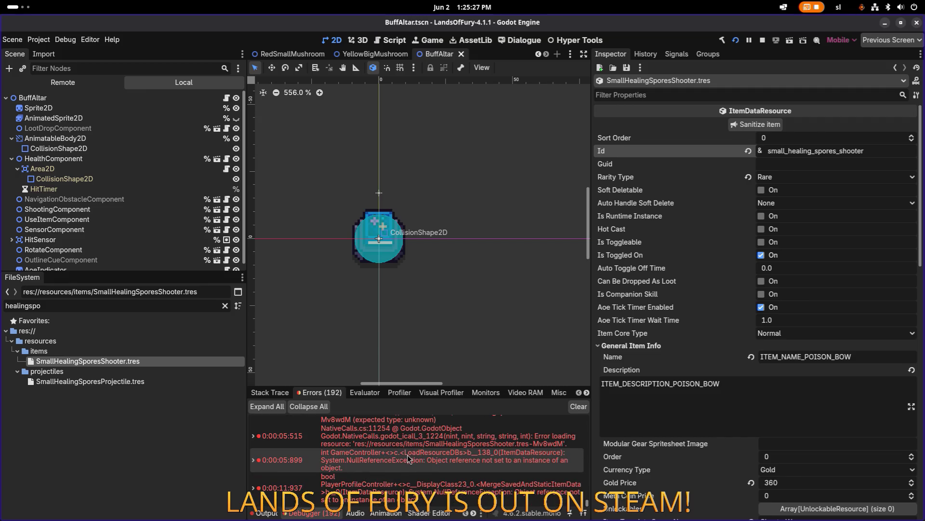
scroll(414, 490, up, 3)
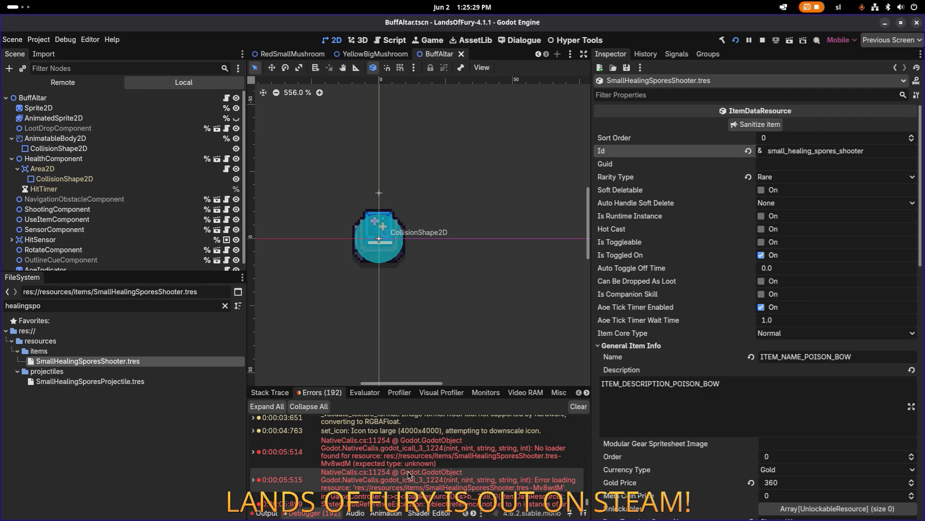
mouse_move(415, 460)
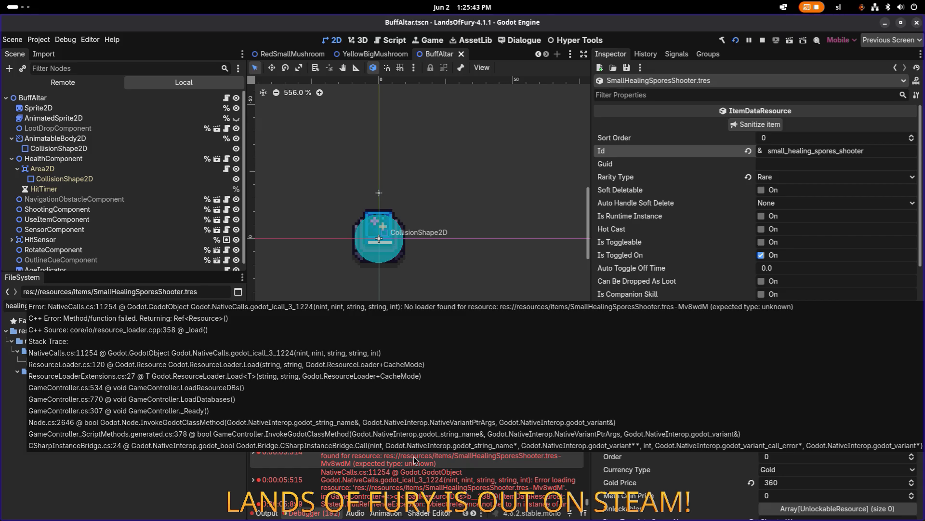
Stop the running game and expand the shooter's spawn-projectile effect (element 1).
click(762, 40)
scroll(813, 300, down, 10)
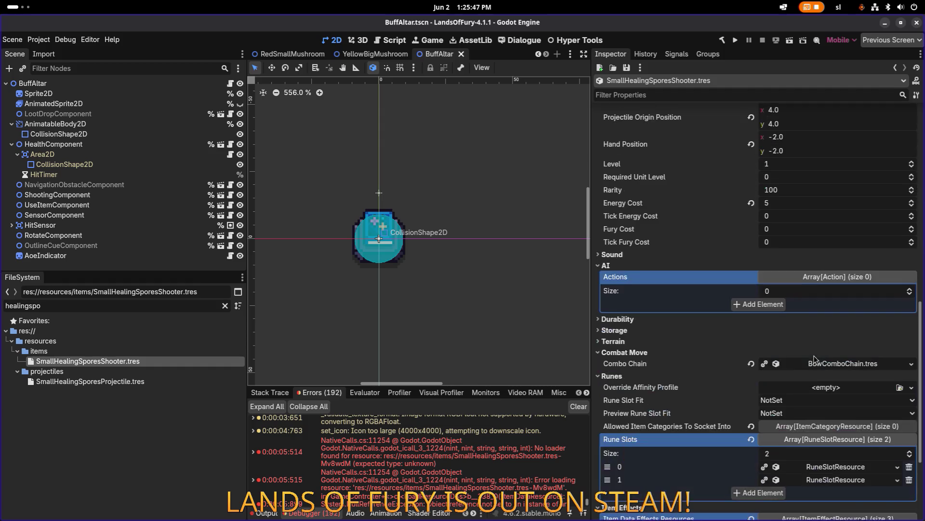
scroll(823, 415, down, 3)
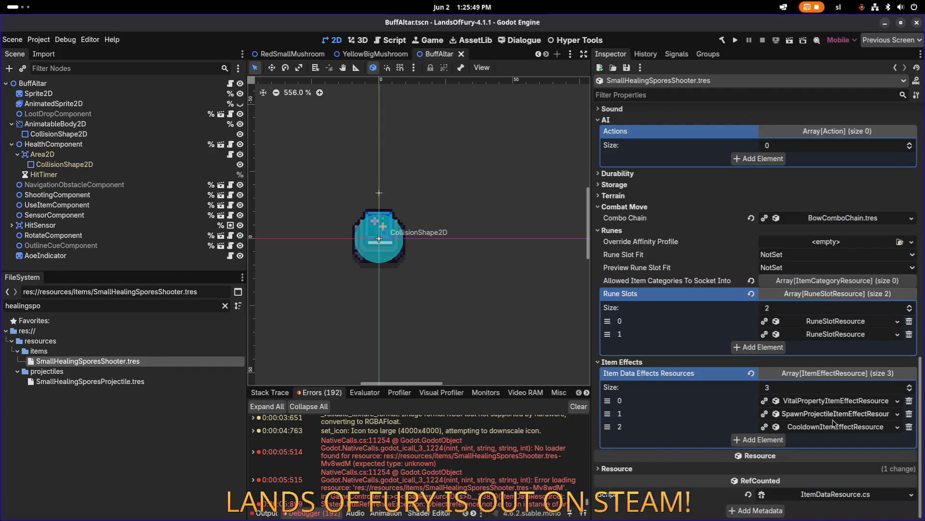
click(834, 414)
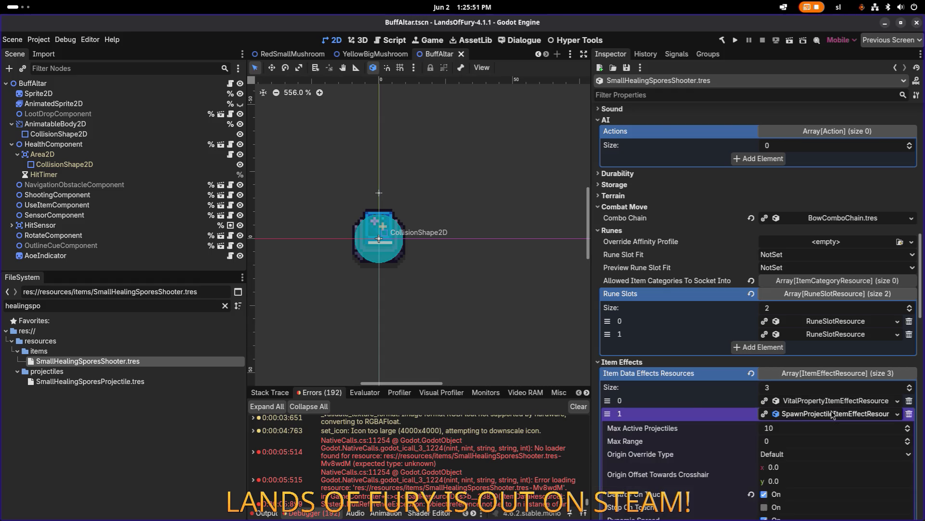
scroll(834, 415, down, 5)
scroll(832, 410, down, 5)
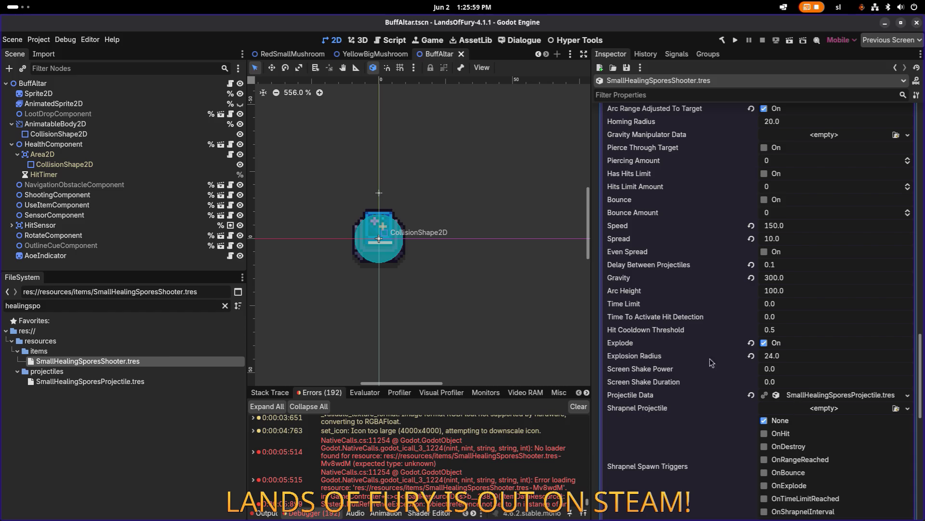
key(alt+Tab)
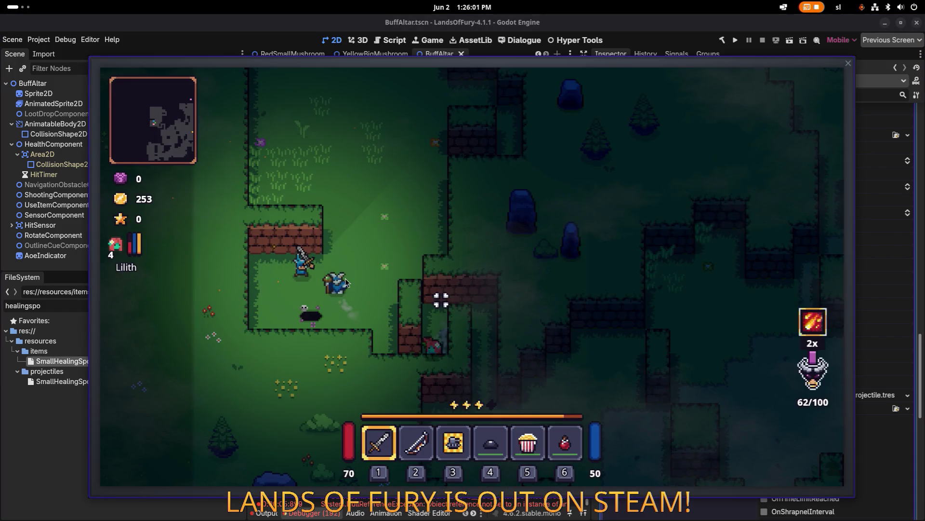
Close the game, then search Steam for 'lands of' and open the Lands of Fury store page.
click(848, 63)
key(alt+Tab)
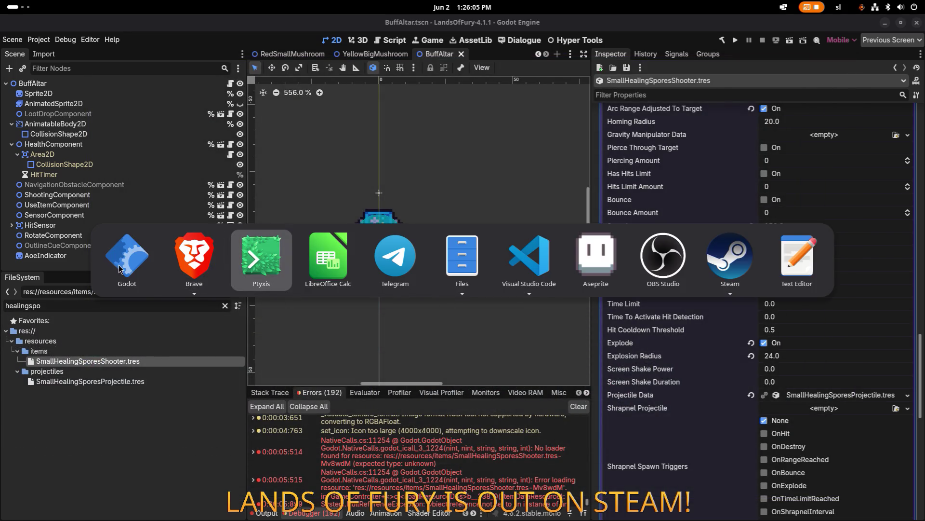
click(726, 259)
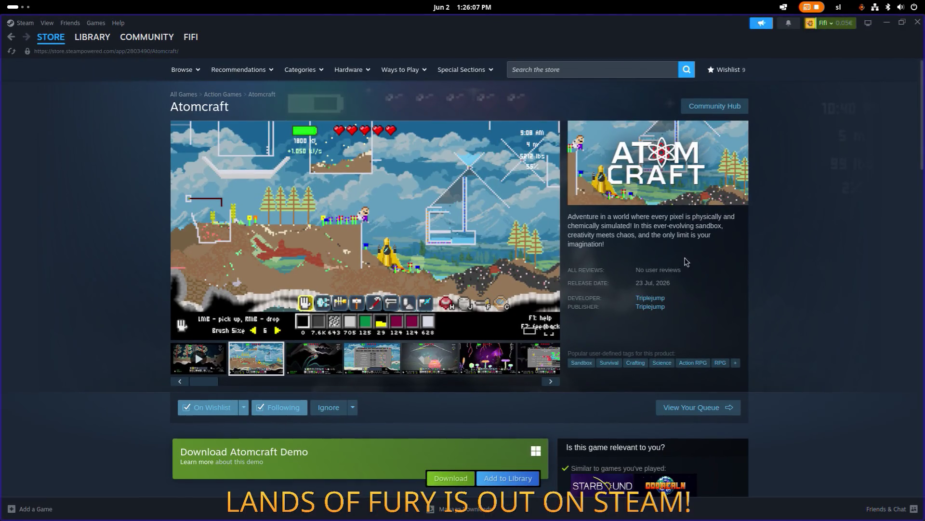
click(607, 70)
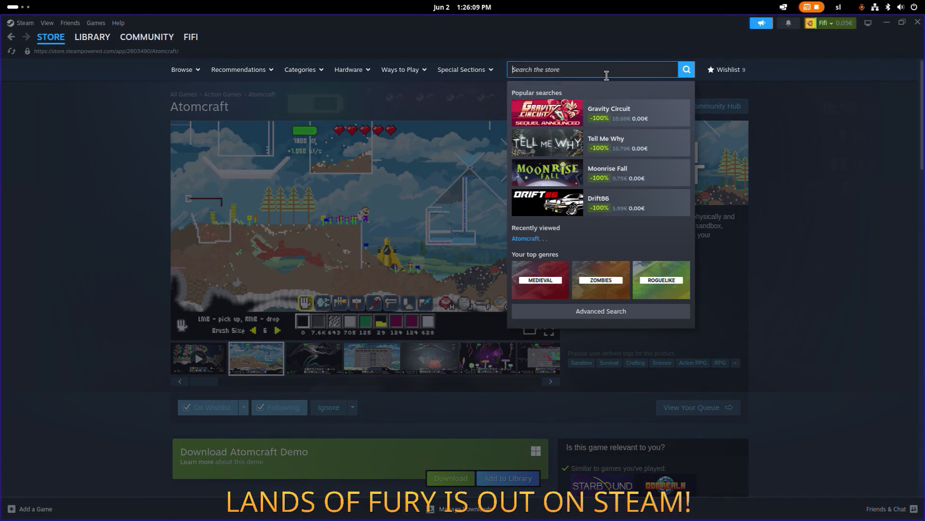
text(lands of)
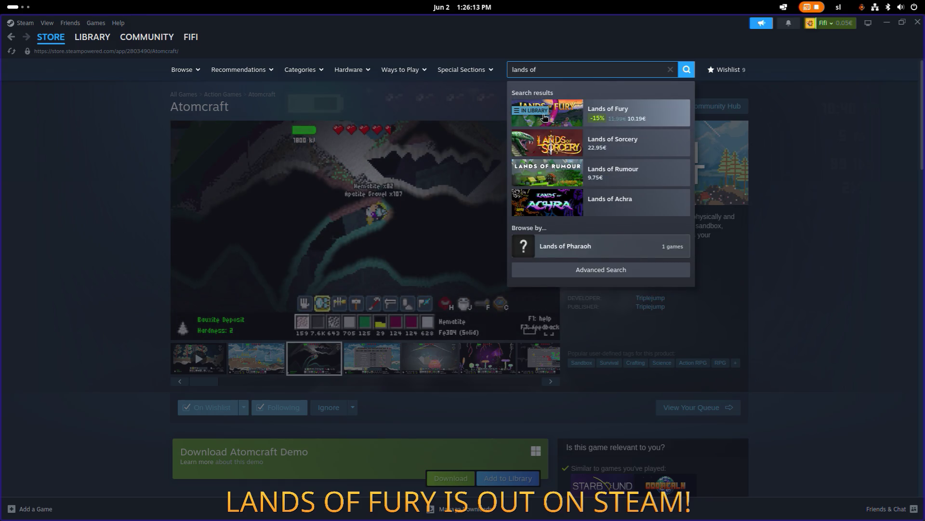
click(557, 118)
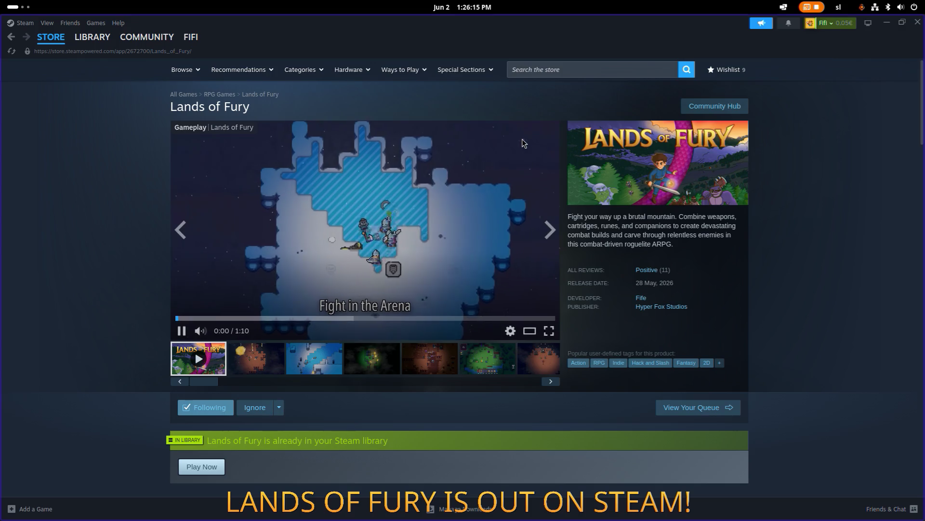
Open the full list of Lands of Fury customer reviews.
click(650, 269)
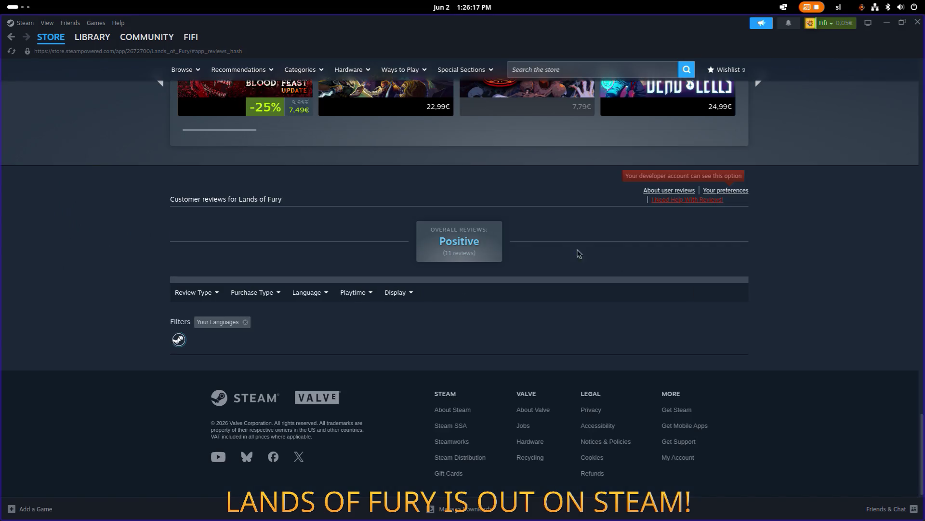
scroll(254, 215, down, 3)
scroll(257, 218, down, 15)
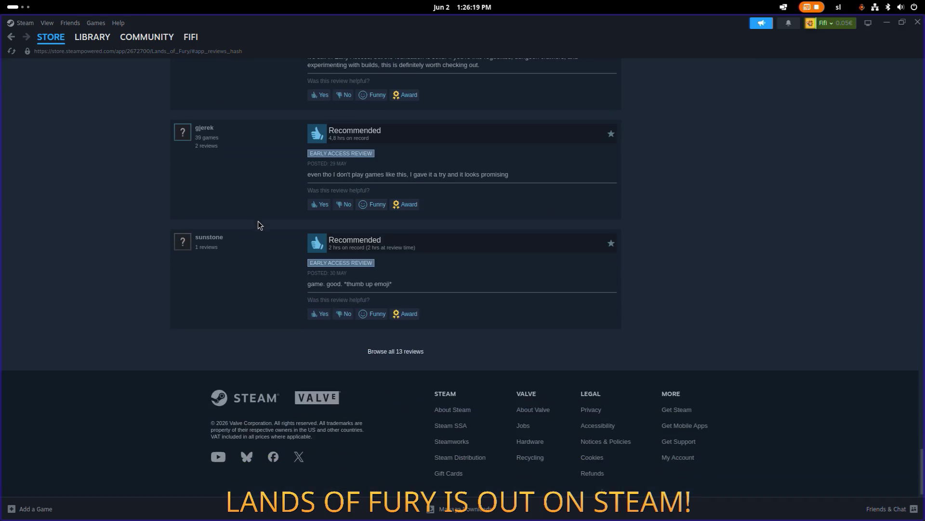
click(411, 352)
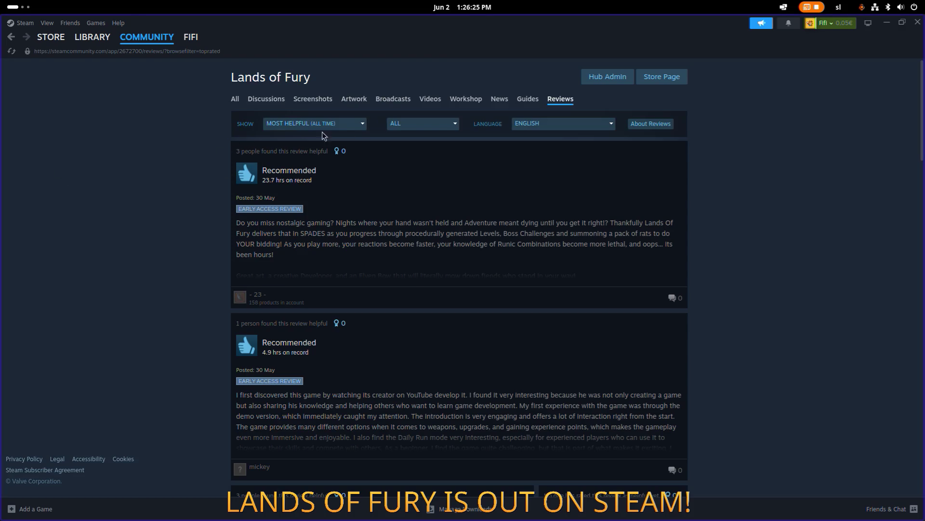
Show reviews in all languages sorted by most recent, skim them, then hide Steam.
click(531, 124)
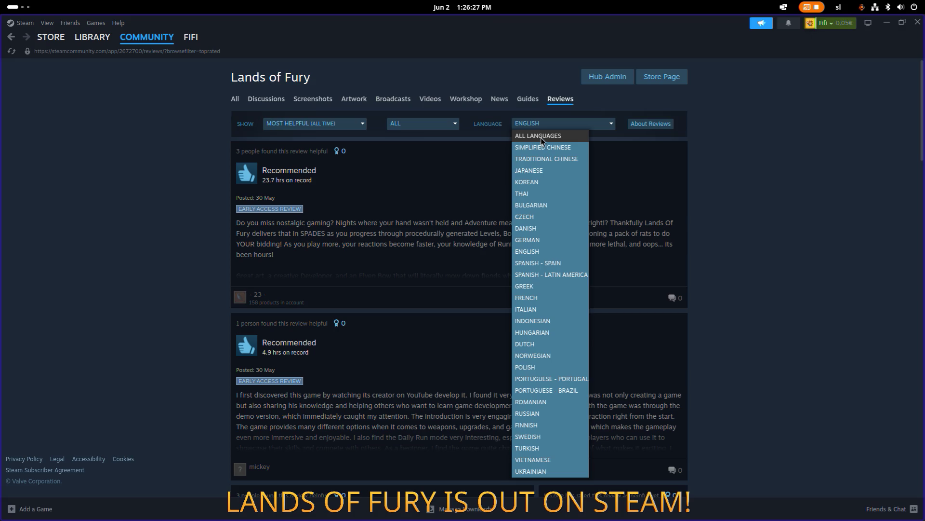
click(542, 136)
click(320, 127)
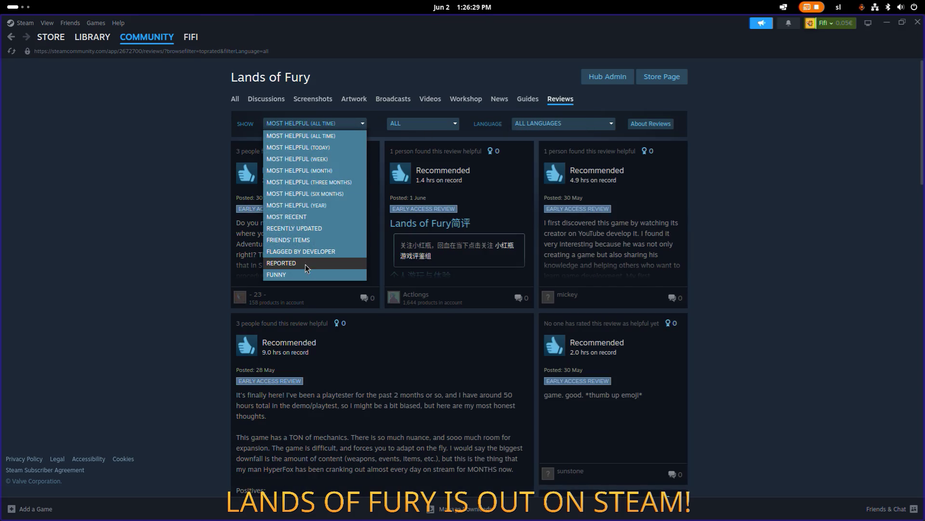
click(315, 219)
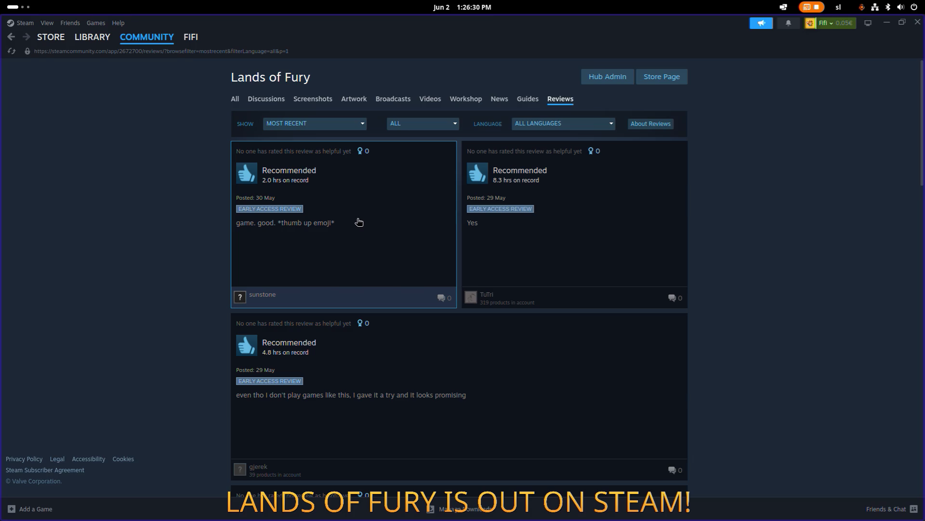
scroll(362, 214, down, 10)
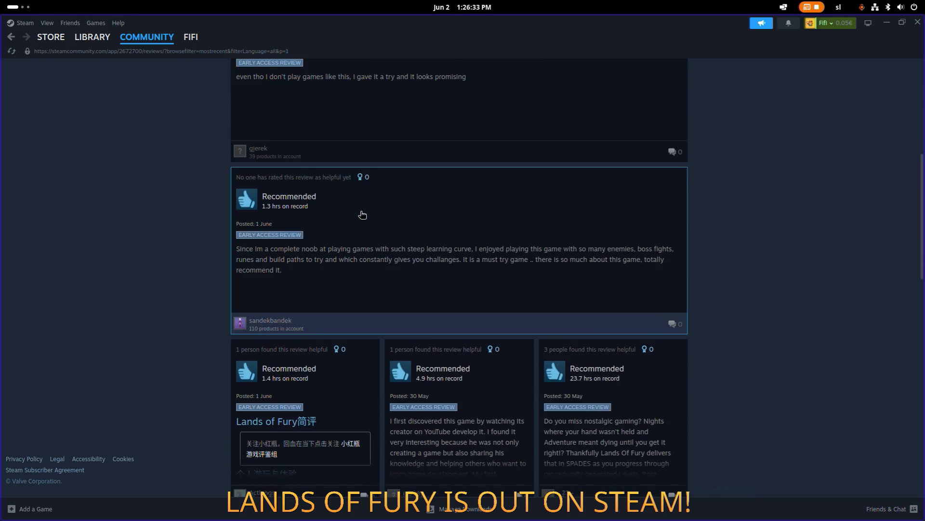
scroll(363, 214, down, 10)
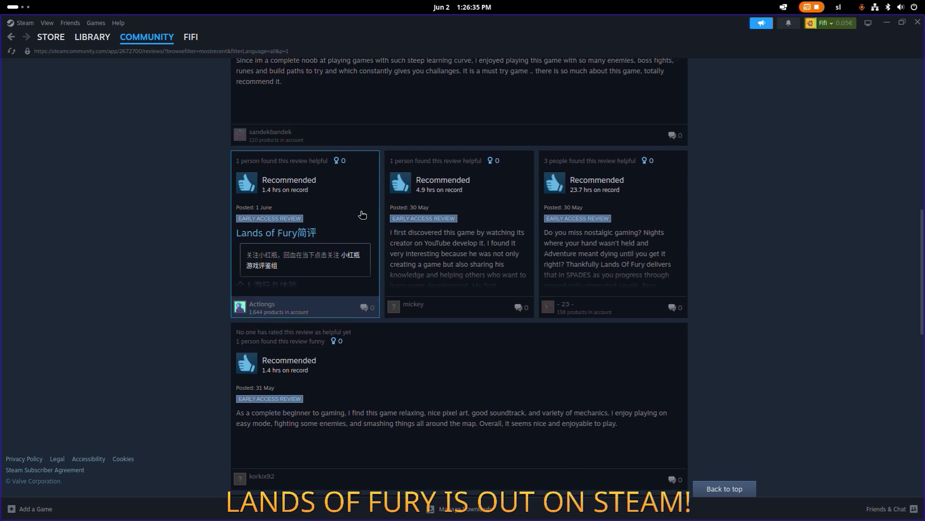
scroll(362, 214, down, 5)
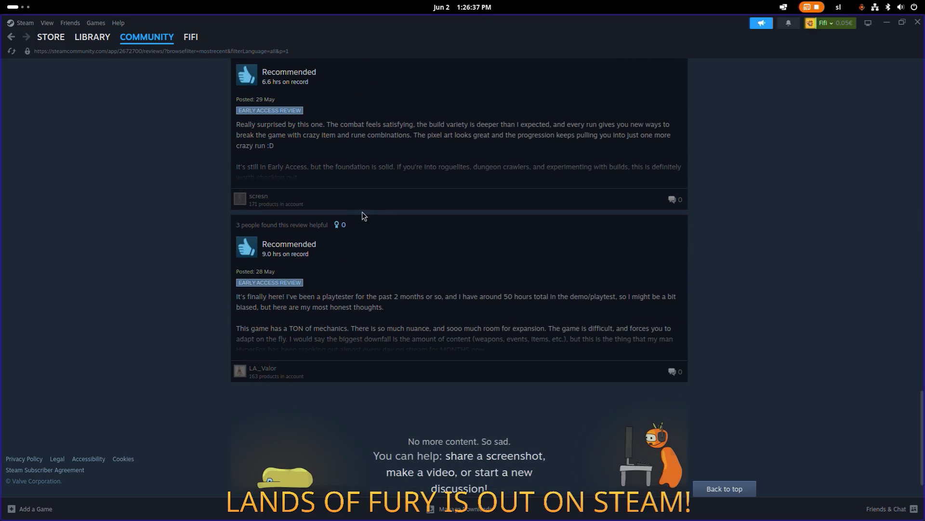
key(Home)
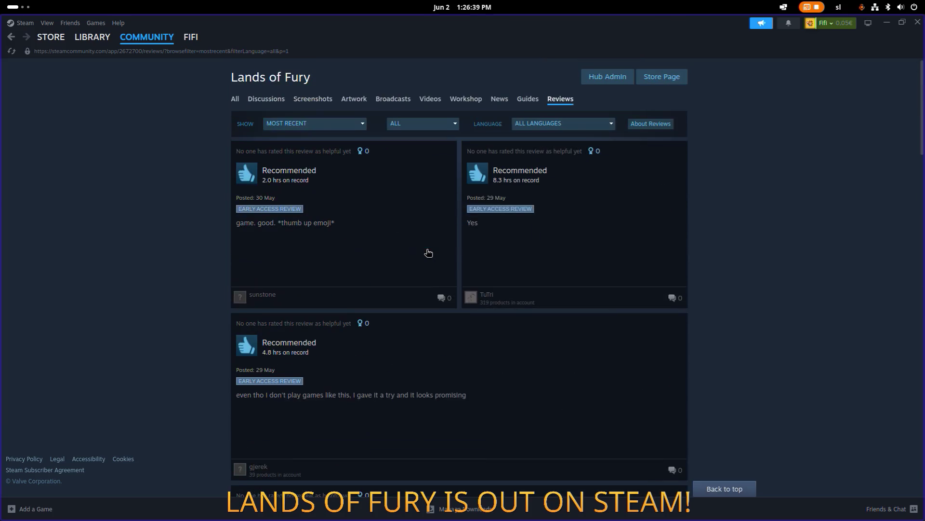
click(891, 26)
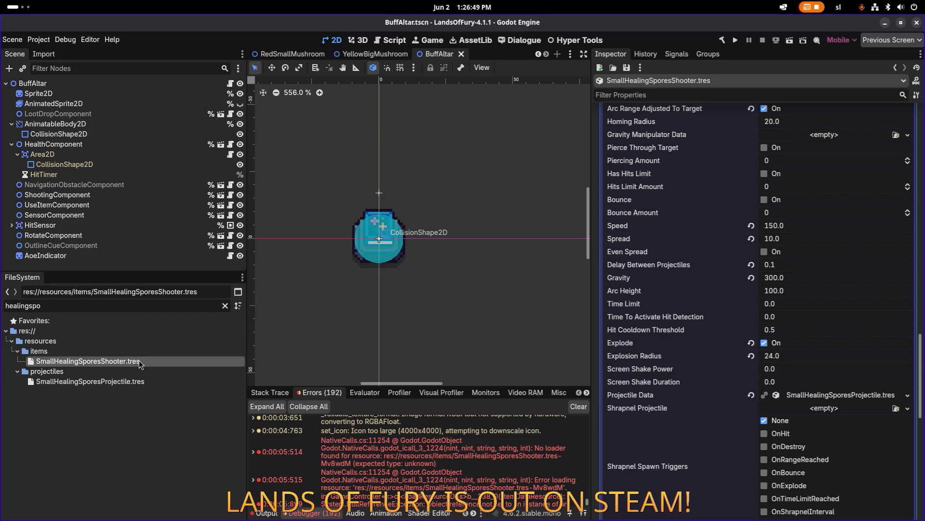
Read the stack trace of the 'No loader found' error for SmallHealingSporesShooter.tres in the Debugger.
scroll(450, 446, up, 1)
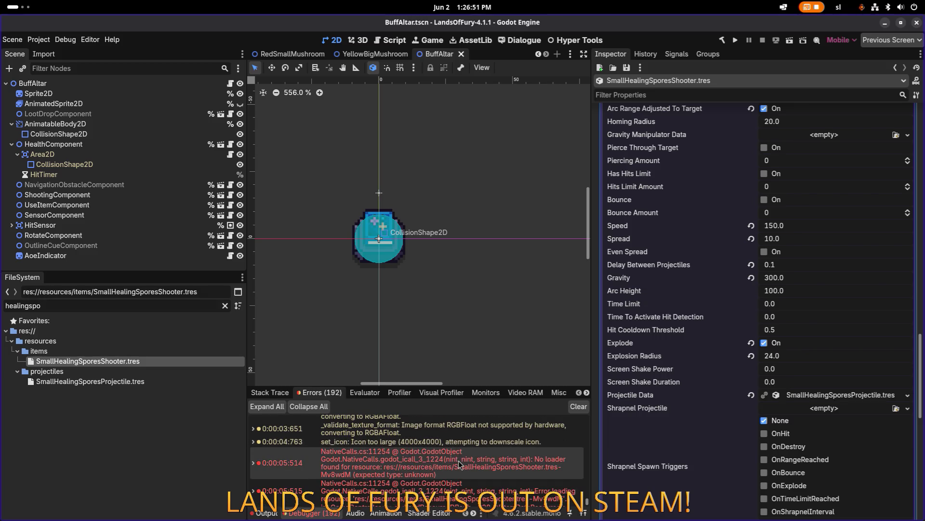
mouse_move(459, 460)
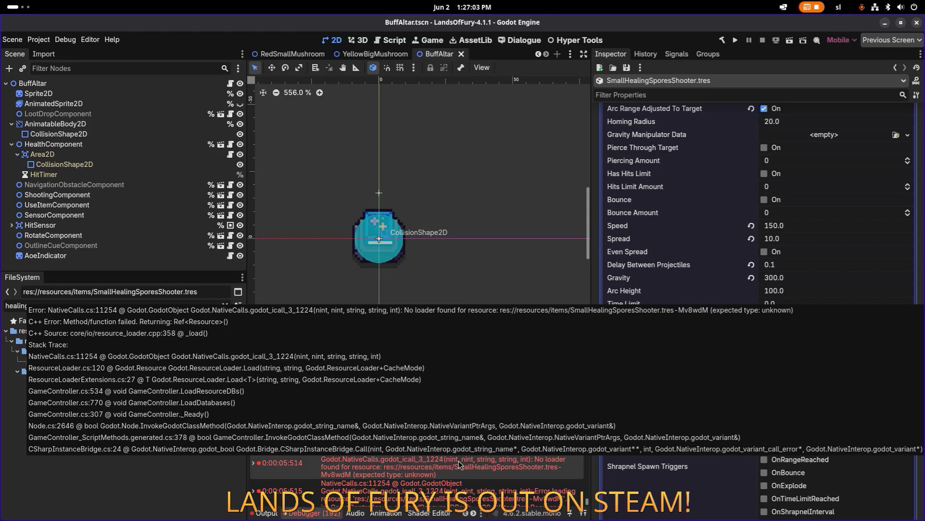
key(alt+Tab)
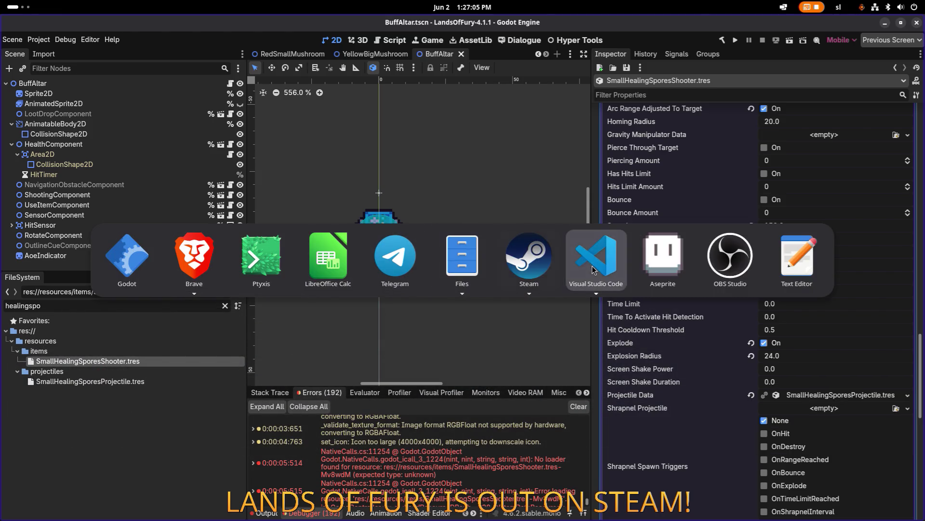
Open SmallHealingSporesShooter.tres in VS Code and search the file for 'mv'.
key(ctrl+p)
text(sma)
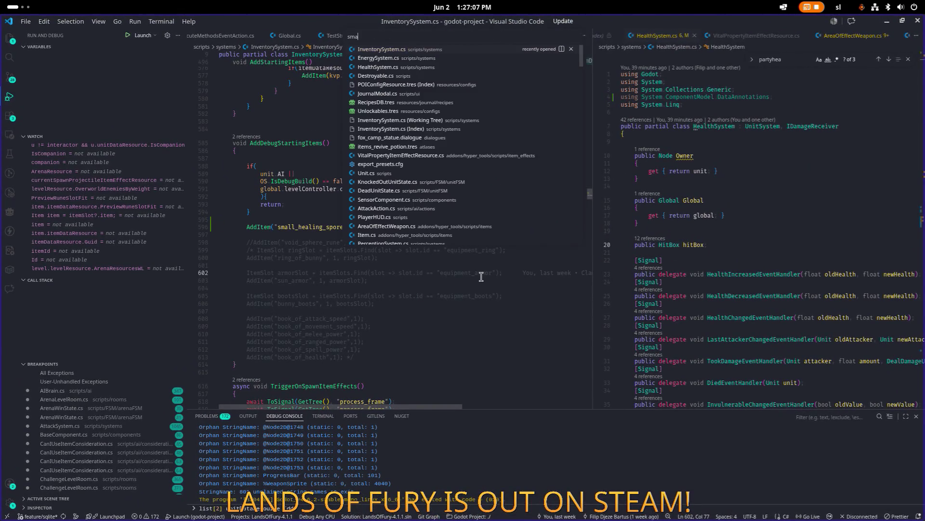
text(llhealing)
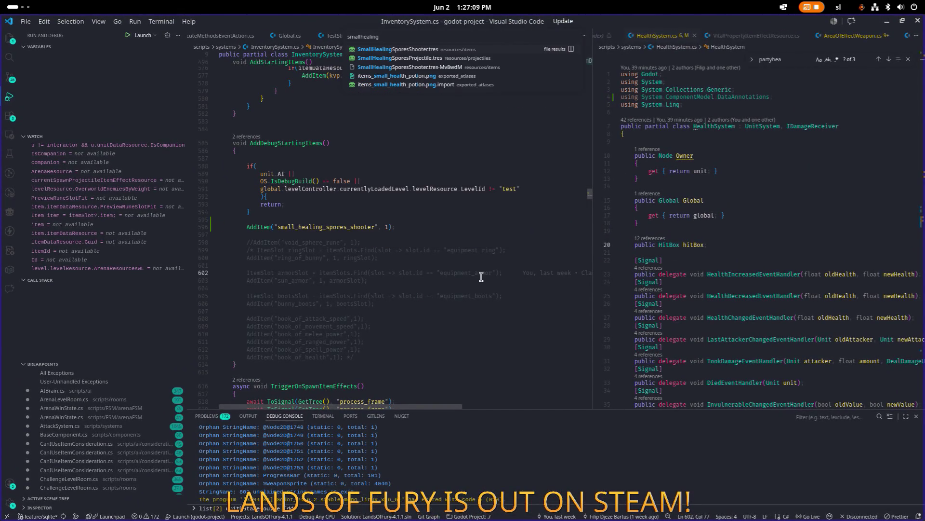
key(Return)
key(ctrl+f)
text(mv)
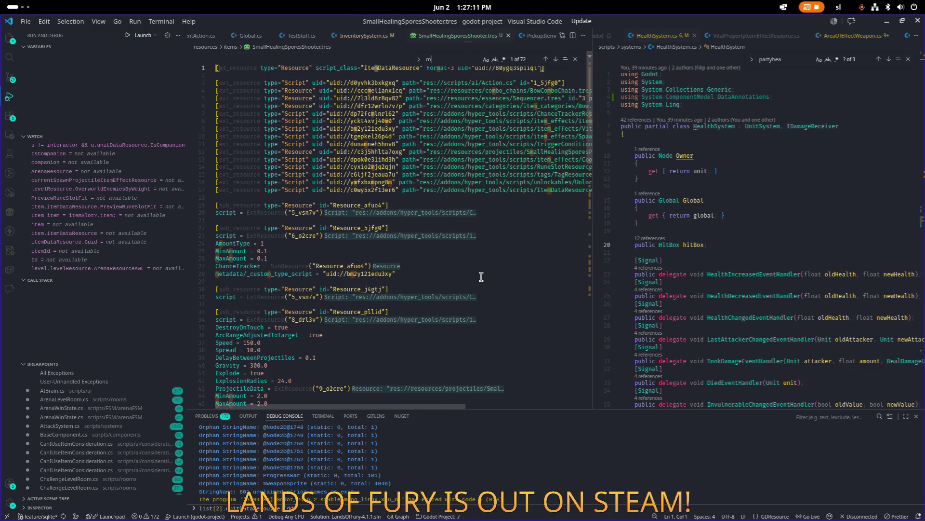
key(alt+Tab)
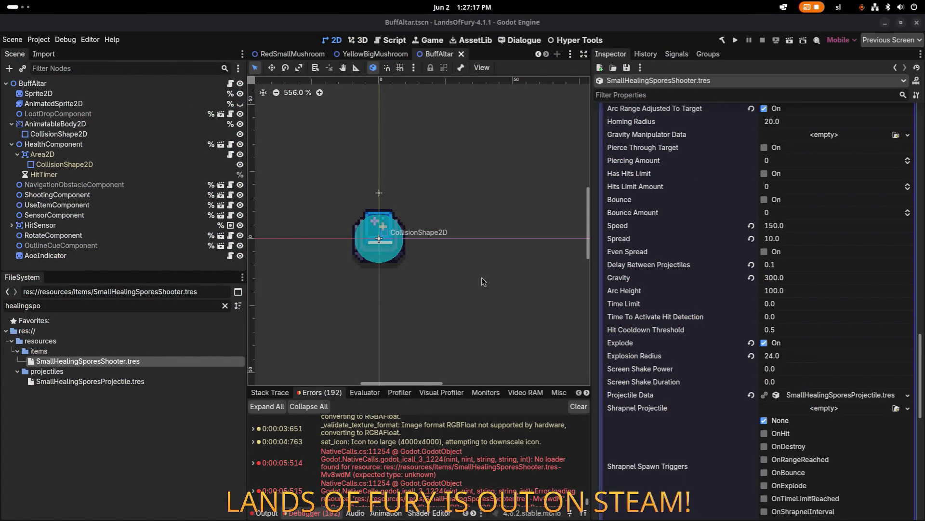
key(alt+Tab)
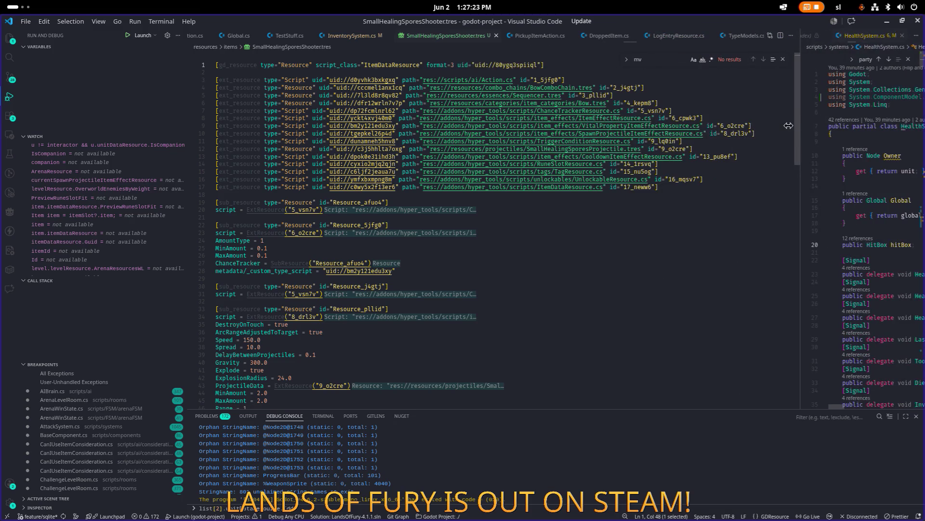
click(485, 70)
key(BackSpace)
text(v)
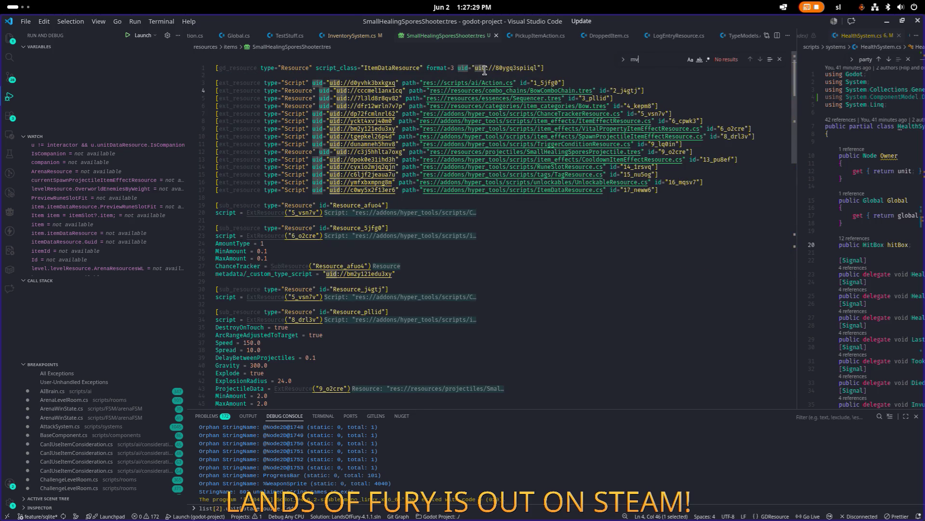
Scroll through the file's effect sub-resources, then minimize VS Code.
scroll(434, 118, down, 10)
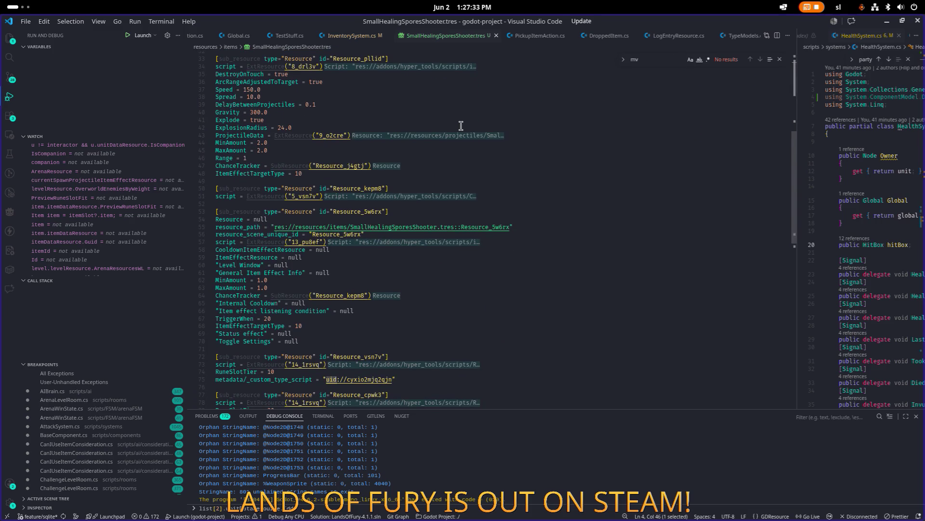
scroll(462, 128, down, 15)
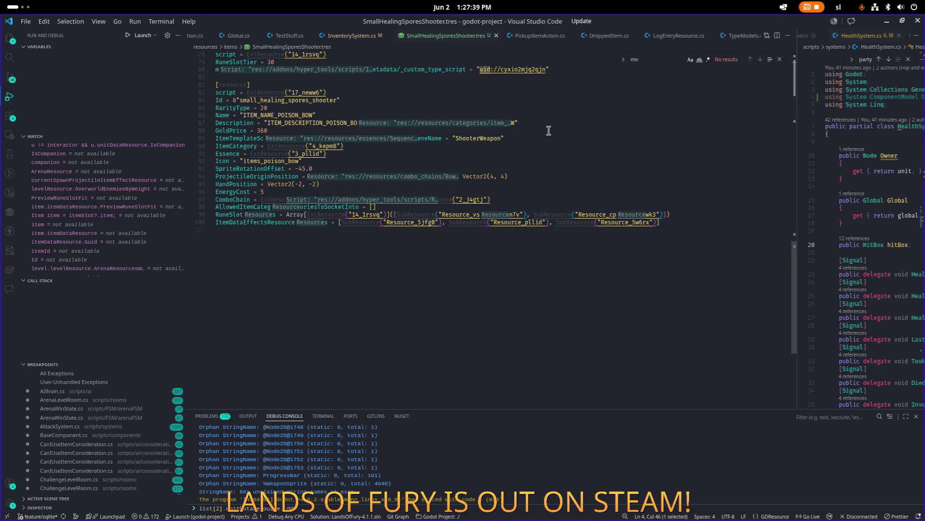
scroll(545, 132, up, 2)
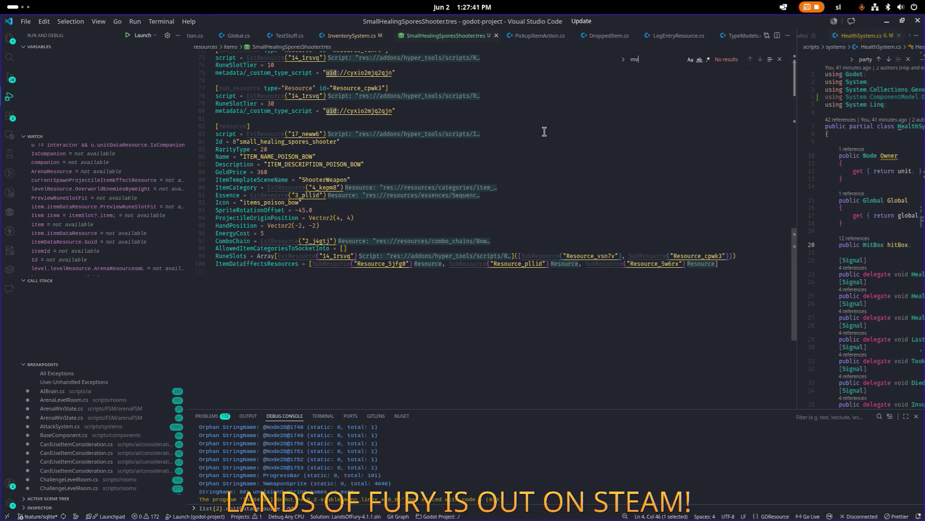
scroll(544, 131, up, 3)
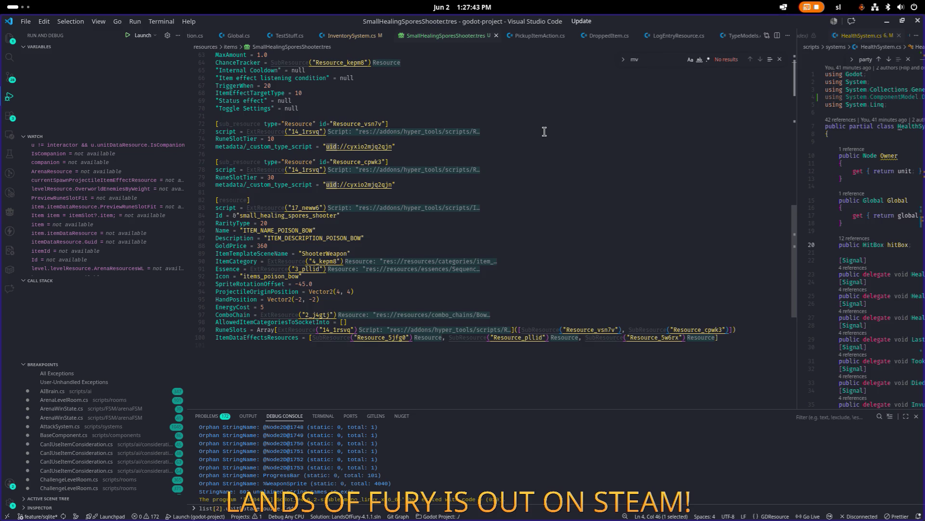
scroll(544, 131, down, 1)
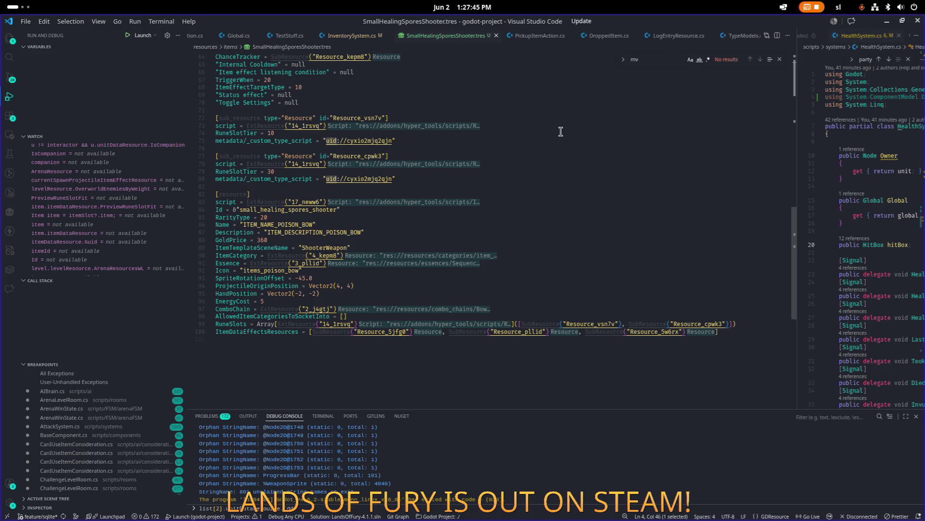
scroll(560, 131, up, 6)
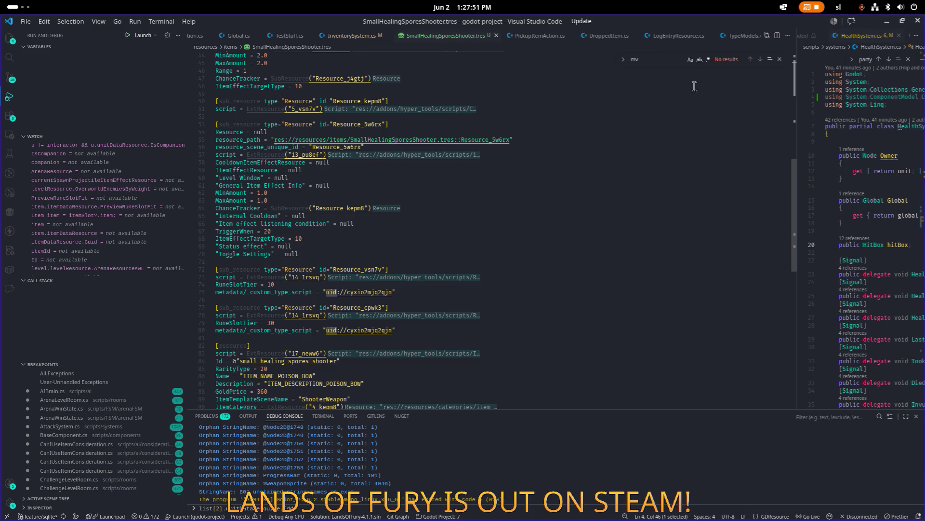
click(887, 22)
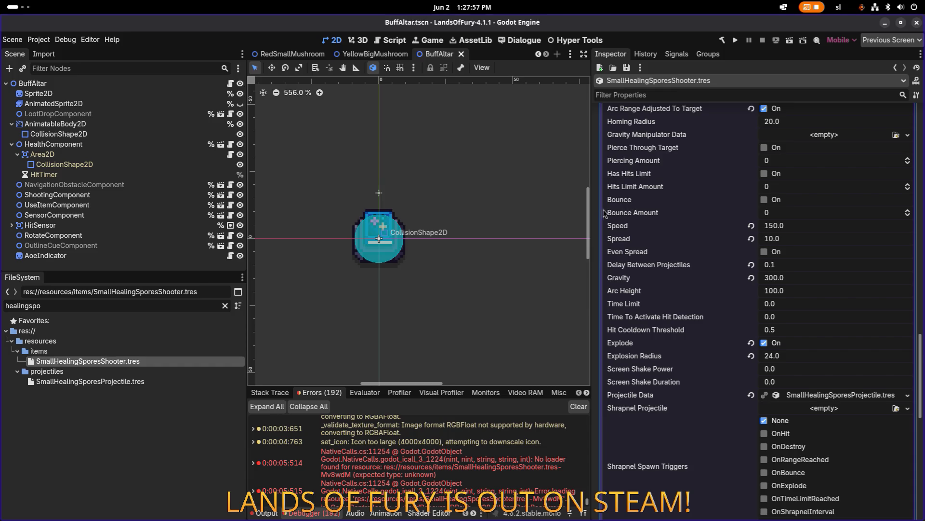
Discard the untracked SmallHealingSporesShooter.tres-Mv8wdM file in Source Control, moving it to Trash.
scroll(548, 239, down, 2)
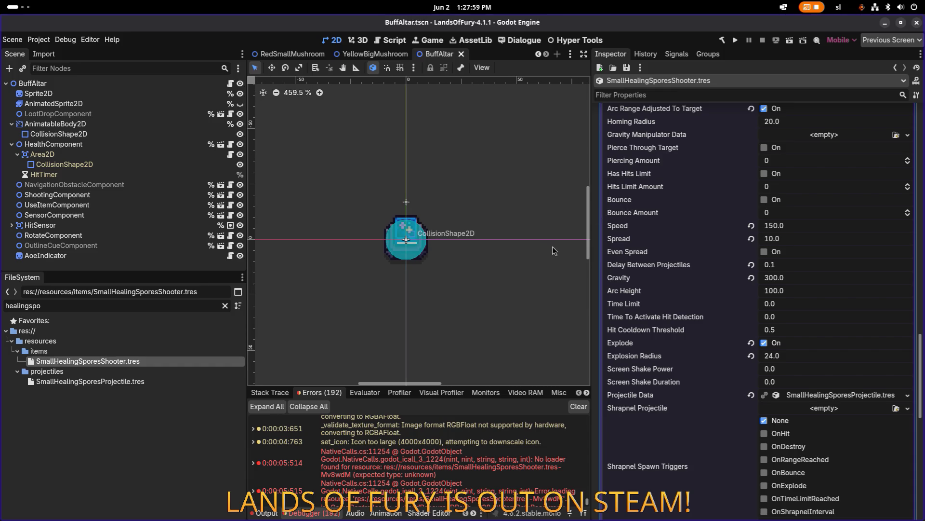
key(alt+Tab)
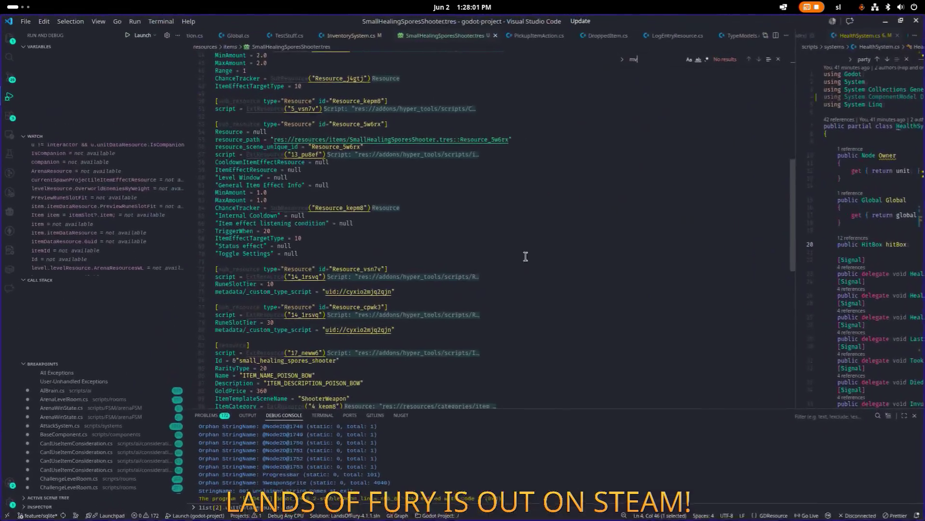
click(10, 77)
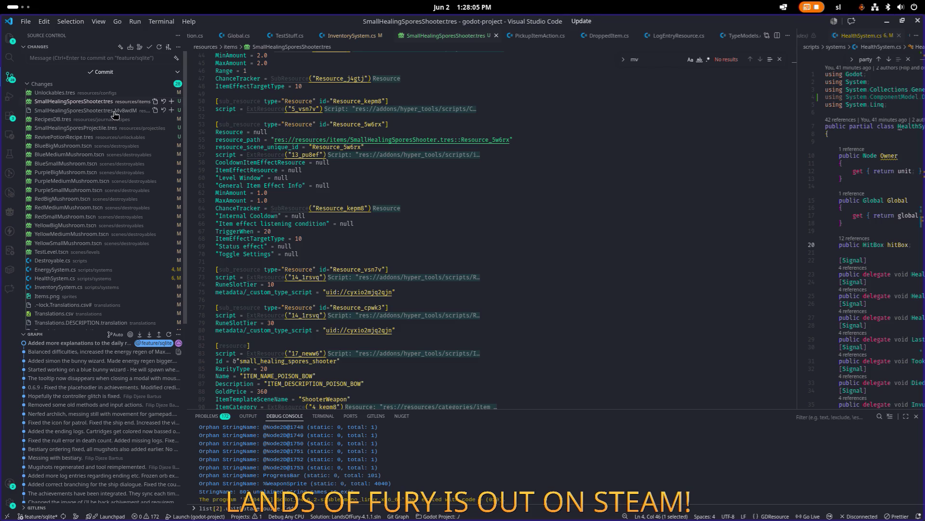
click(125, 116)
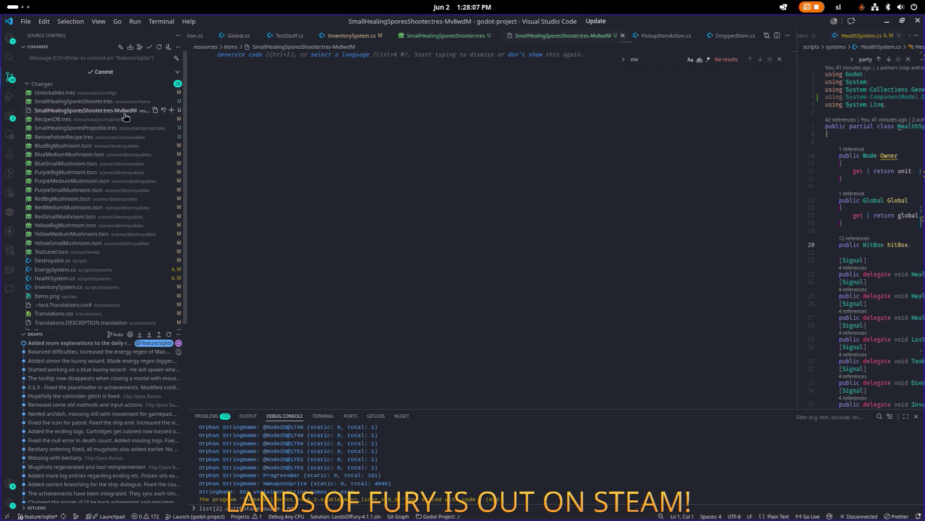
click(164, 111)
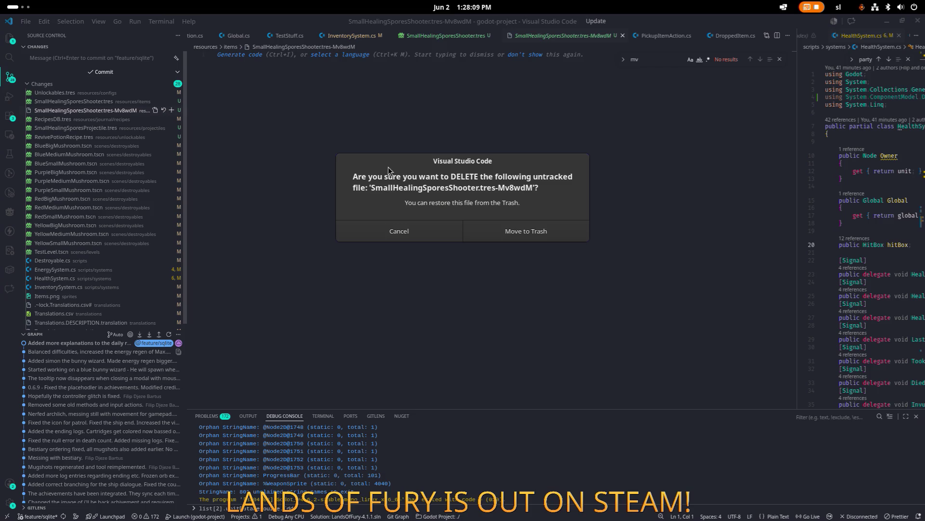
click(552, 233)
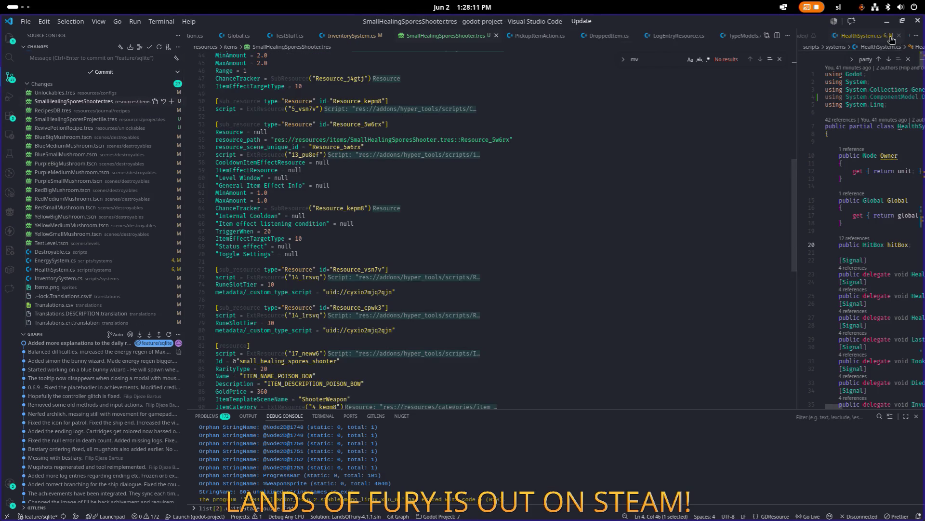
key(alt+Tab)
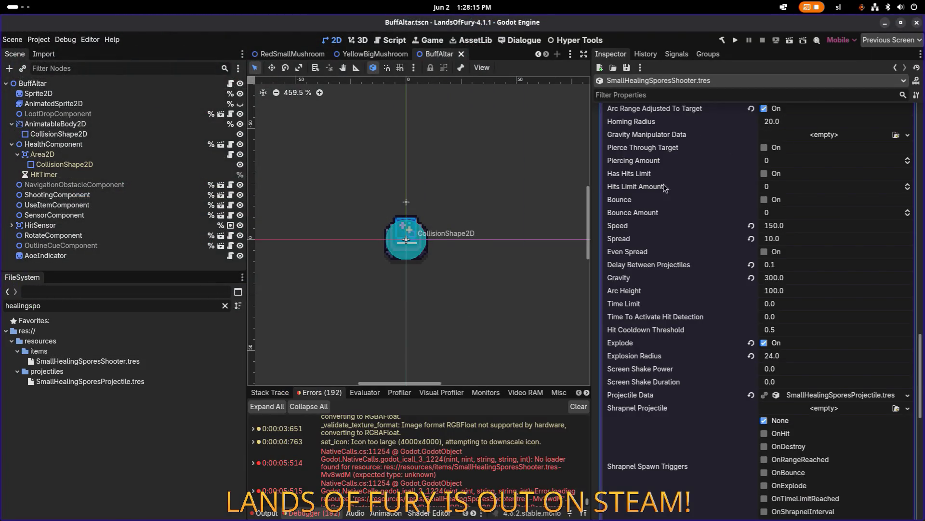
Run the project from Godot to build and launch Lands of Fury.
click(735, 39)
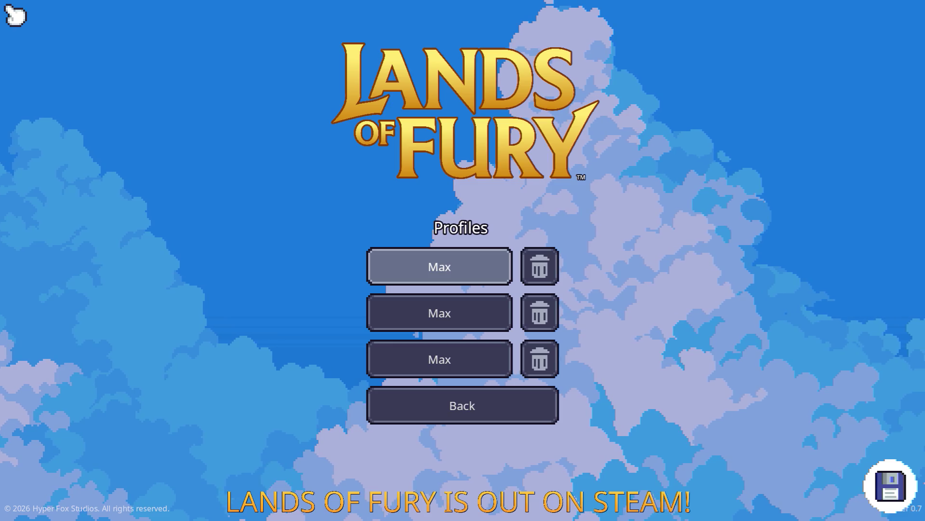
Load the first save profile, switch weapons, and walk into the purple portal.
key(Return)
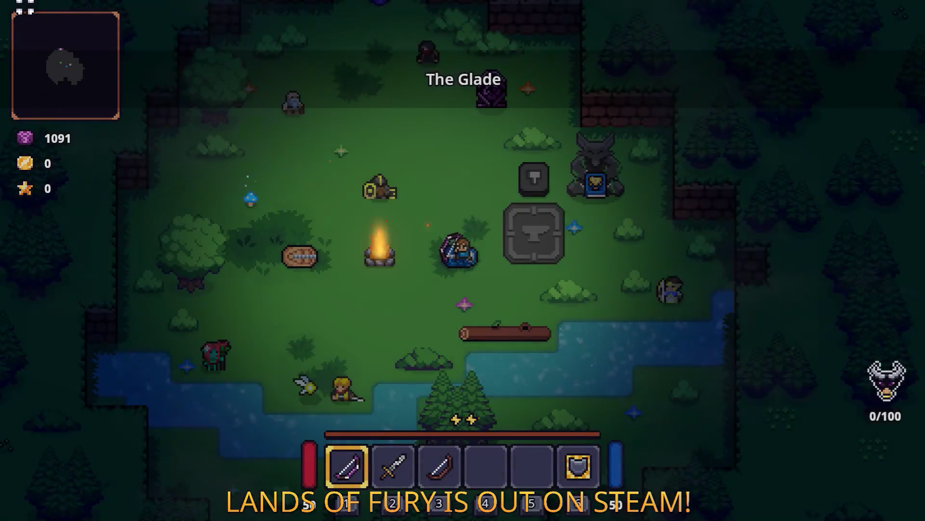
key(2)
key(w)
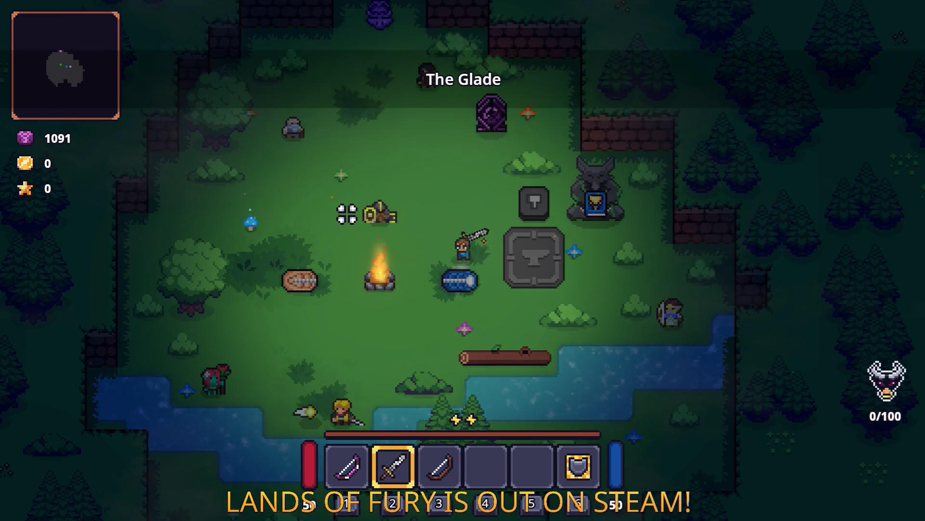
key(1)
key(a)
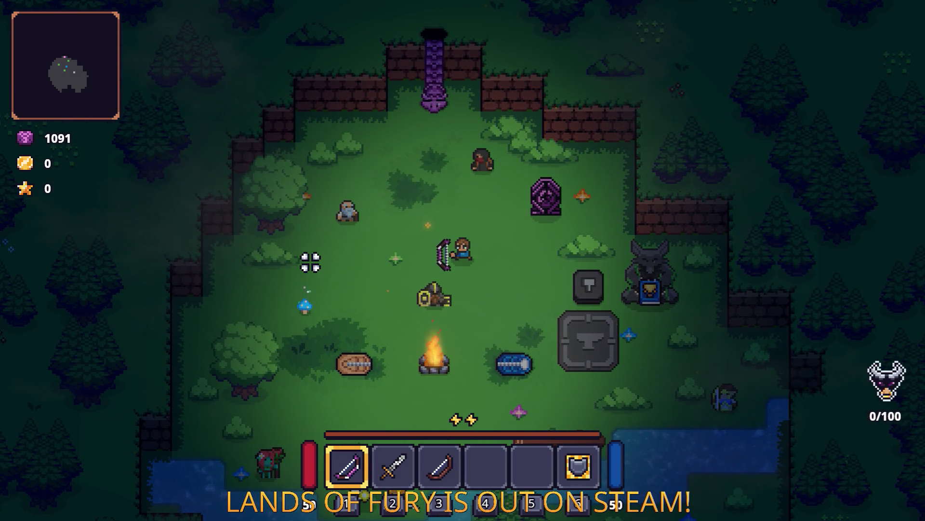
key(2)
key(w)
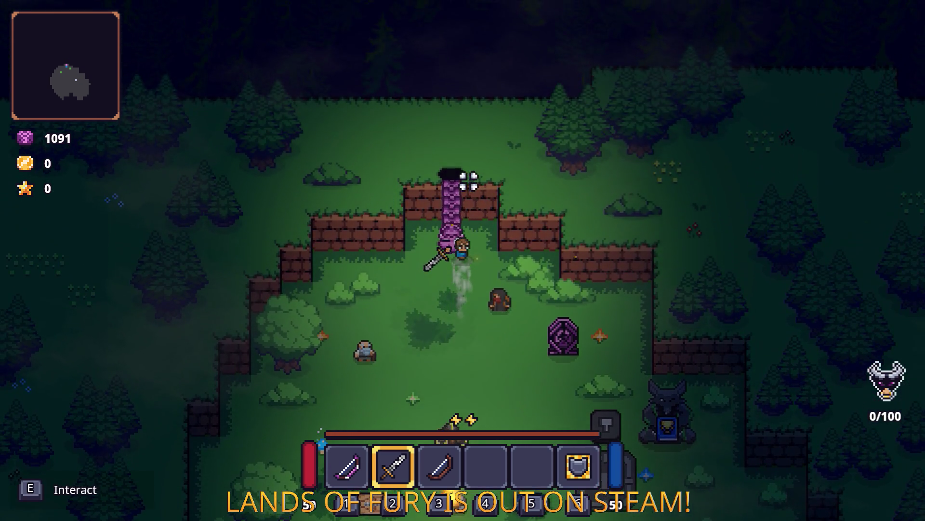
key(e)
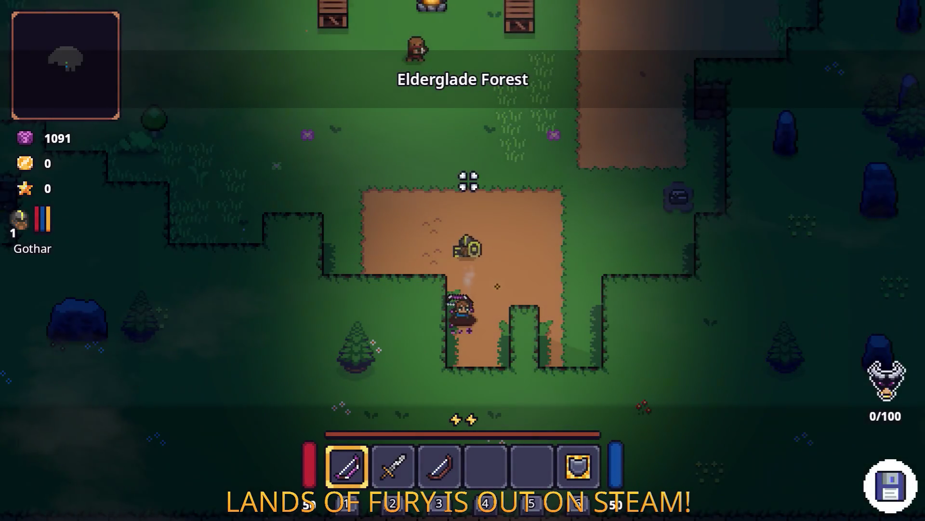
Walk up the dirt path and fire exploding spore shots at the nearby enemies.
key(w)
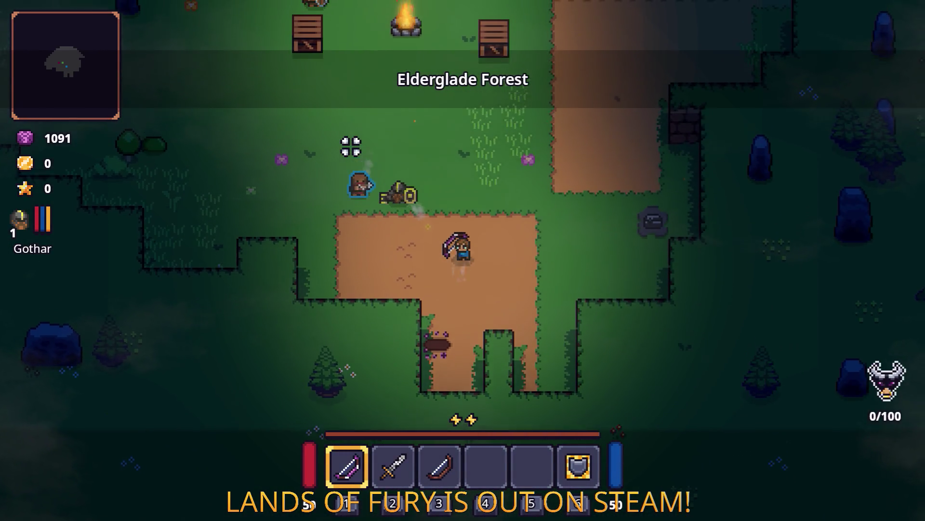
key(w)
key(a)
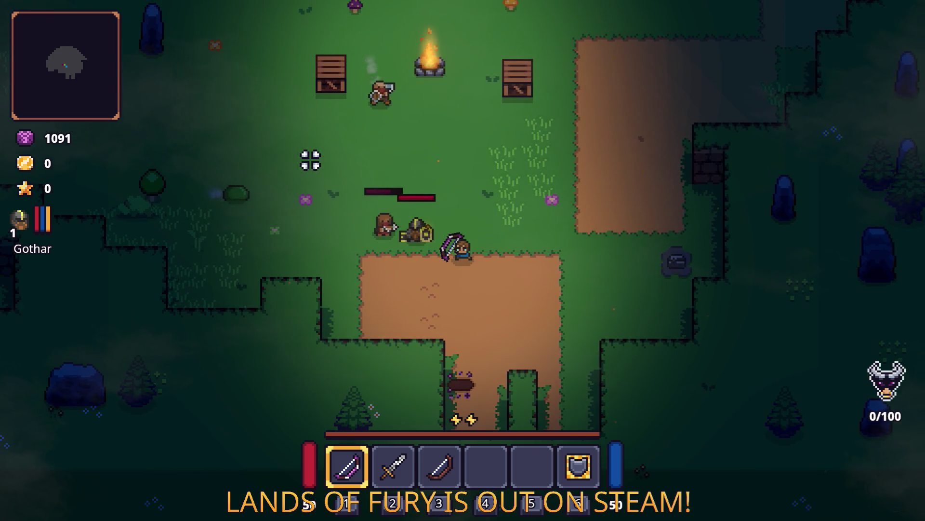
key(s)
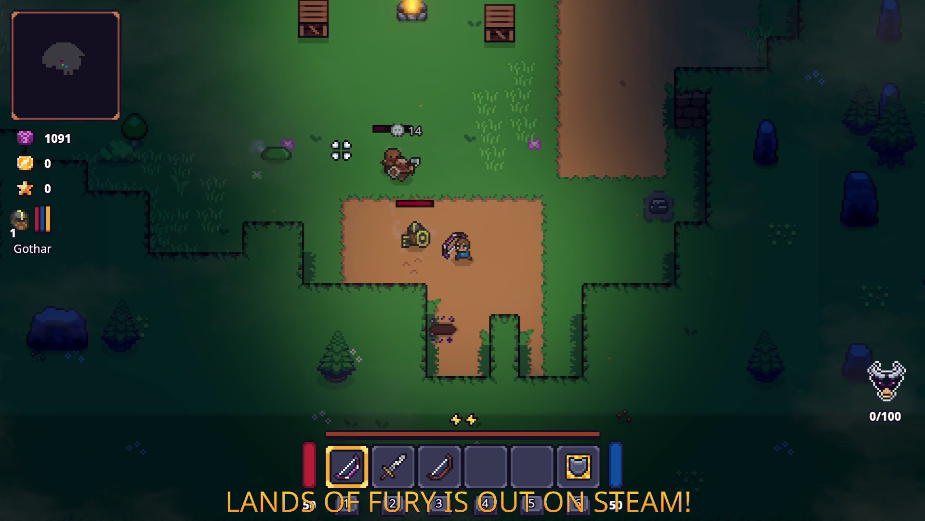
key(w)
key(a)
click(337, 149)
key(s)
click(320, 162)
click(258, 185)
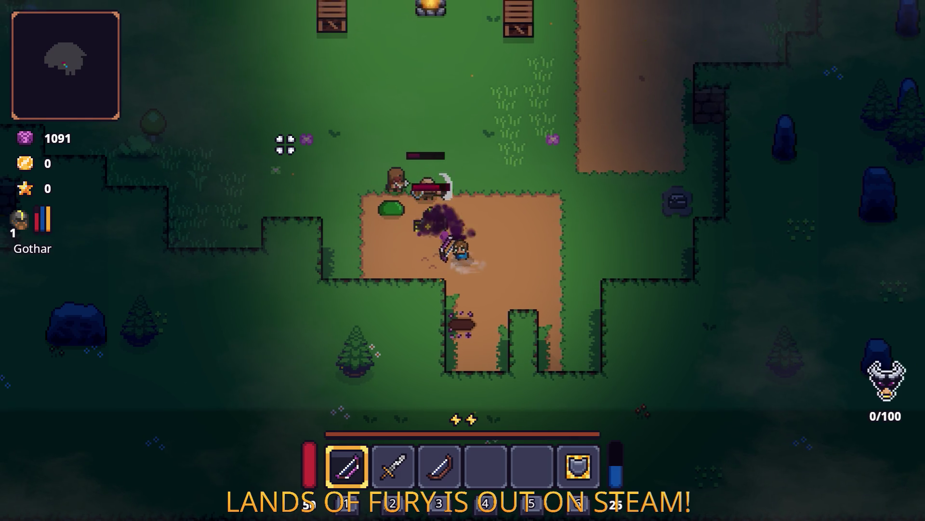
key(w)
key(a)
click(320, 155)
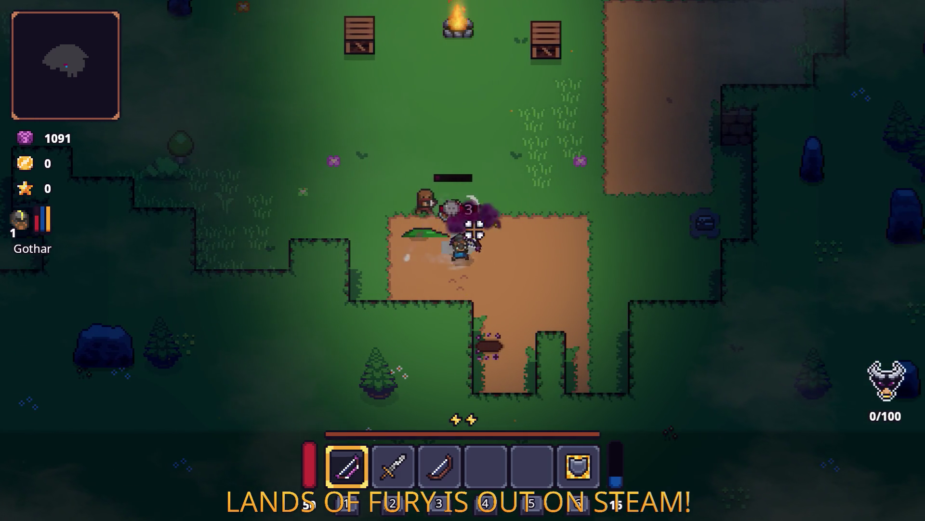
key(s)
key(d)
click(482, 229)
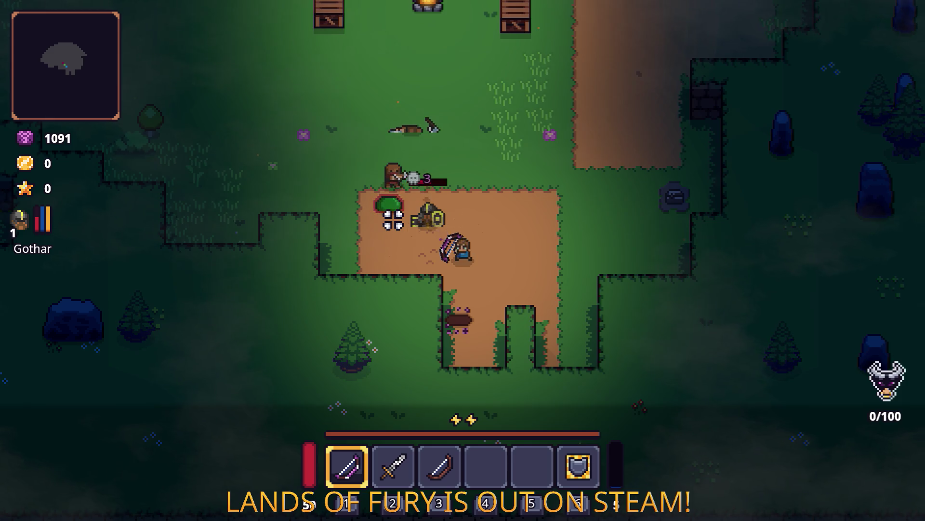
key(w)
click(385, 241)
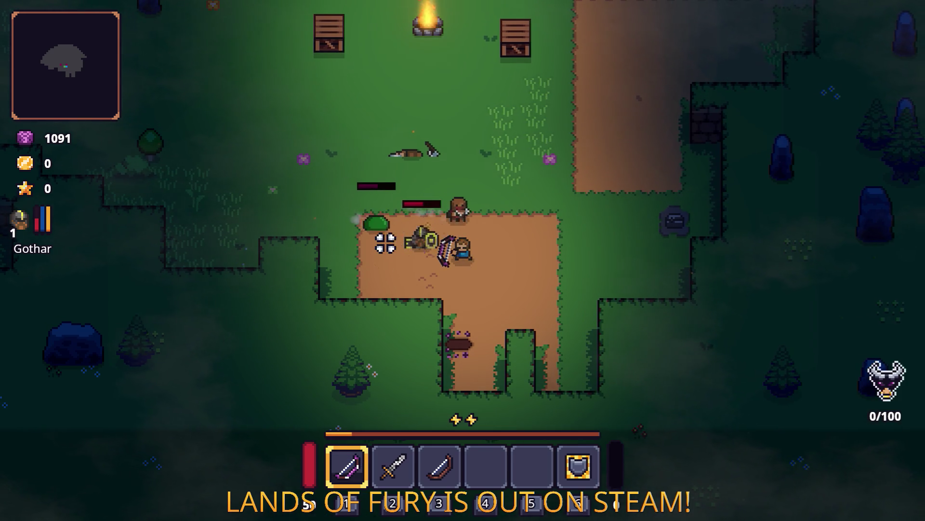
key(s)
key(d)
click(440, 216)
Keep dodging and shooting until the enemies die, then open the inventory.
key(a)
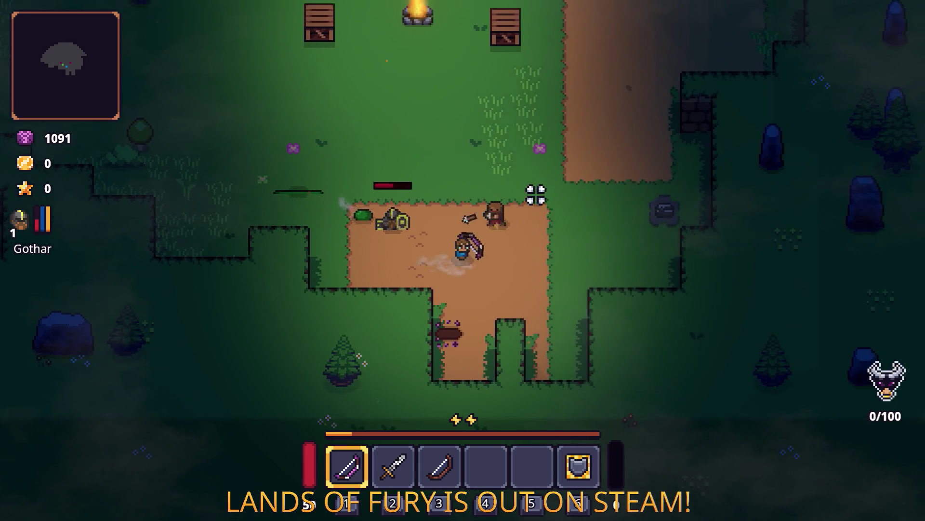
key(d)
key(w)
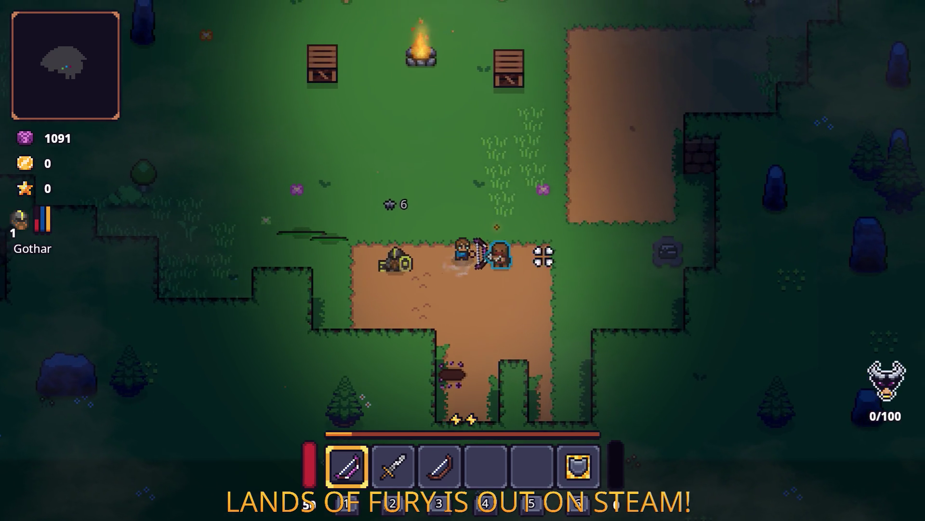
key(d)
click(499, 306)
key(s)
click(360, 268)
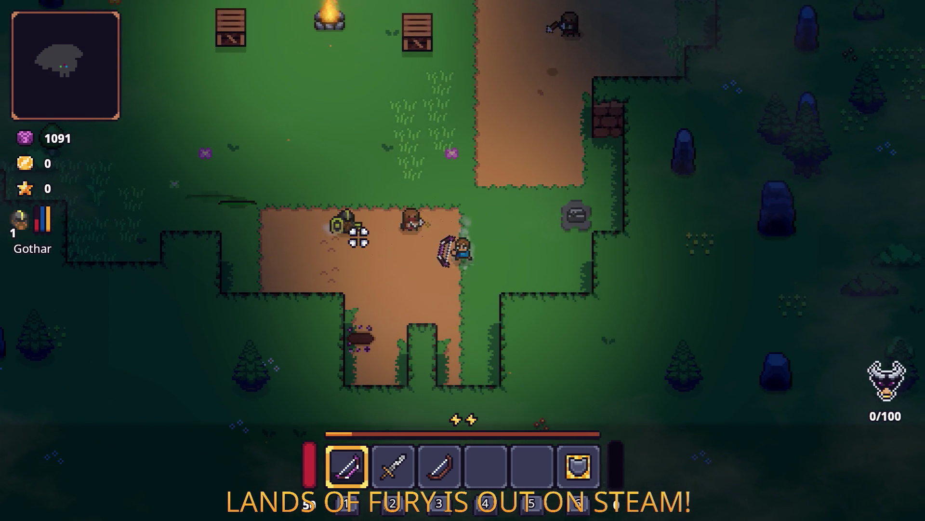
key(a)
key(d)
key(w)
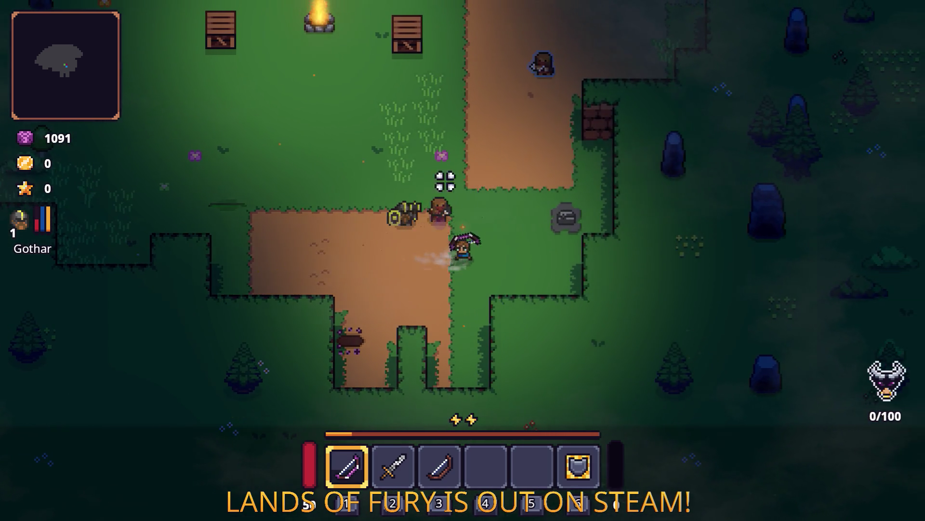
key(d)
click(351, 211)
key(w)
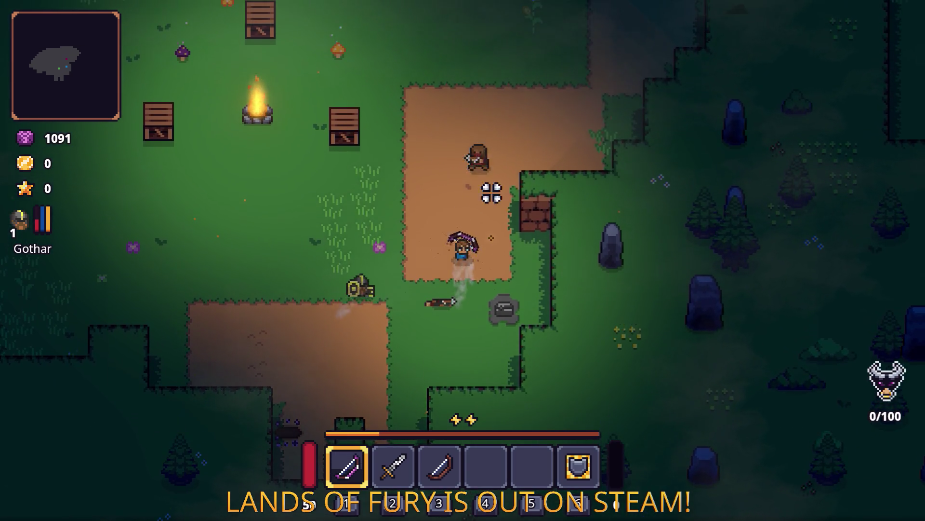
key(a)
key(w)
click(539, 180)
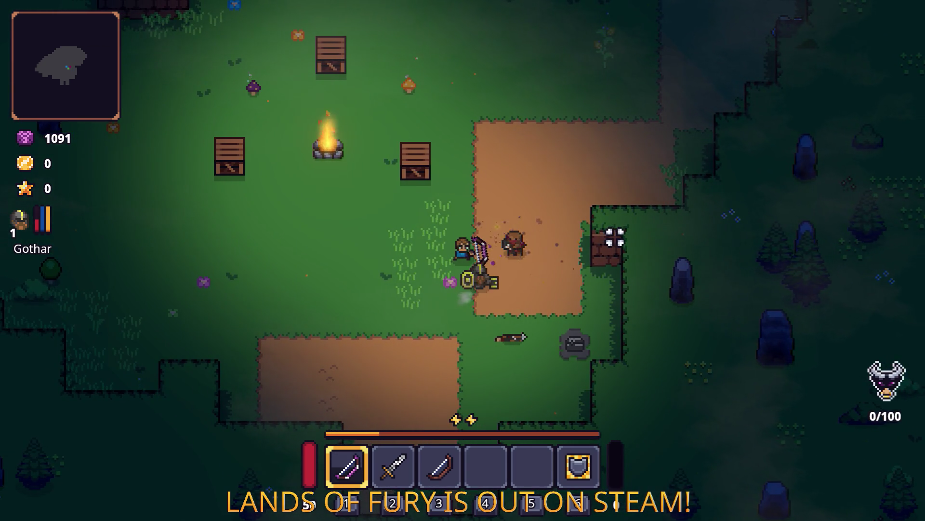
key(d)
key(s)
click(599, 215)
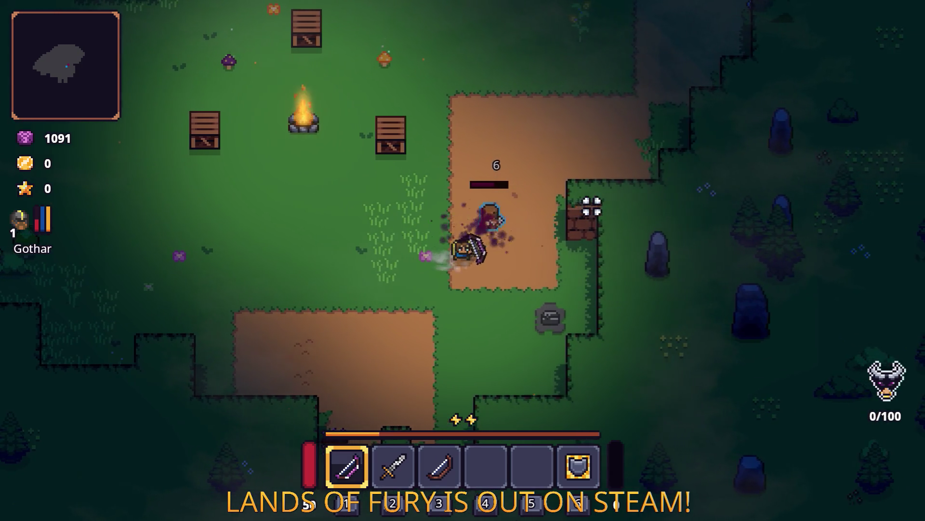
key(d)
key(w)
click(322, 264)
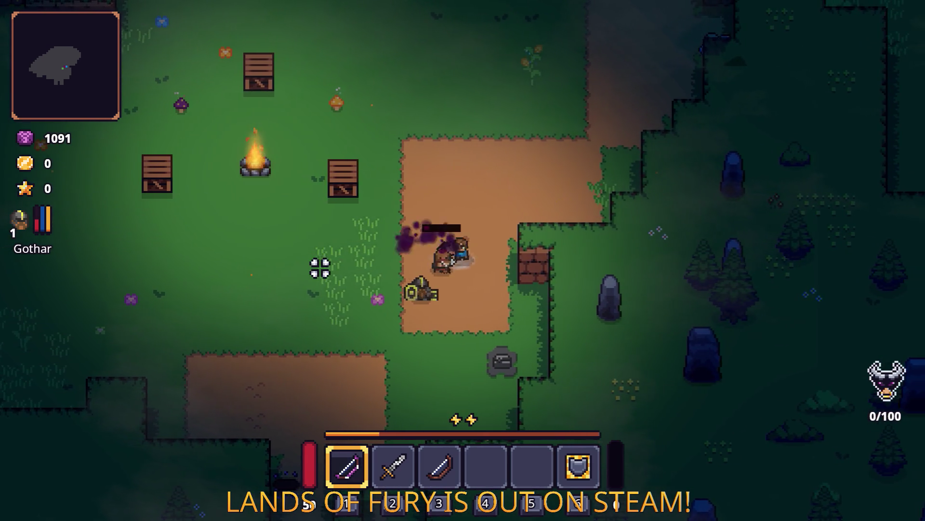
key(s)
click(314, 268)
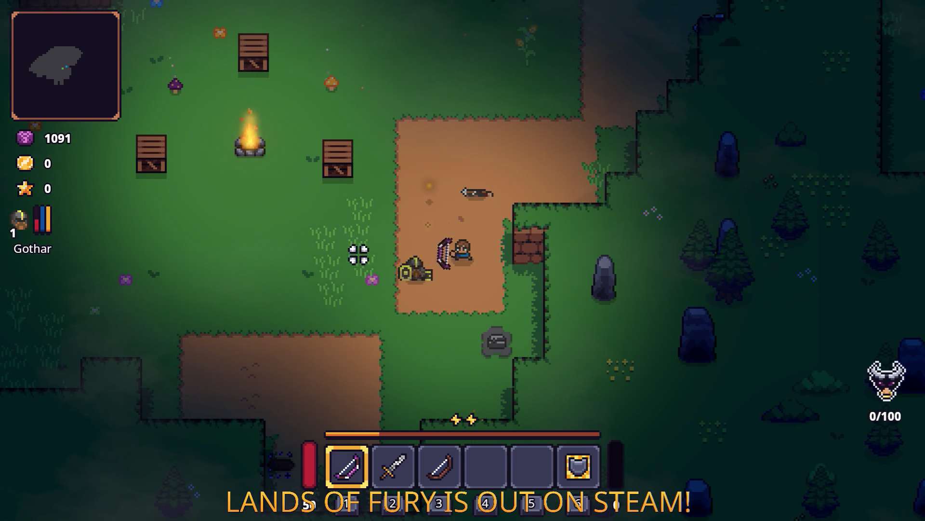
key(Tab)
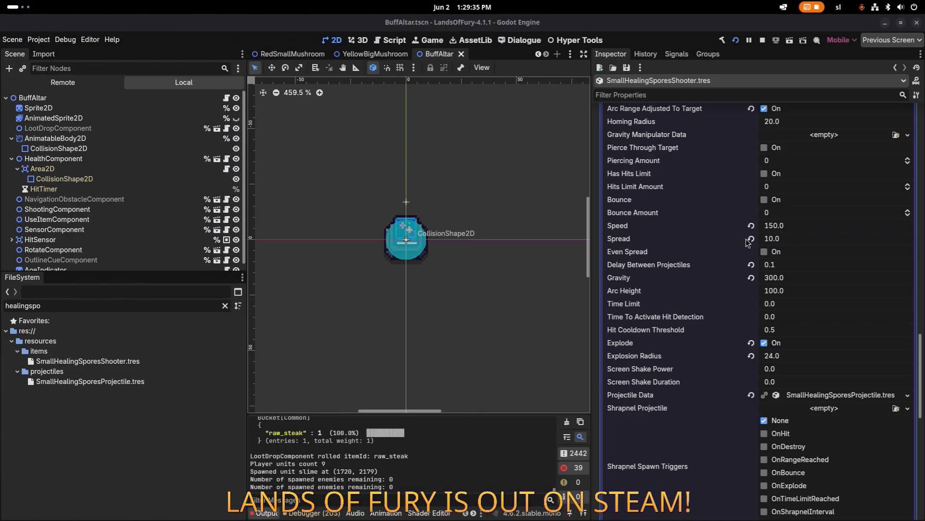
Collapse the SpawnProjectile effect and expand the Health effect's General Item Effect Info (Min/Max 0.1, Range 20).
scroll(748, 242, up, 6)
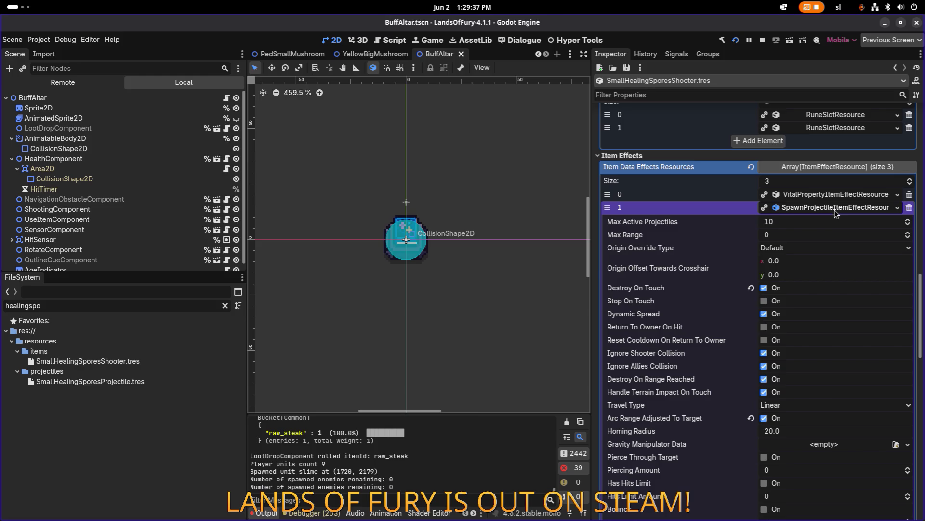
click(835, 208)
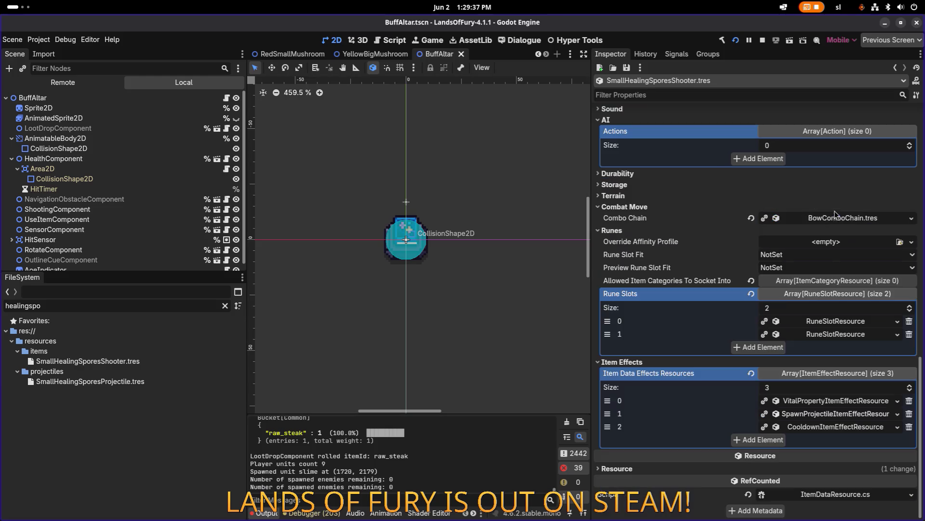
click(837, 419)
click(839, 402)
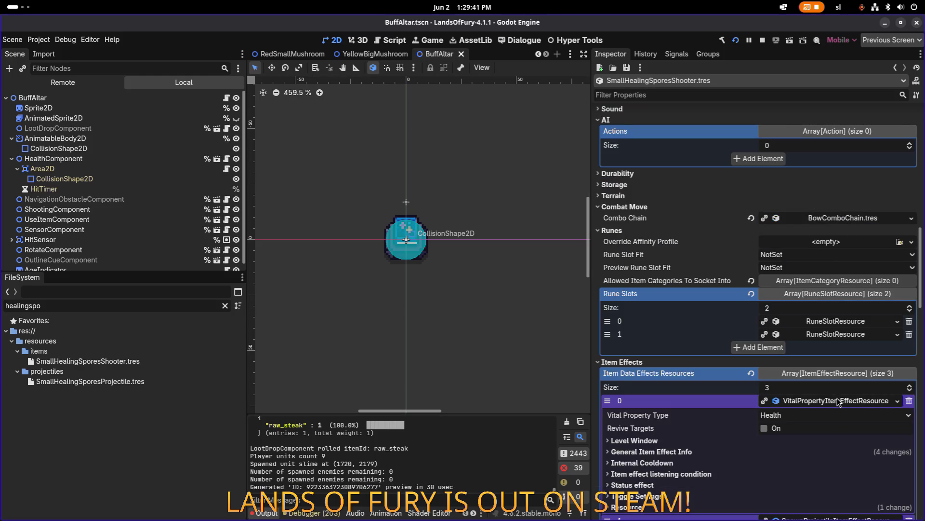
scroll(838, 401, down, 3)
click(667, 287)
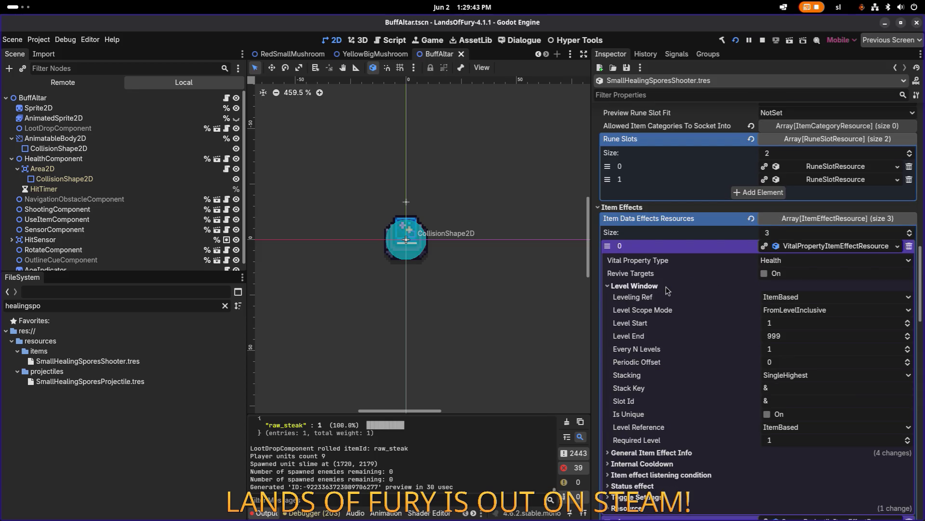
click(667, 287)
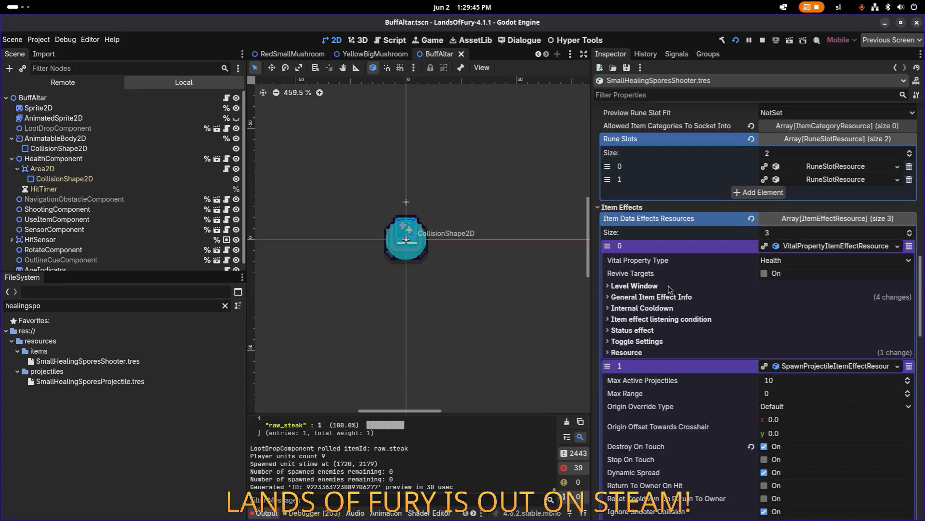
click(659, 296)
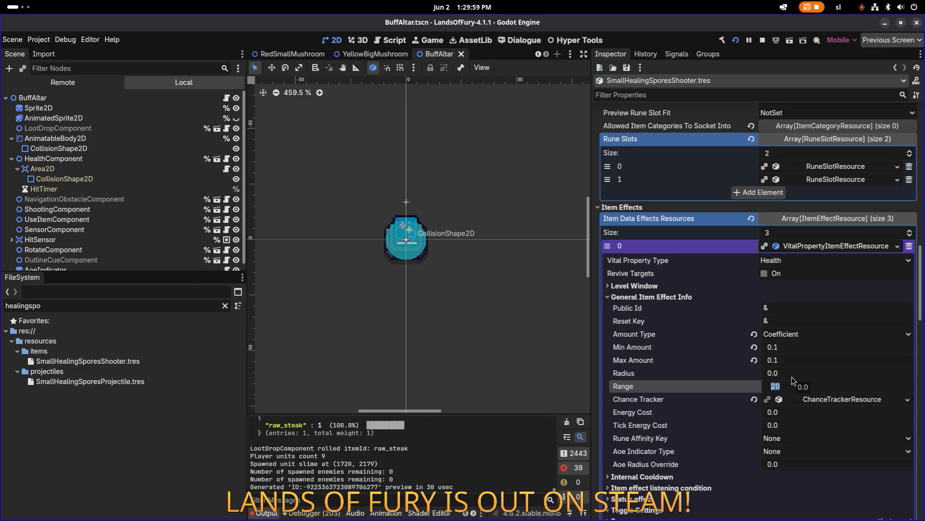
scroll(792, 381, down, 3)
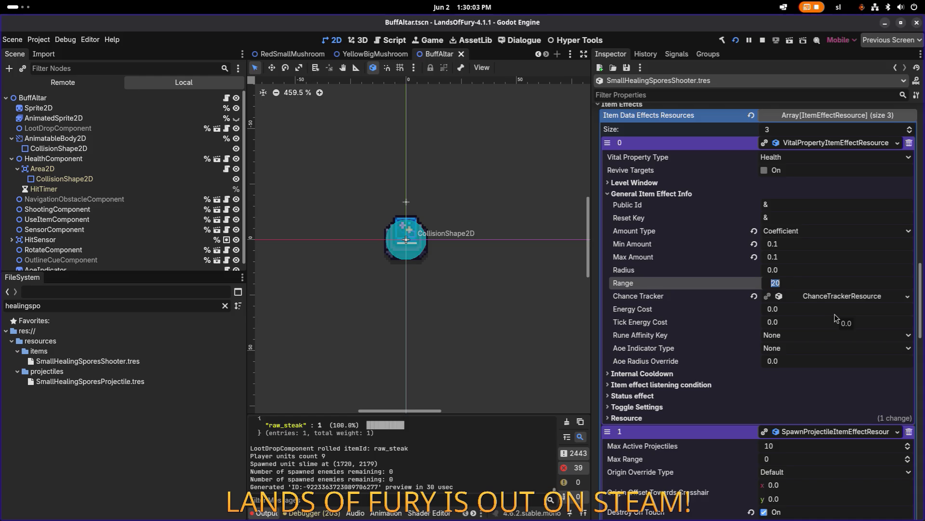
scroll(728, 372, down, 2)
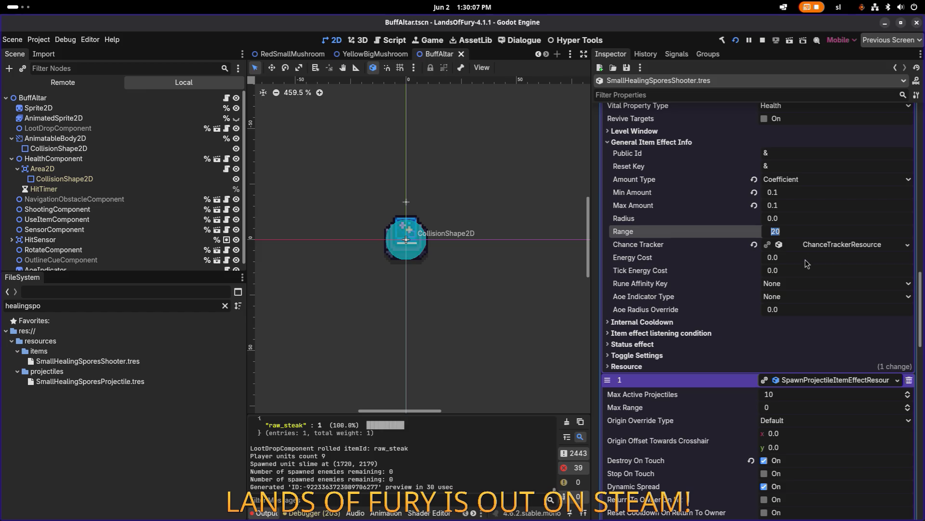
Set the Health effect's Trigger When condition to OnProjectileExploded and save.
click(718, 334)
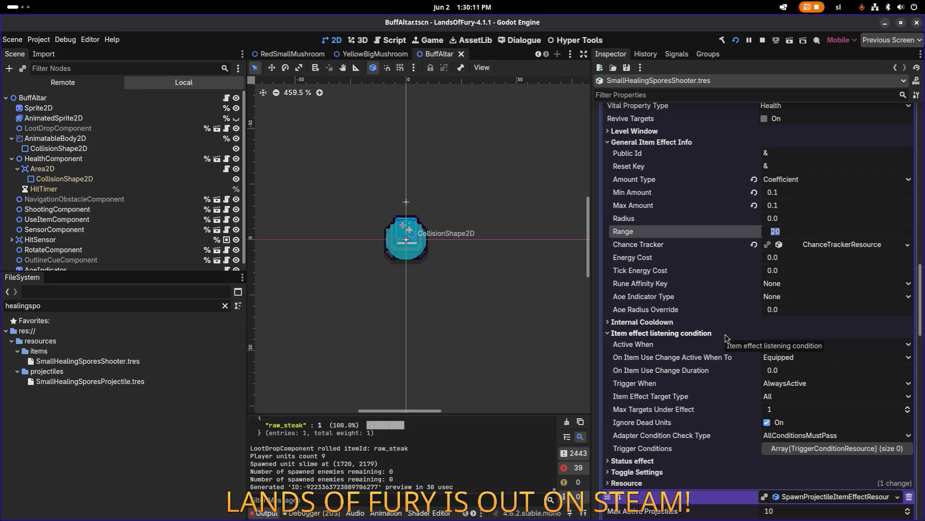
scroll(727, 337, down, 5)
scroll(727, 337, down, 4)
scroll(802, 325, up, 9)
click(810, 384)
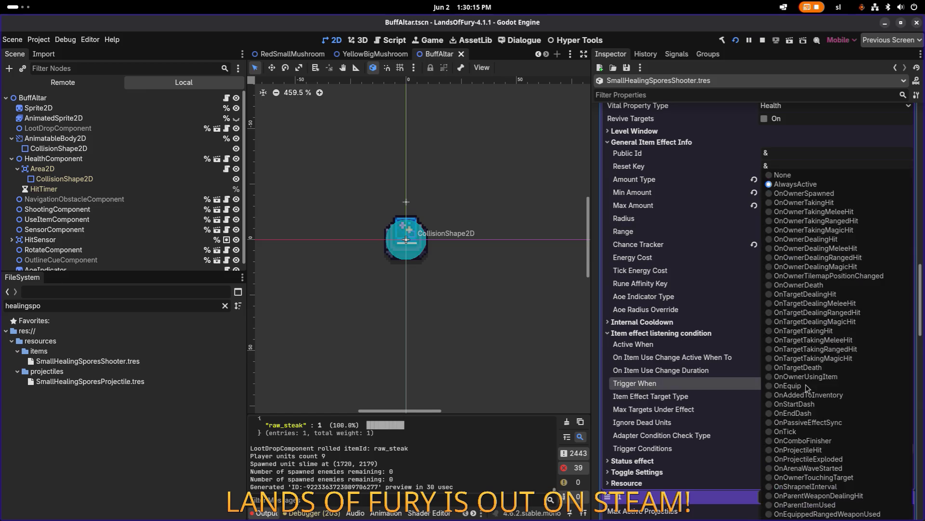
click(836, 460)
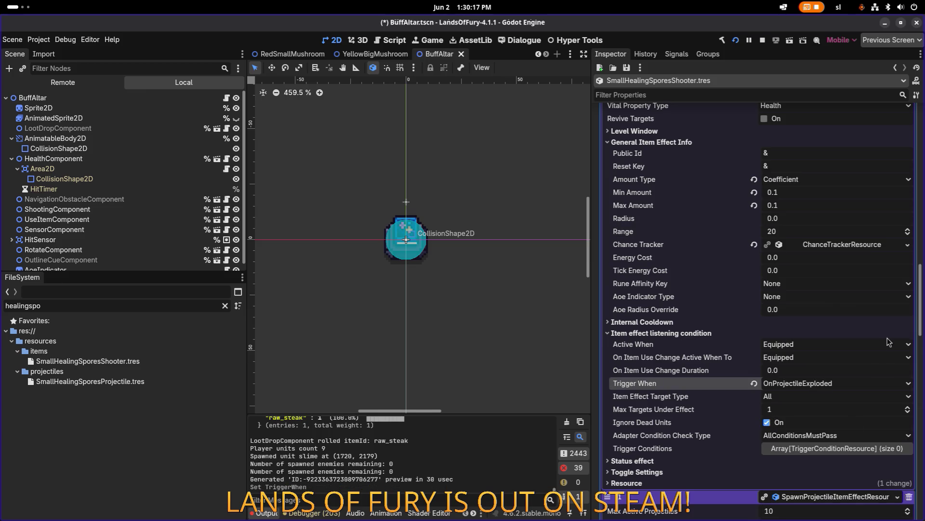
key(ctrl+s)
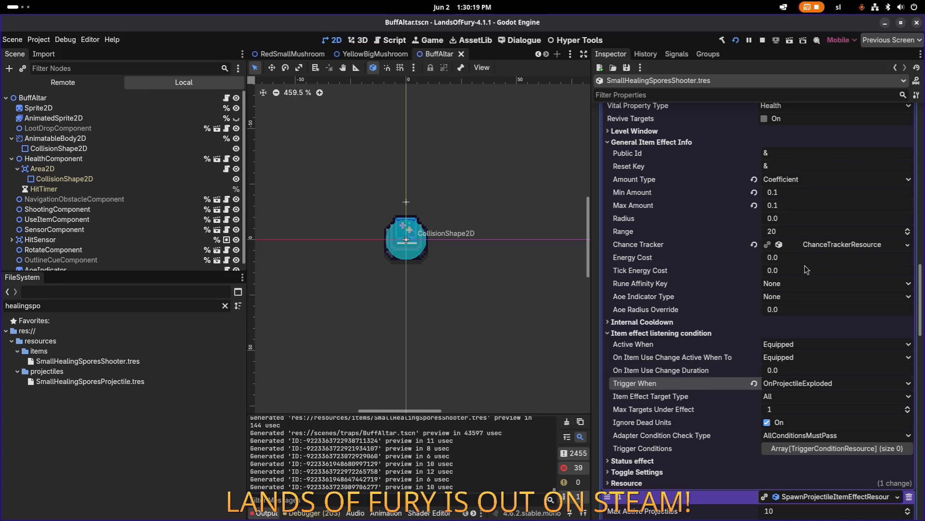
Set the effect's Radius and Range to 24, save, and run the game.
click(860, 221)
text(24)
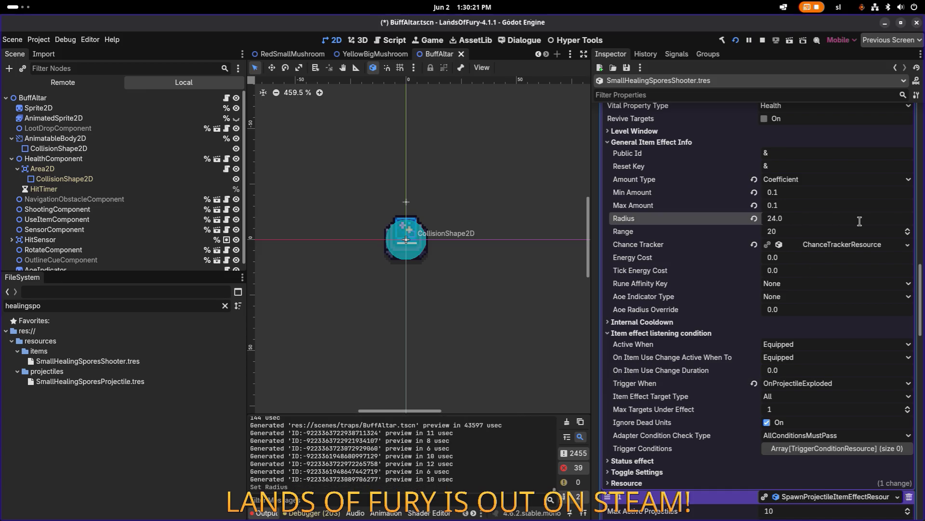
key(Tab)
text(243)
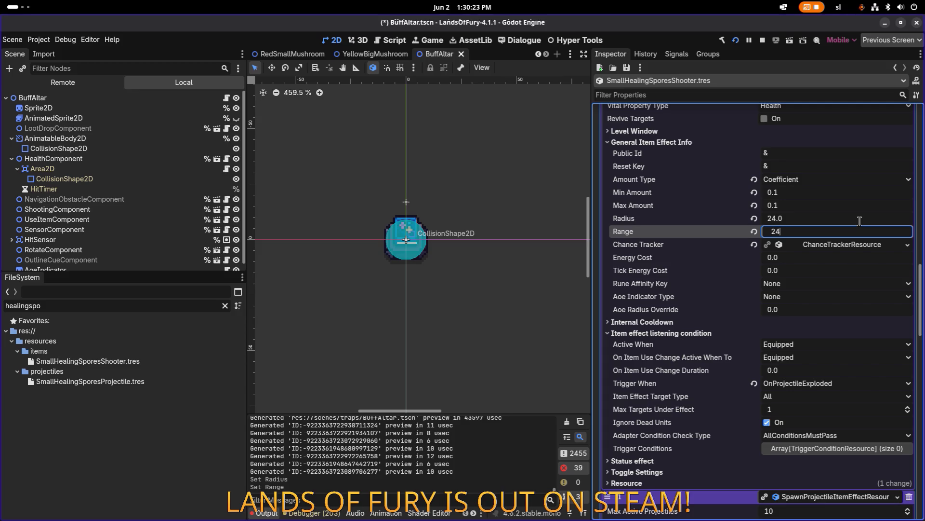
key(ctrl+s)
scroll(809, 198, up, 2)
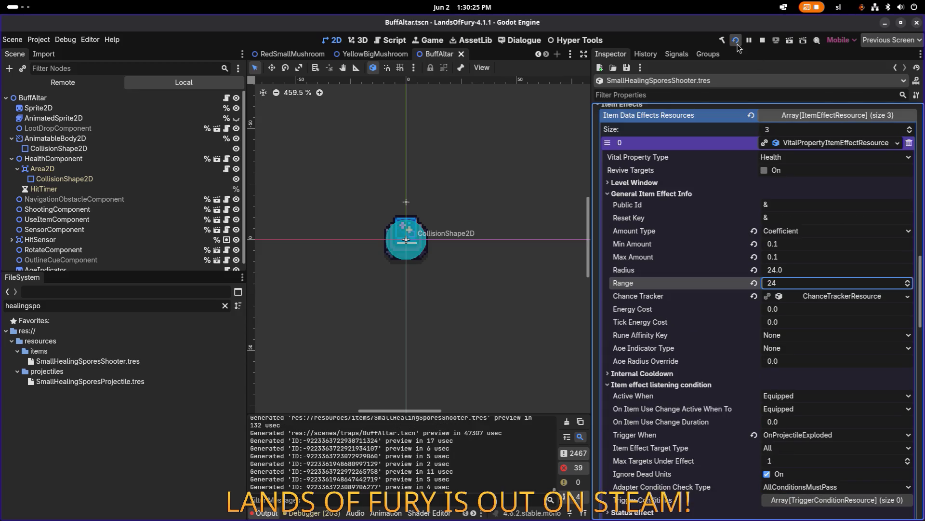
click(736, 40)
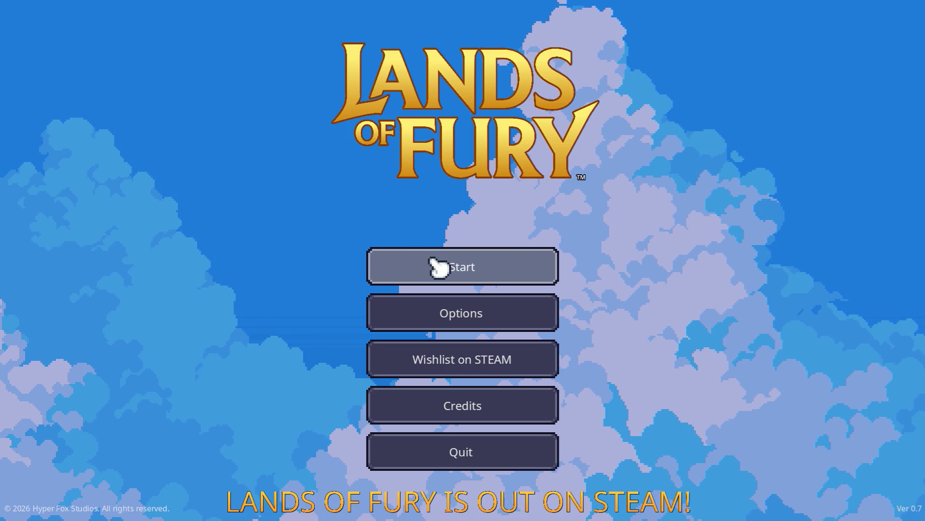
Start from the main menu and load the first save profile into The Glade.
click(435, 265)
click(434, 265)
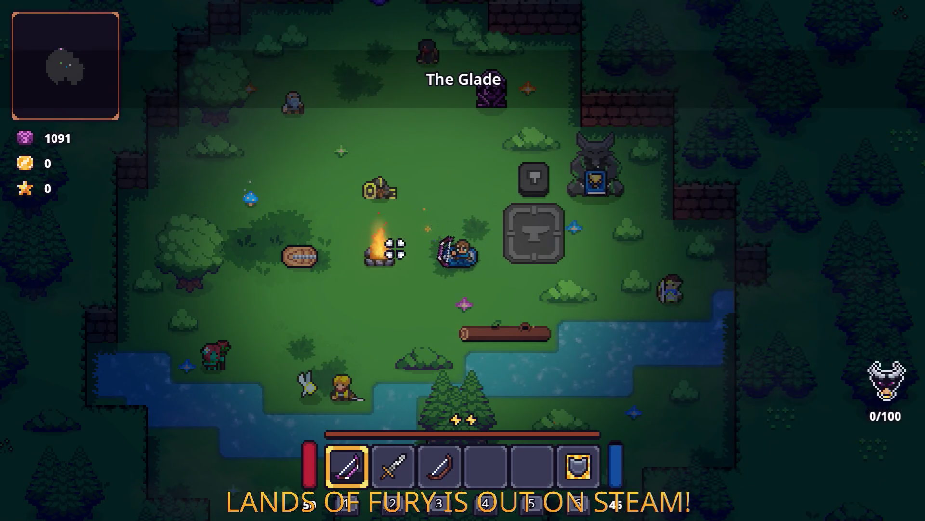
Walk and dash north out of The Glade along the Elderglade Forest path.
key(w)
key(w)
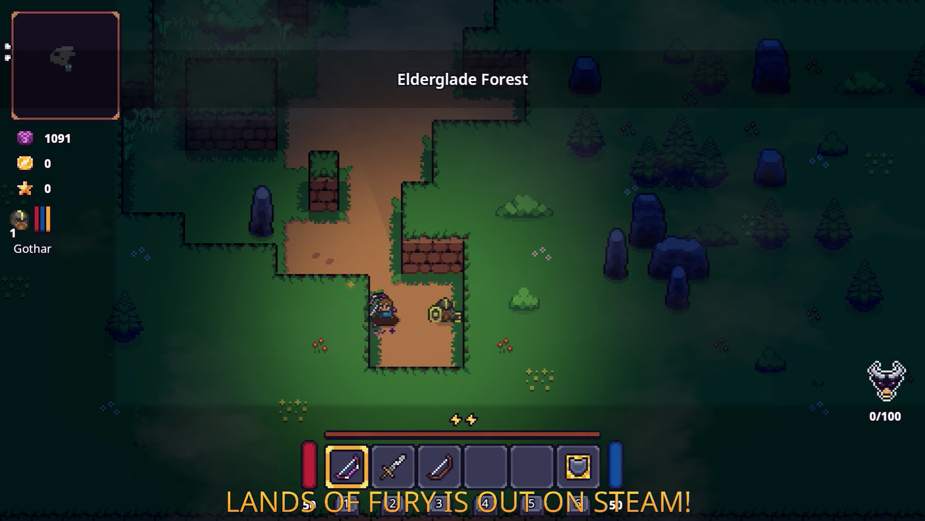
key(w)
key(space)
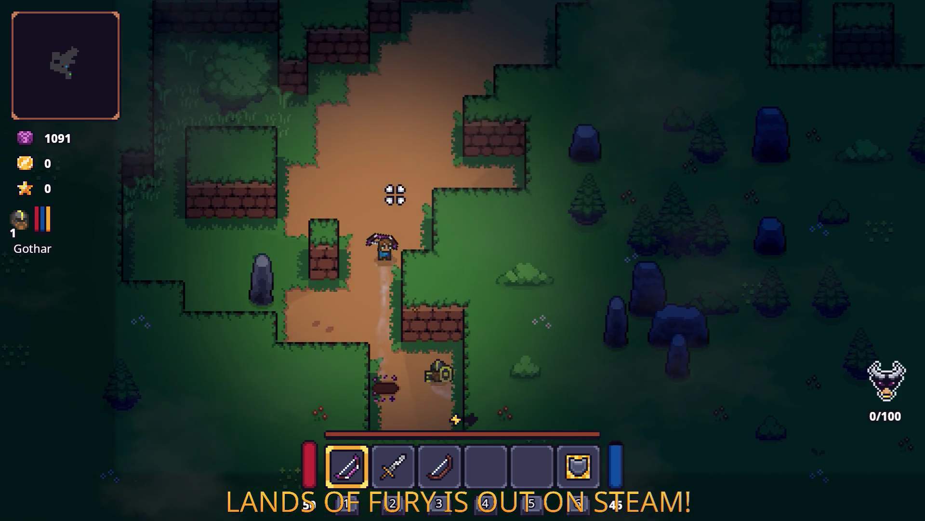
key(w)
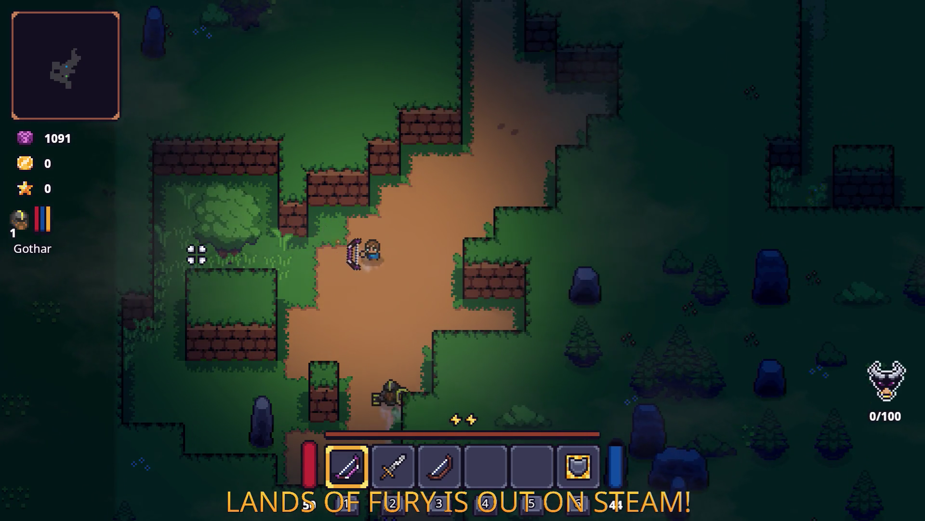
key(w)
key(space)
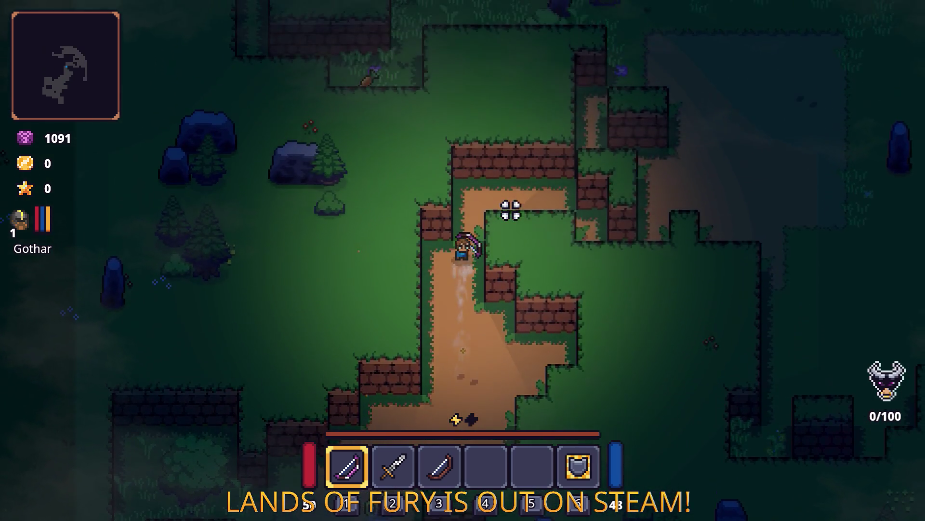
key(w)
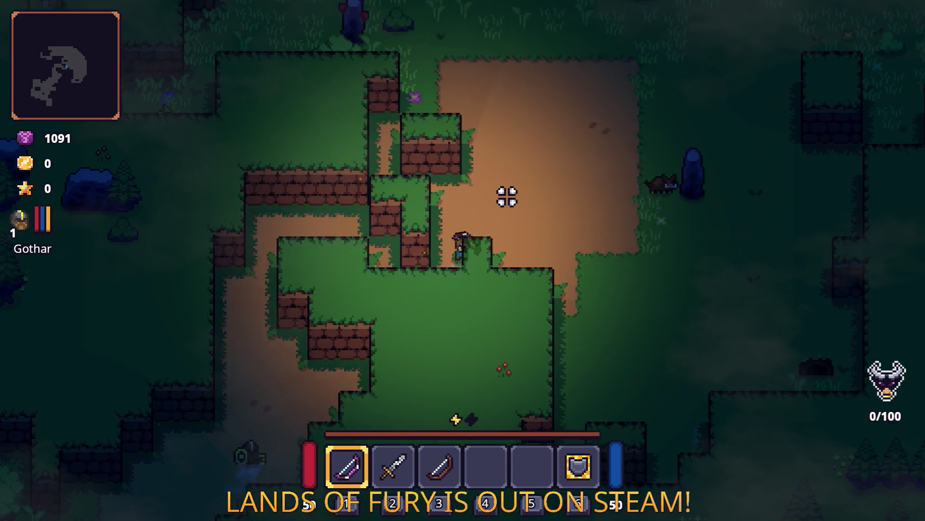
Shoot and kill the boar, then dash north past it toward the crates.
key(d)
click(515, 300)
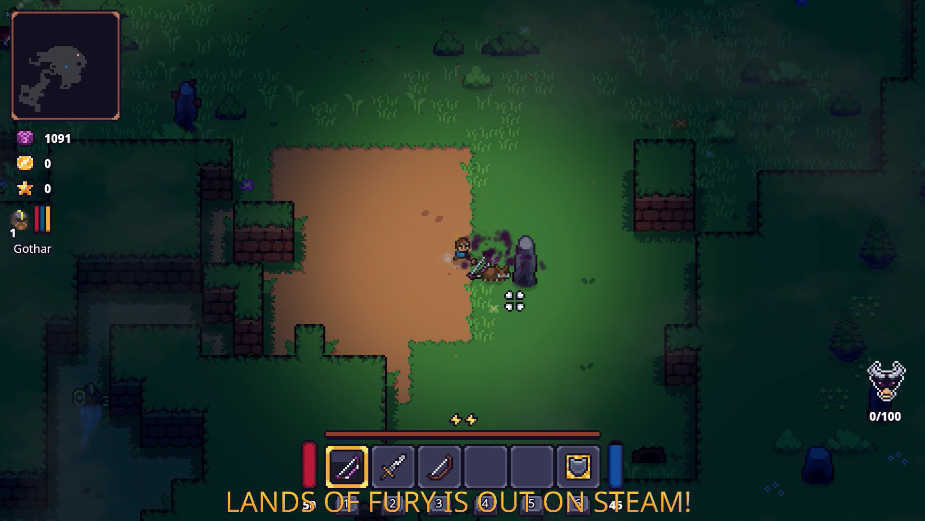
key(w)
key(space)
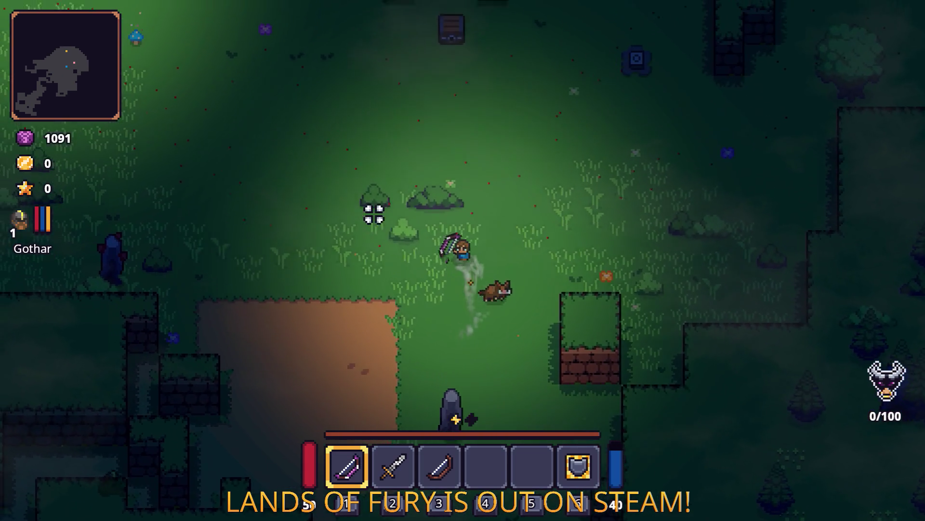
key(w)
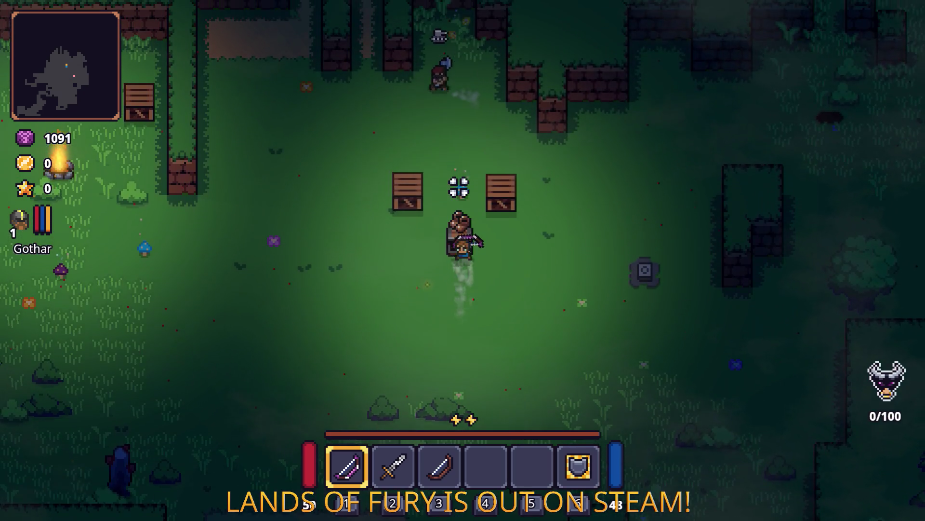